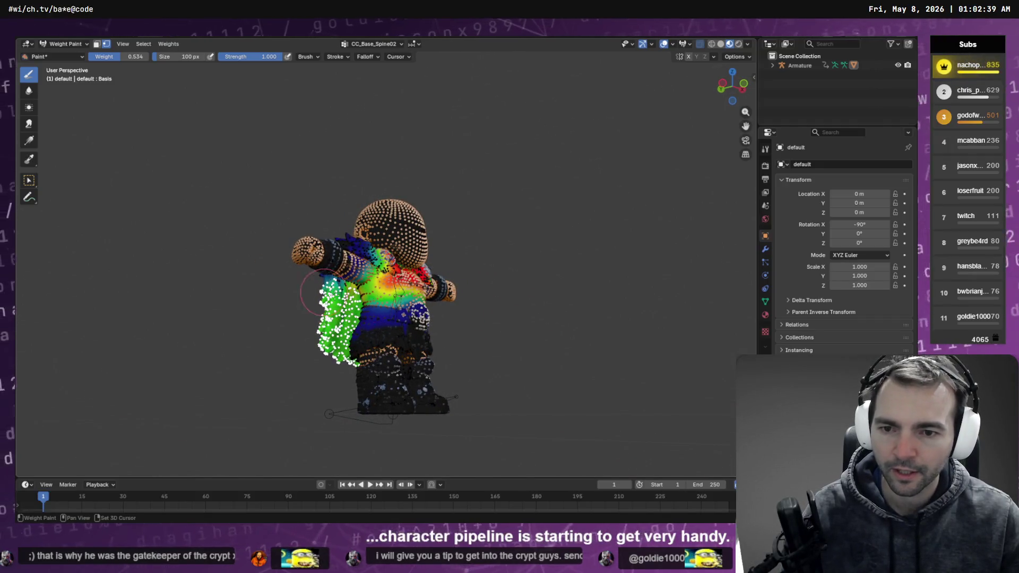
Step: Export the character from Edit Mode as Barbarian.fbx via File > Export > FBX
drag(457, 296, 371, 295)
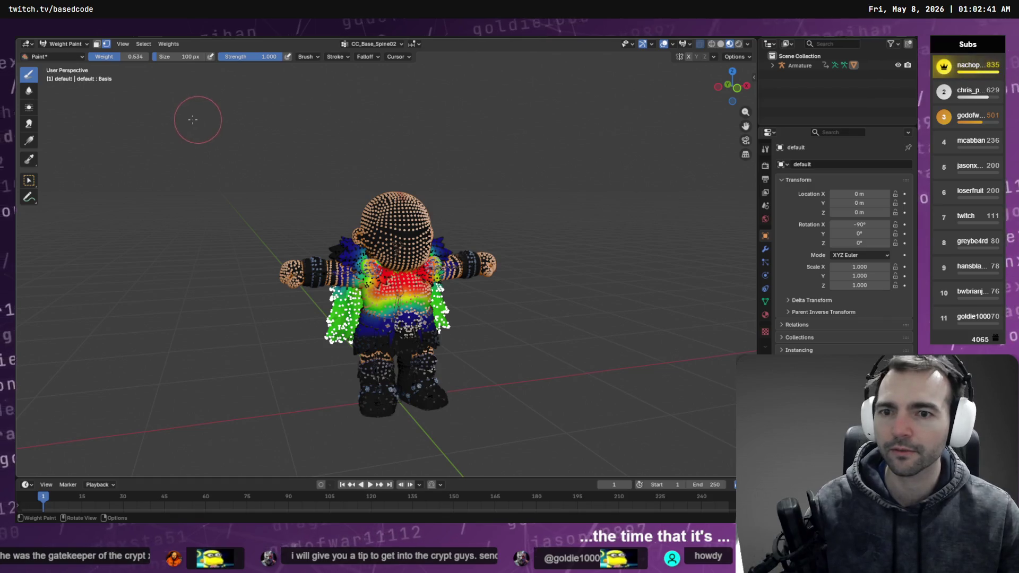
key(Tab)
click(42, 39)
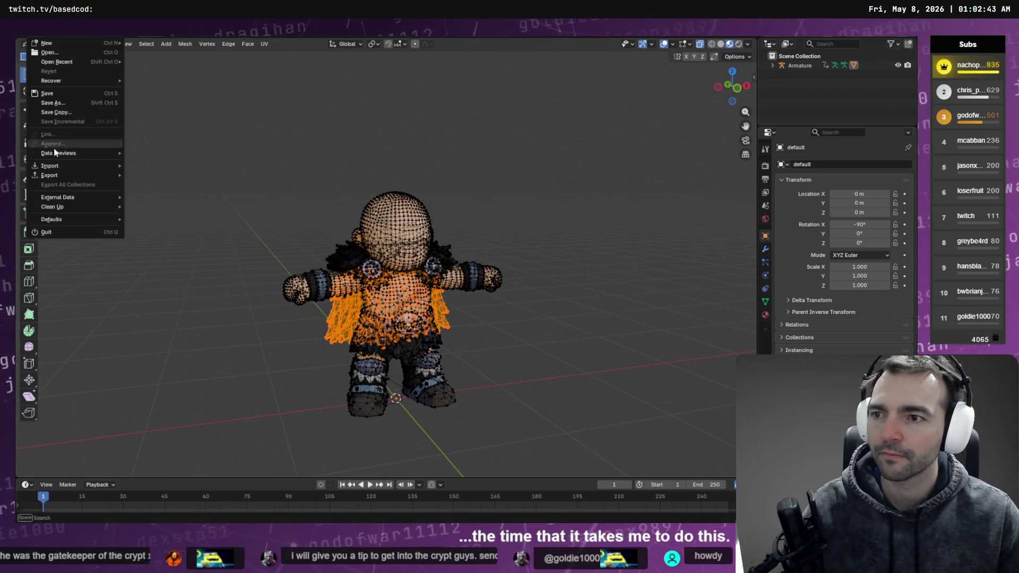
mouse_move(50, 176)
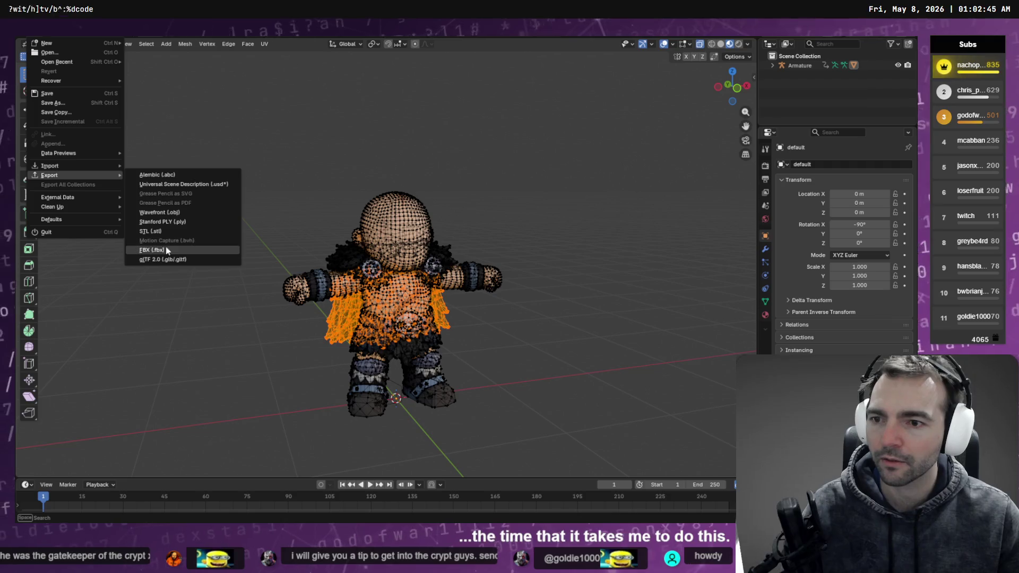
click(217, 251)
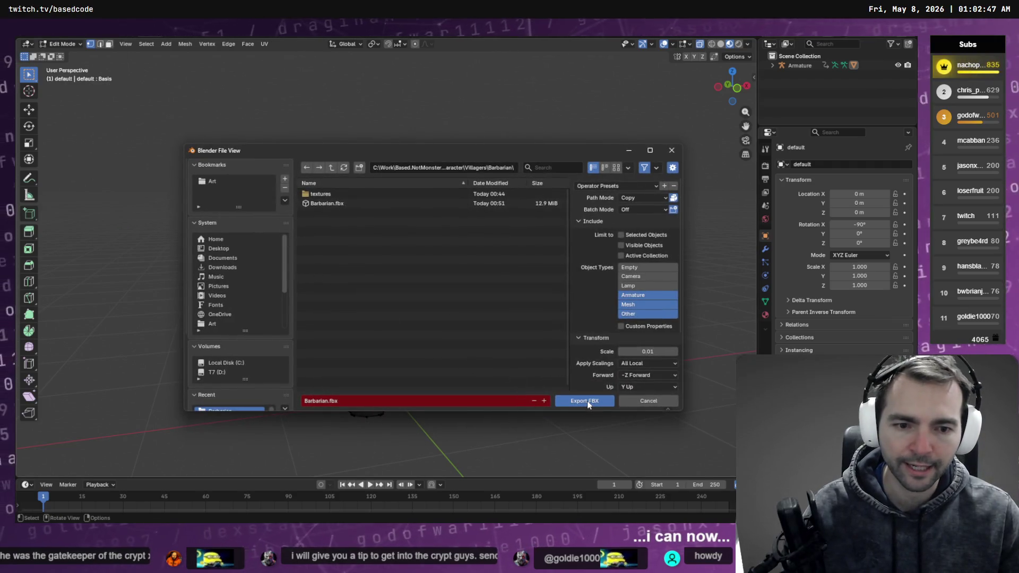
click(587, 400)
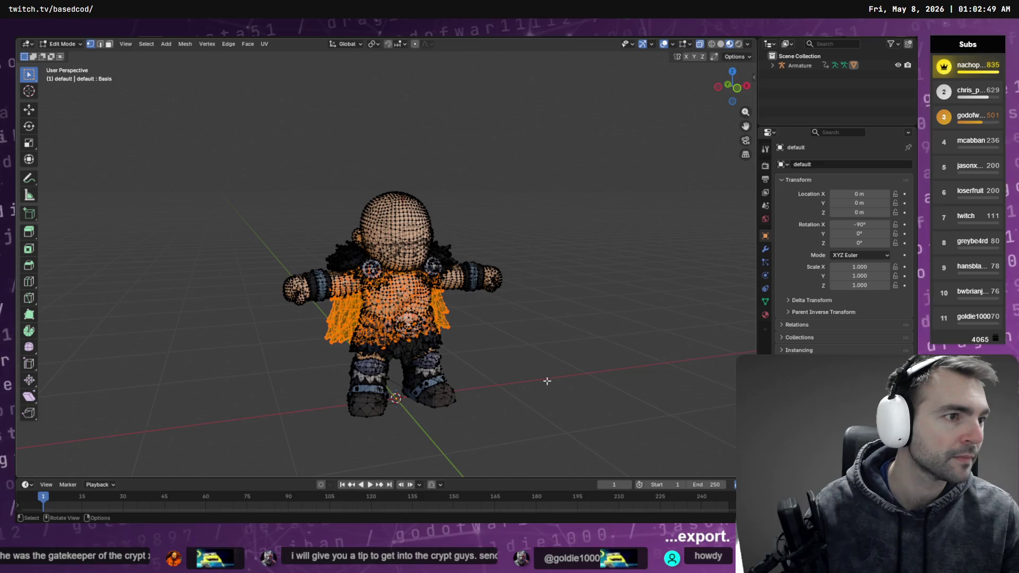
key(alt+Tab)
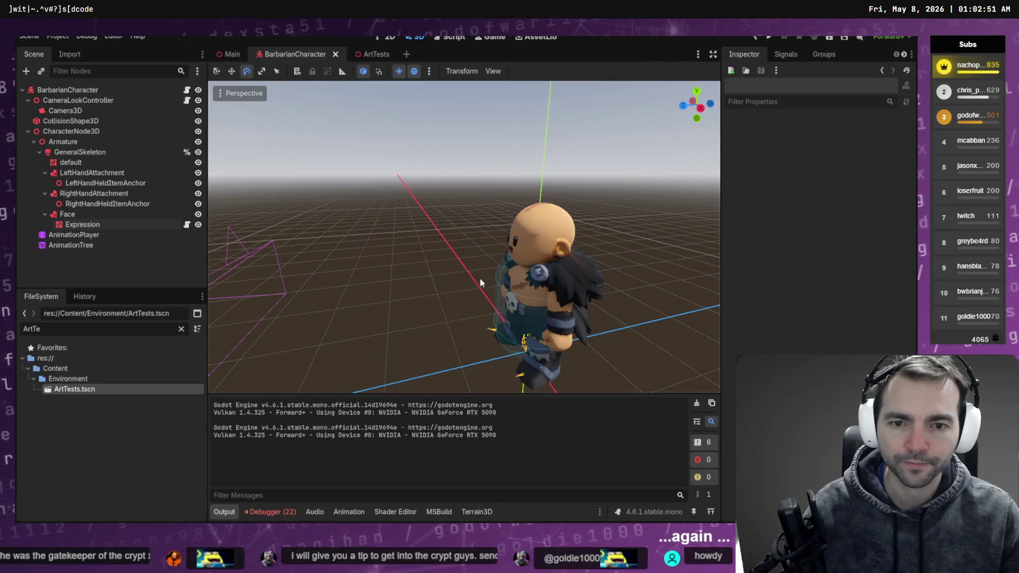
Step: In the Character Pipeline Wizard, allow replacing outputs and generate from Barbarian.fbx
scroll(828, 55, down, 1)
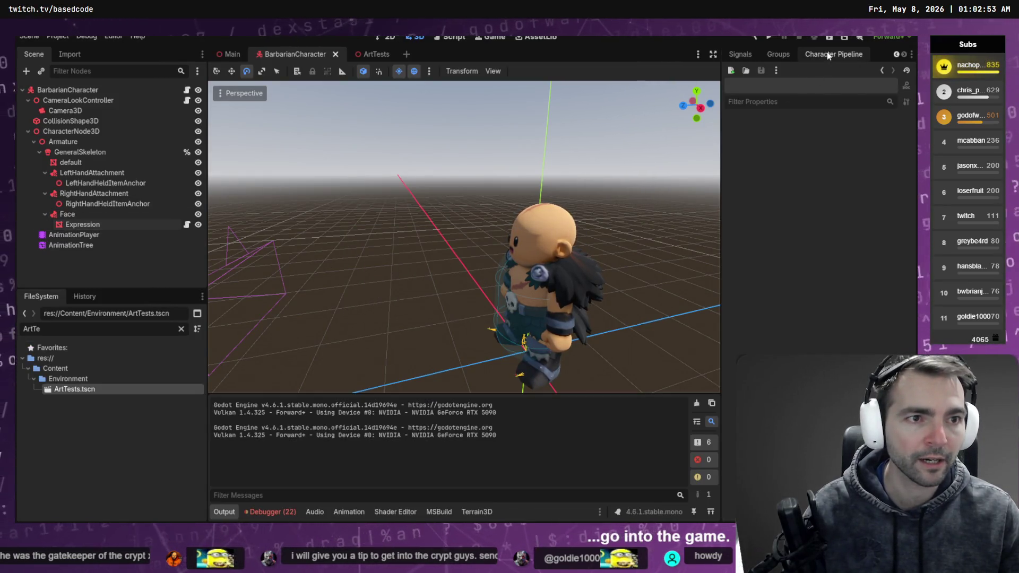
click(826, 55)
click(734, 134)
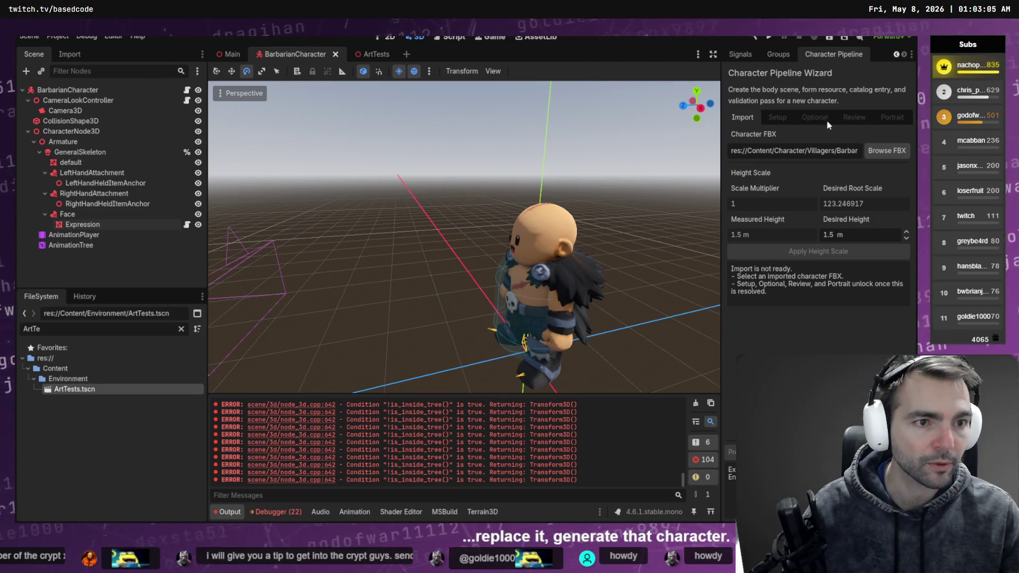
text(BVa)
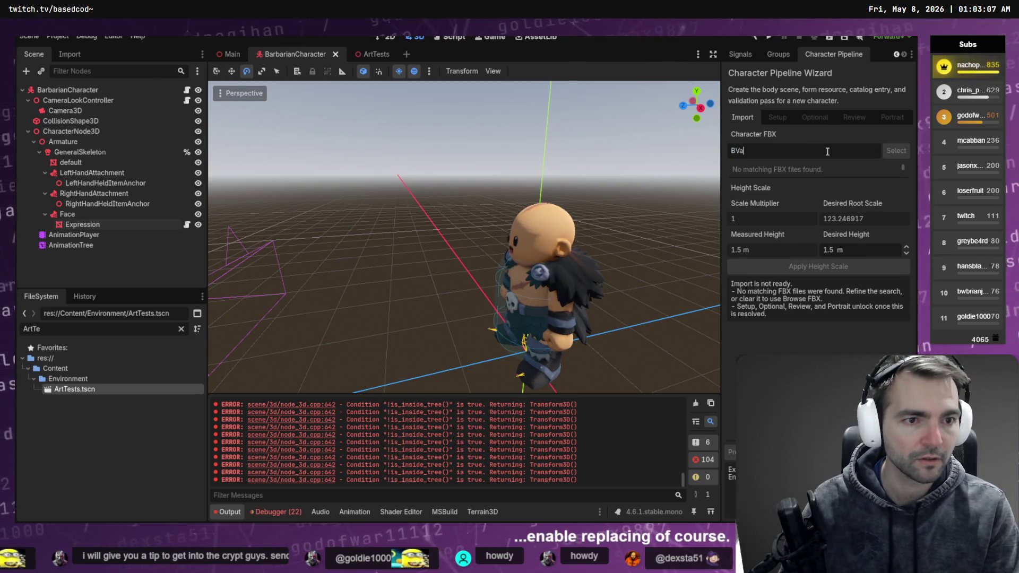
key(BackSpace)
text(arba)
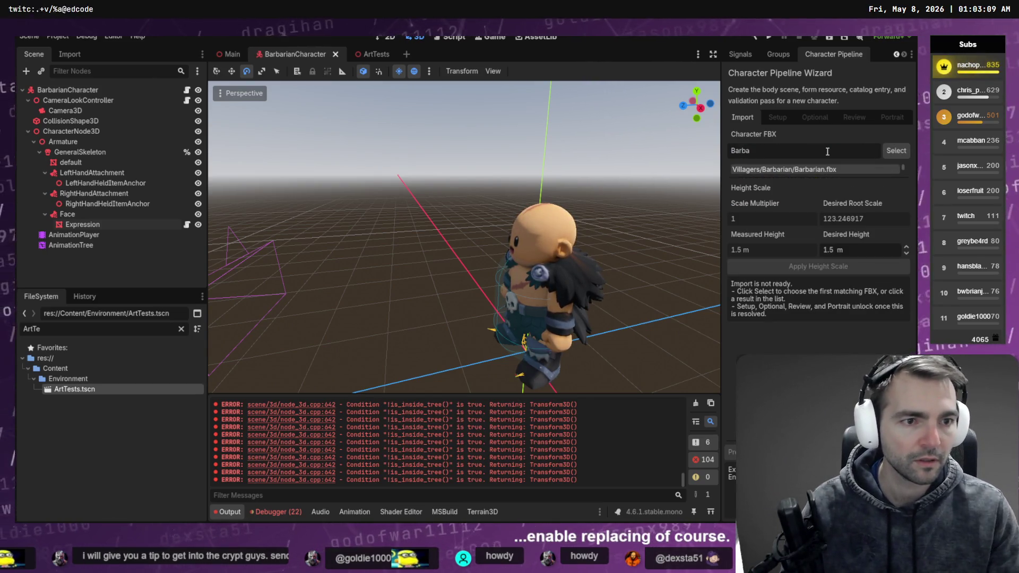
click(801, 170)
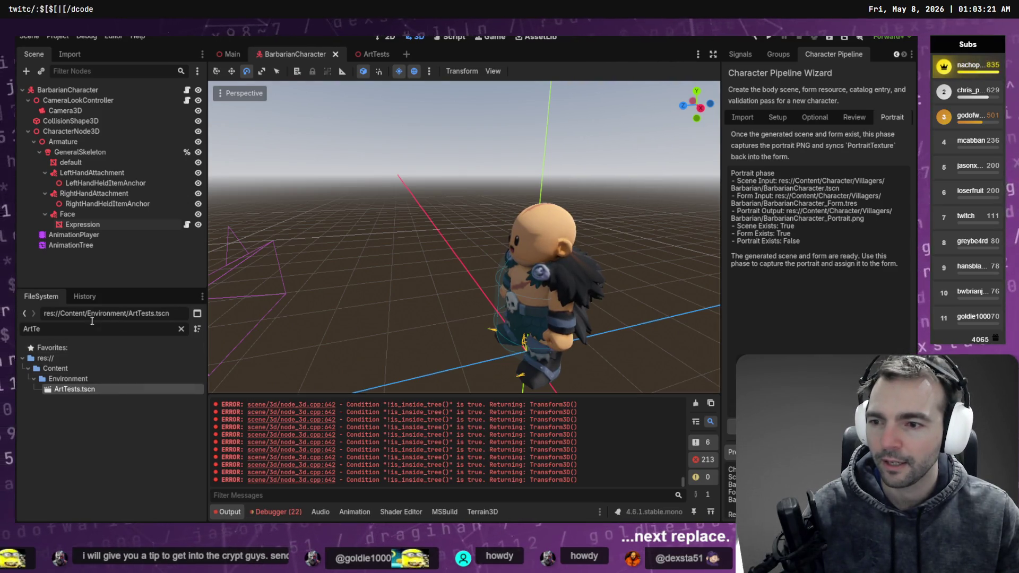
right_click(74, 395)
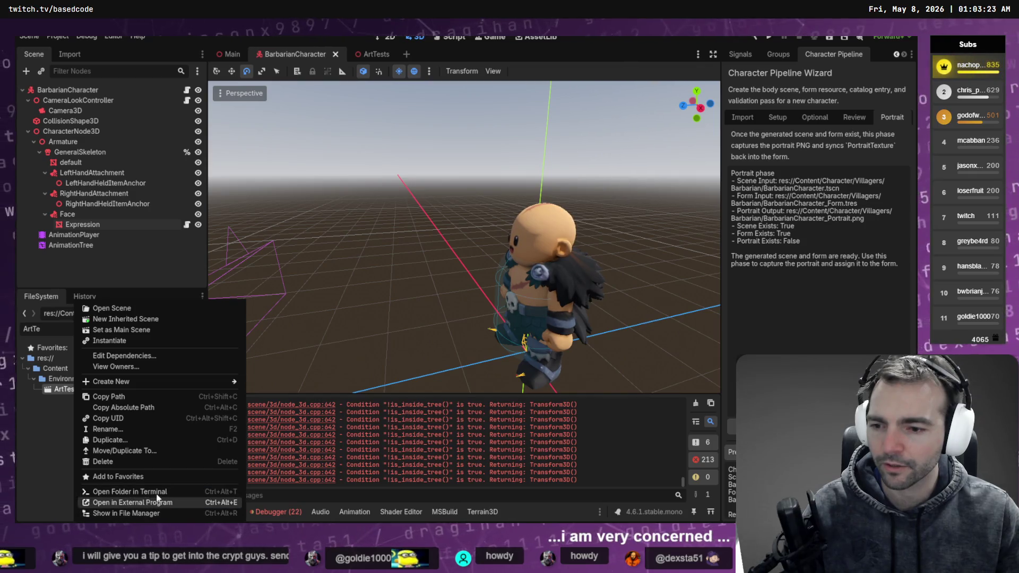
Step: Reload the changed scene from disk and view ArtTests.tscn's folder in File Explorer
click(166, 500)
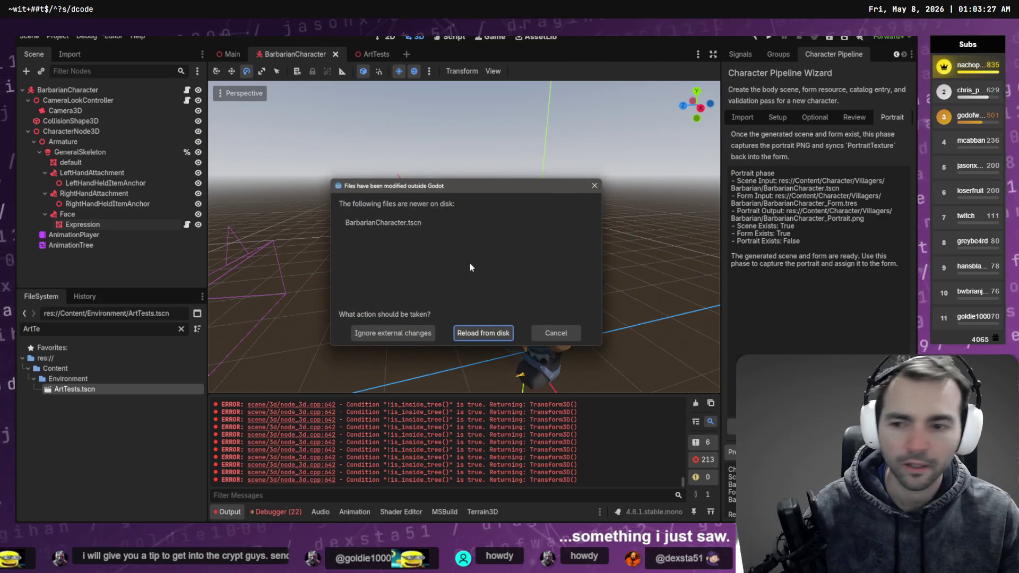
click(483, 333)
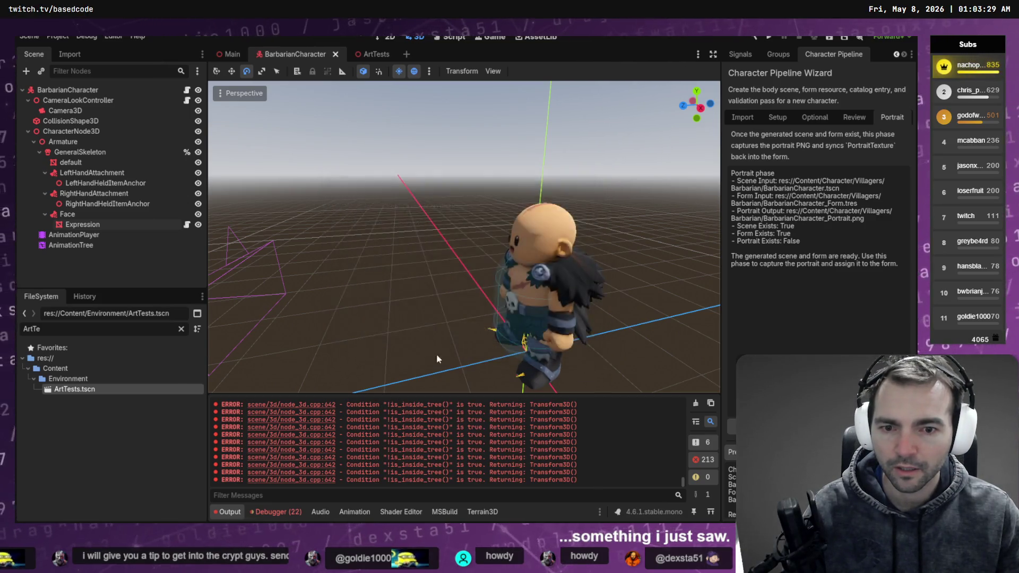
right_click(129, 389)
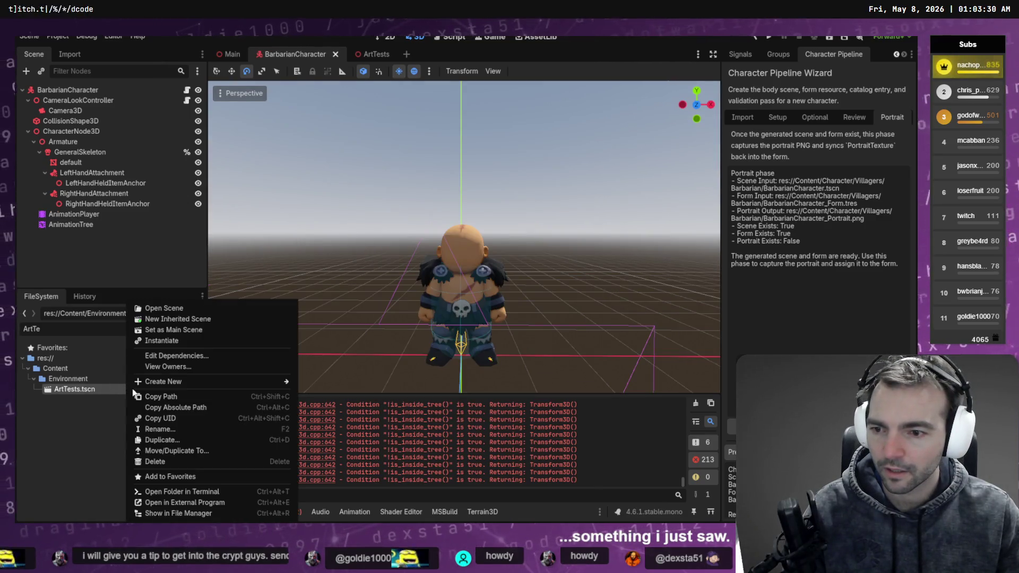
click(200, 510)
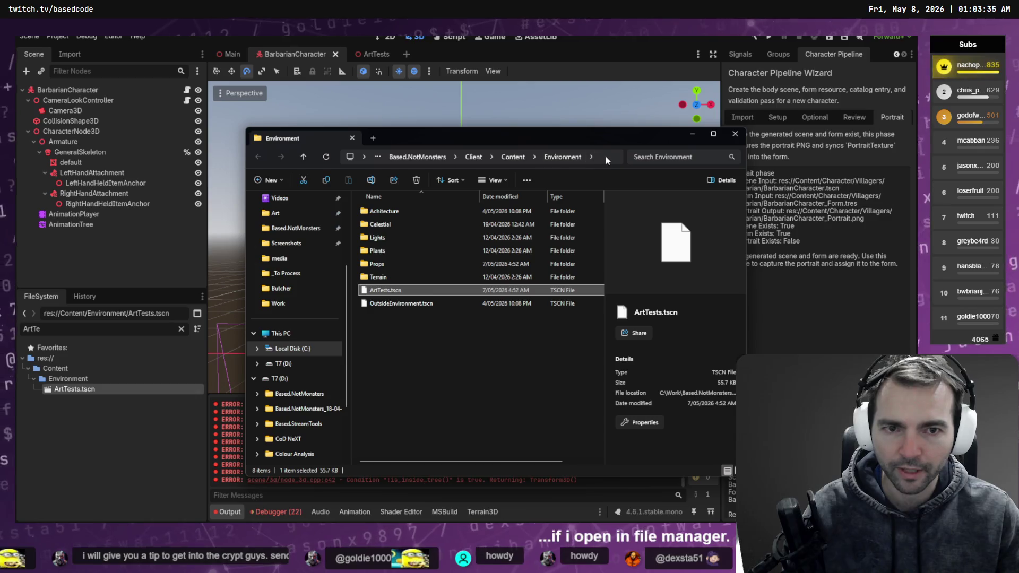
click(606, 160)
click(735, 134)
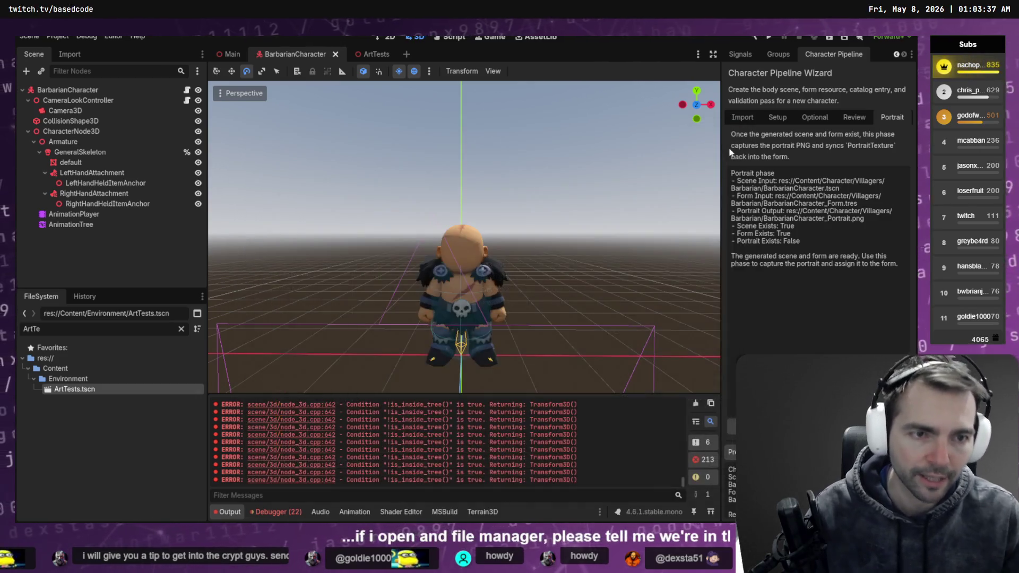
Step: Clear the is_inside_tree errors from the output log
click(696, 403)
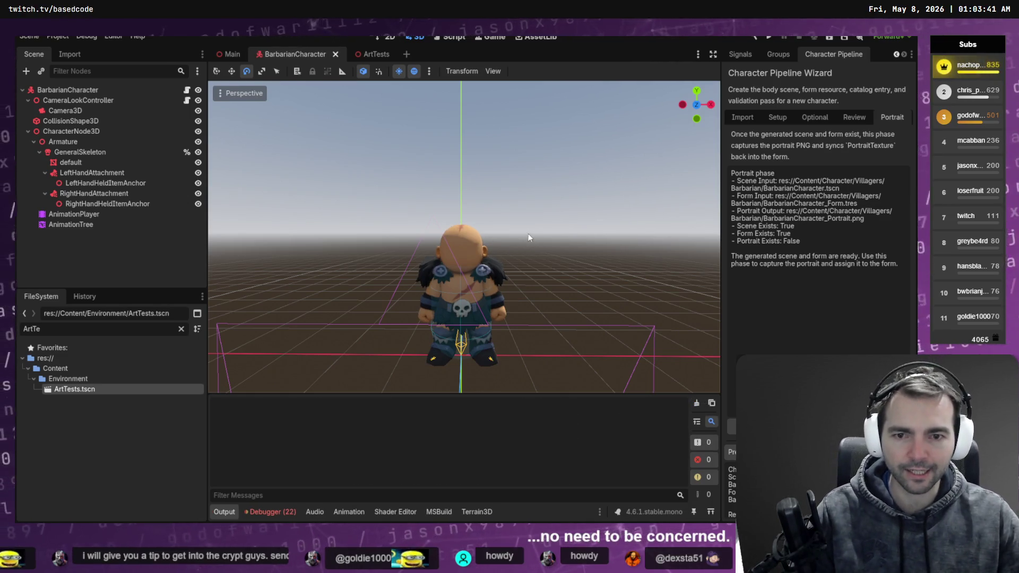
drag(527, 234, 536, 226)
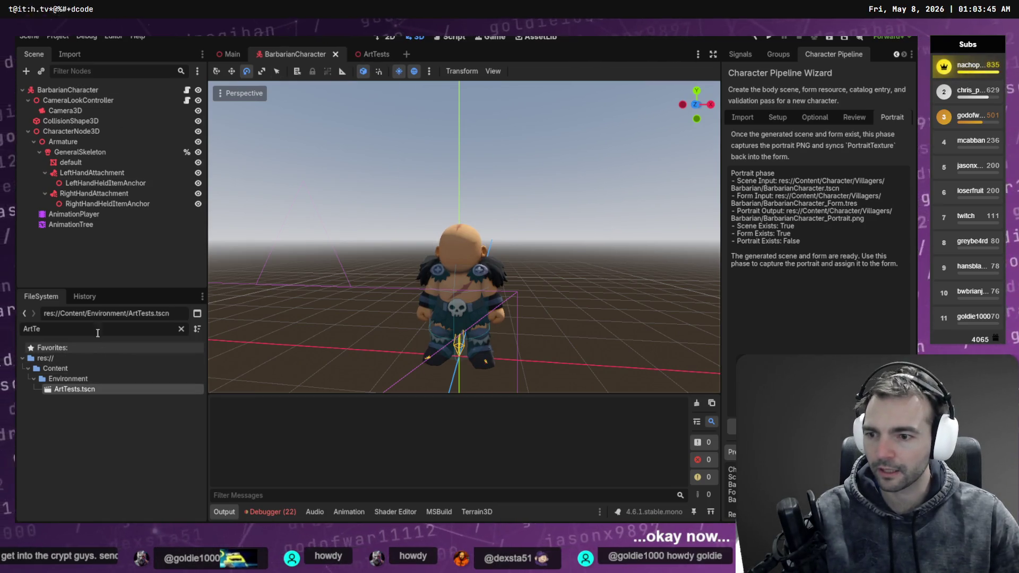
click(128, 313)
Step: Filter the file list for 'Templa' and open CharacterTemplate.tscn
text(Templa)
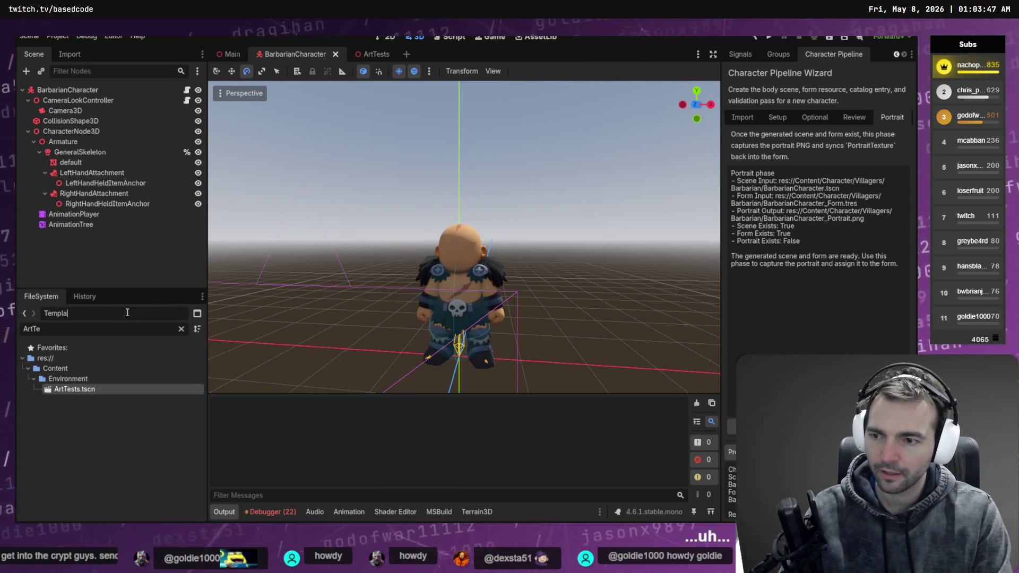
key(Tab)
key(ctrl+a)
text(Templa)
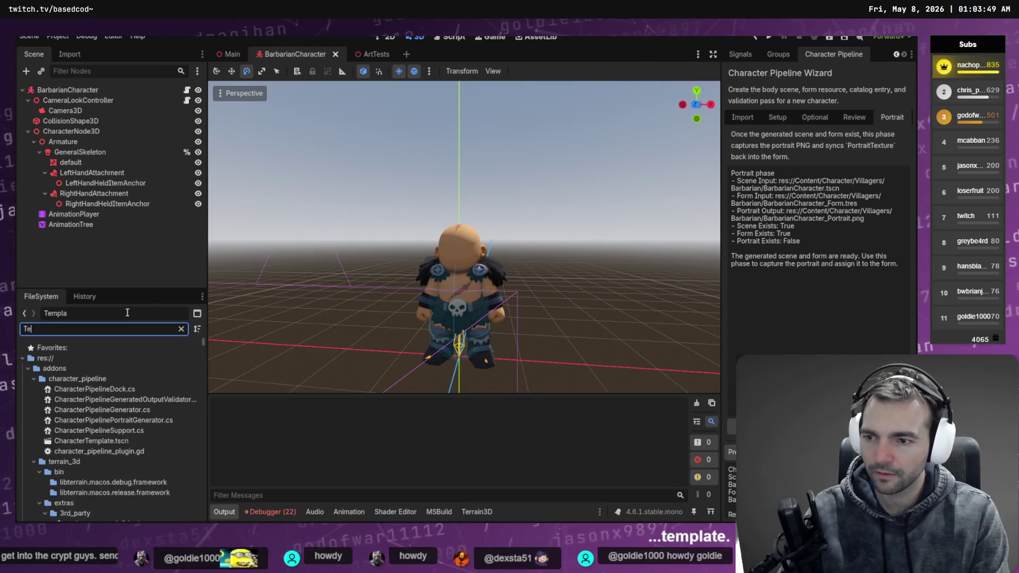
double_click(95, 389)
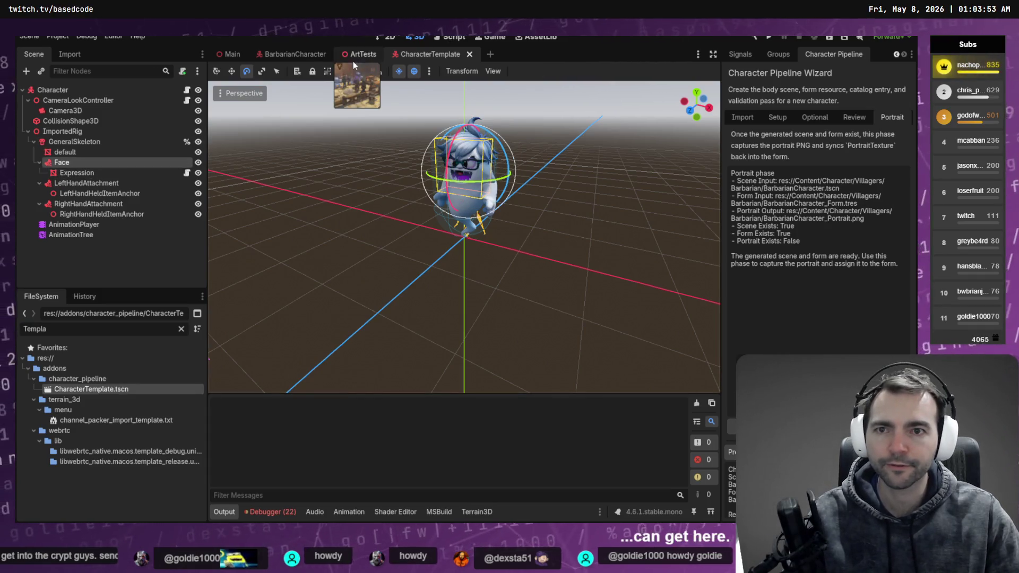
Step: Paste the Face node under GeneralSkeleton in the BarbarianCharacter scene
click(291, 54)
click(80, 151)
key(ctrl+v)
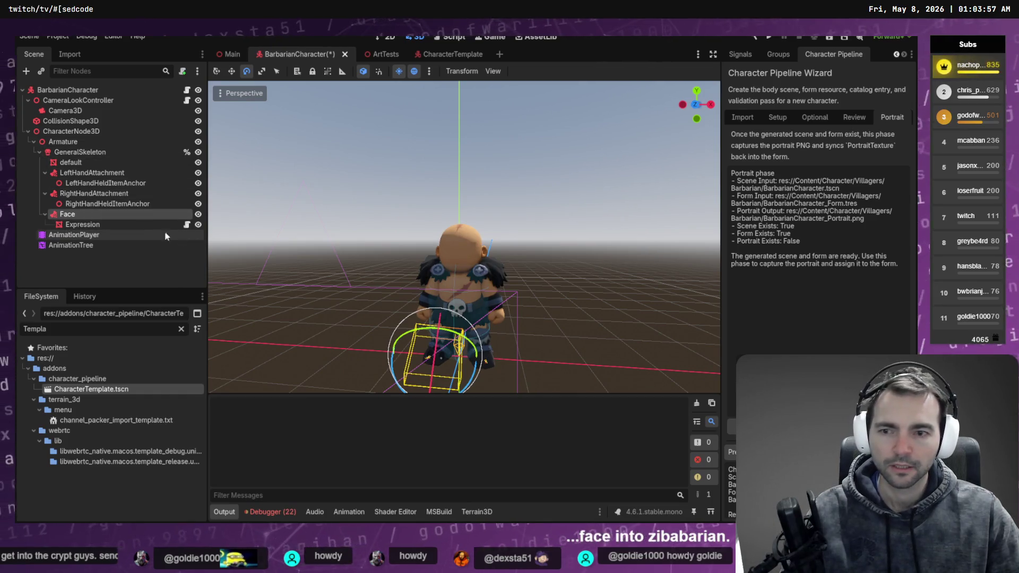
Step: Leave the Face attachment's Bone Name set to Head (index 56) in the Inspector
click(79, 225)
click(68, 214)
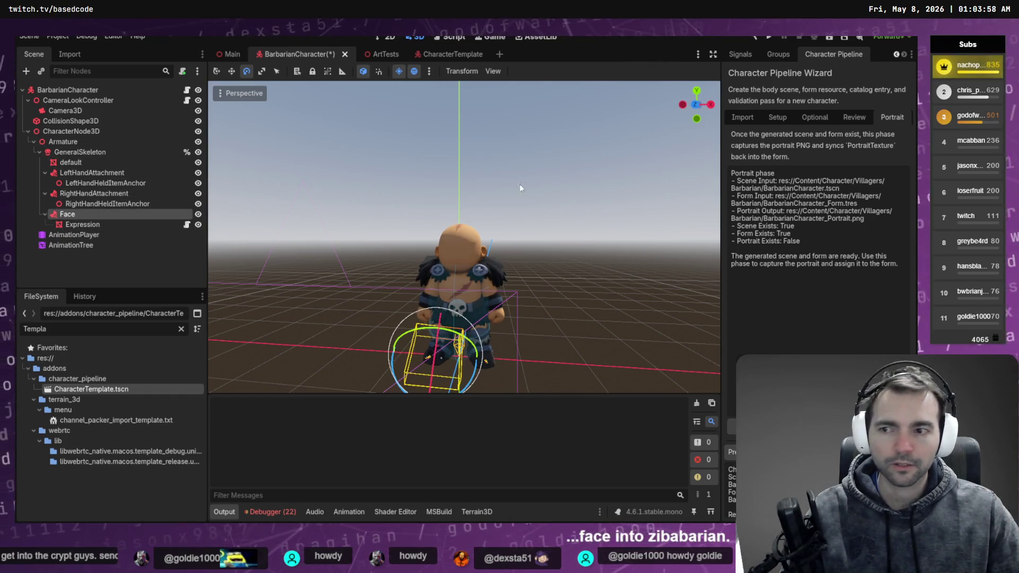
click(738, 54)
click(859, 136)
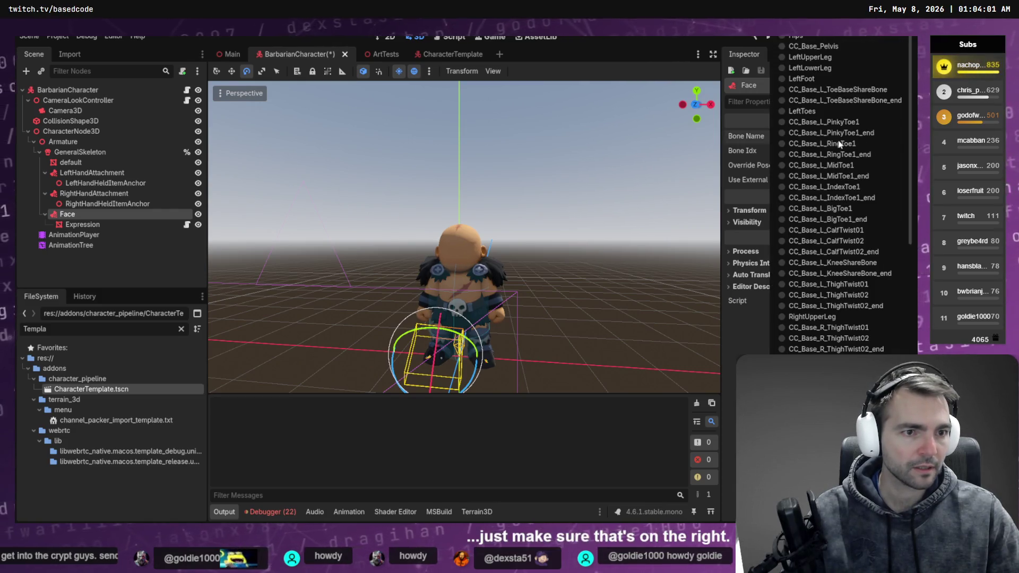
click(845, 120)
click(854, 137)
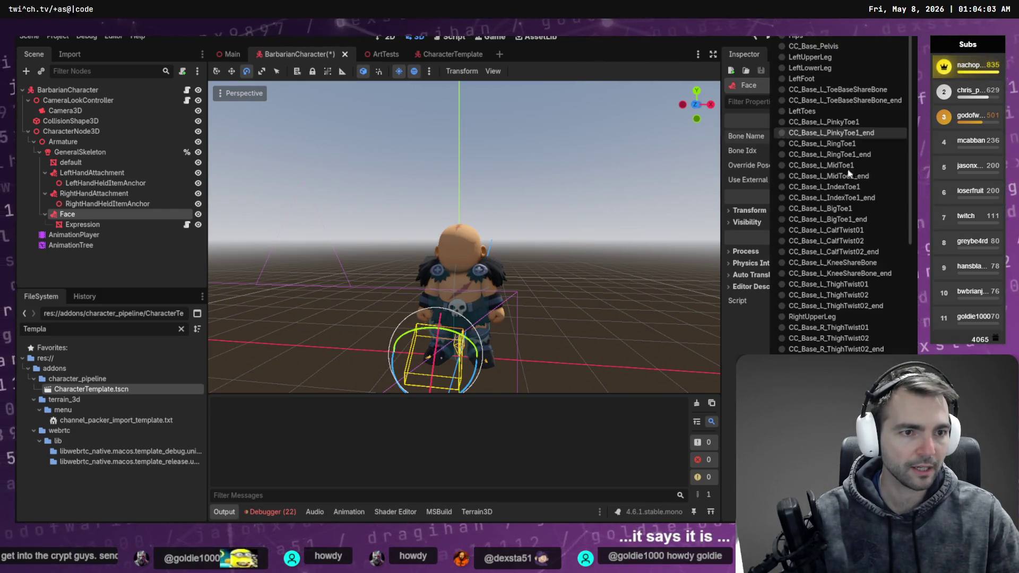
scroll(823, 301, up, 8)
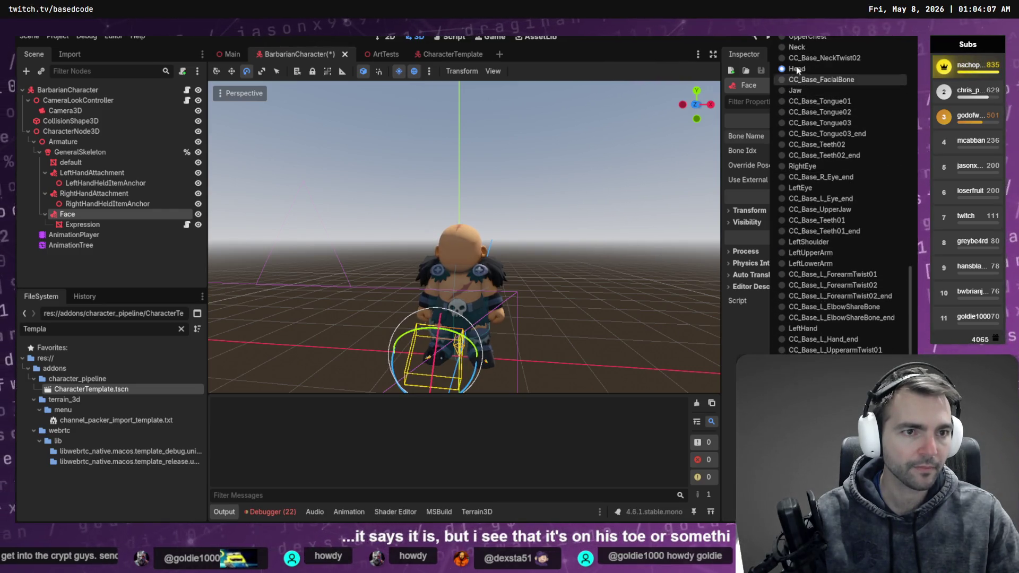
click(796, 66)
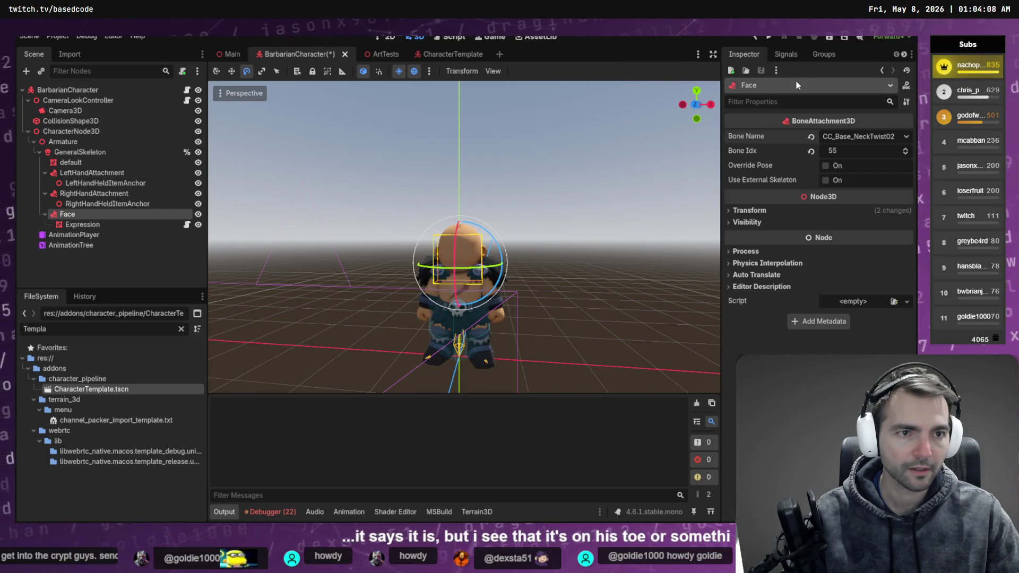
click(870, 140)
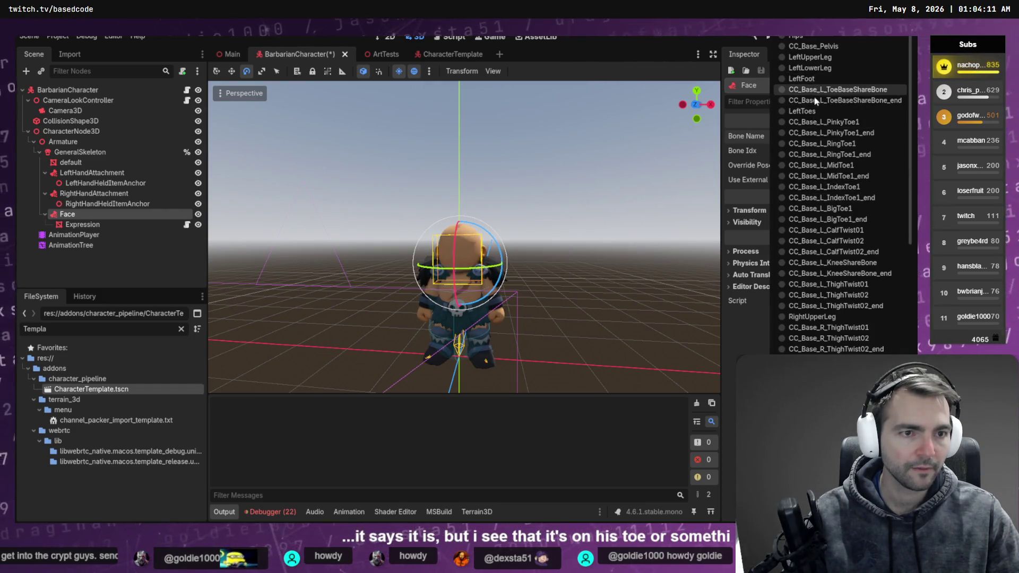
scroll(816, 100, down, 5)
click(636, 367)
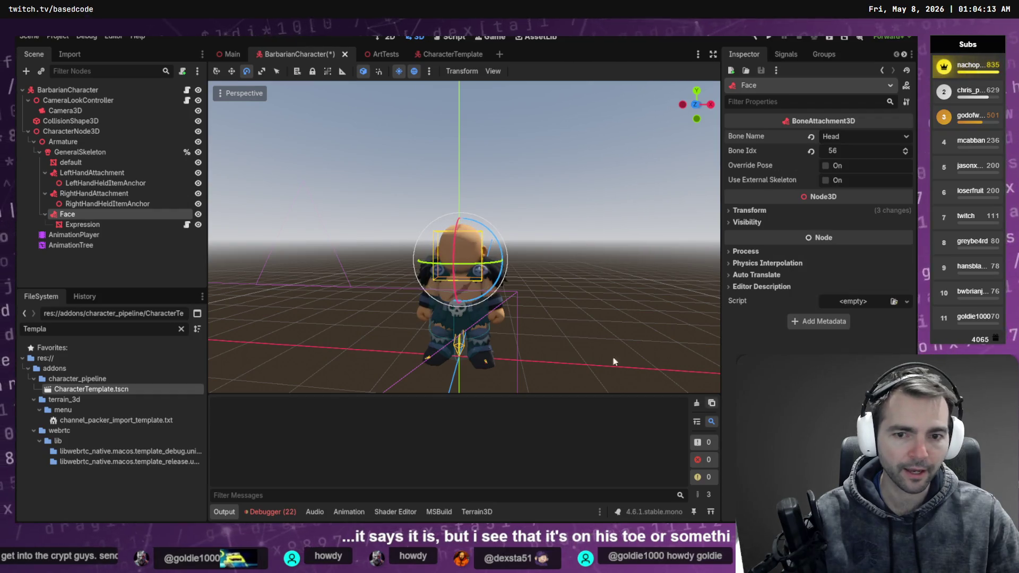
Step: Move and slightly enlarge the Expression face mesh on the head, then save
click(82, 224)
key(w)
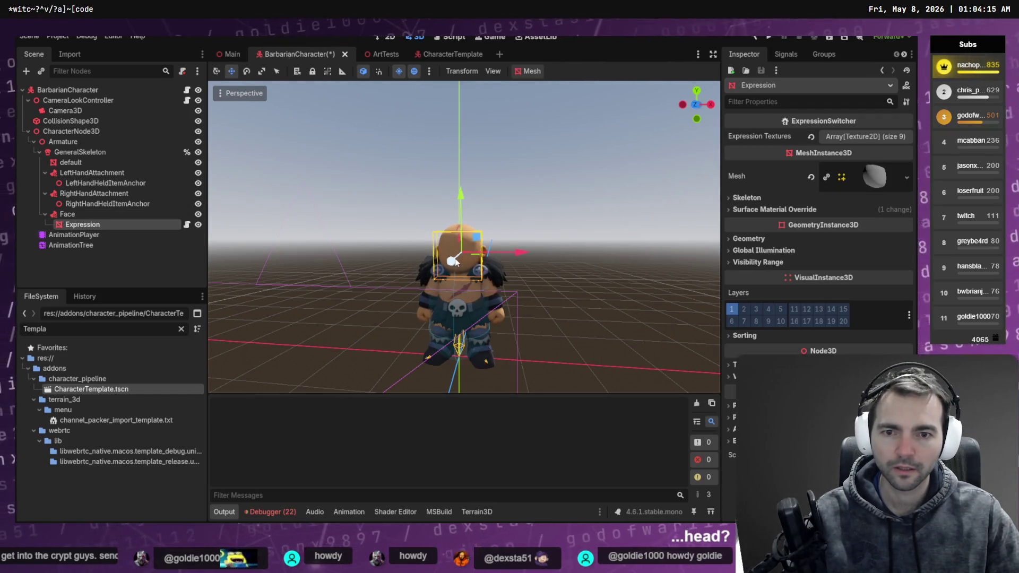
drag(451, 259, 448, 264)
key(r)
drag(471, 243, 474, 234)
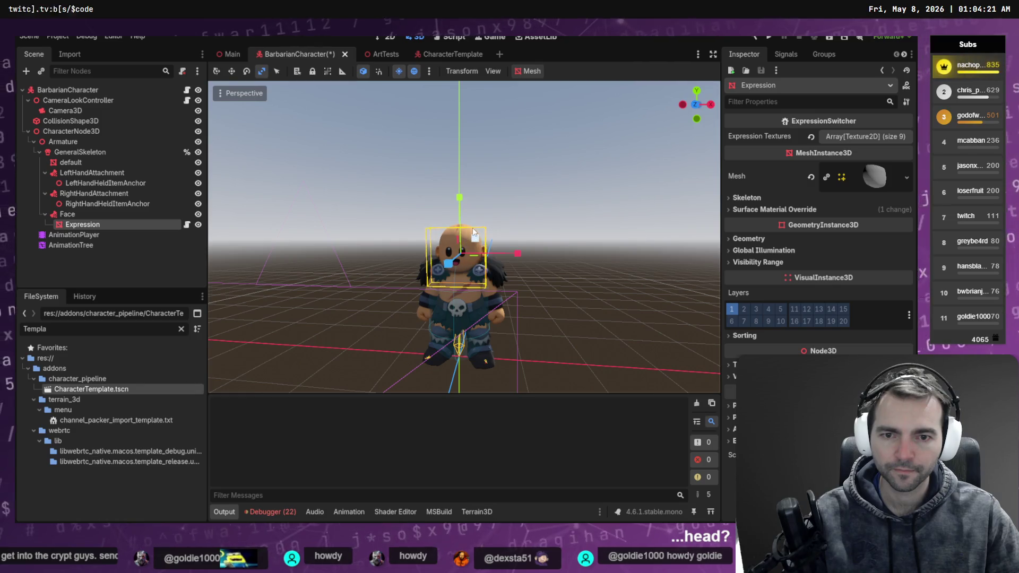
click(540, 206)
key(ctrl+s)
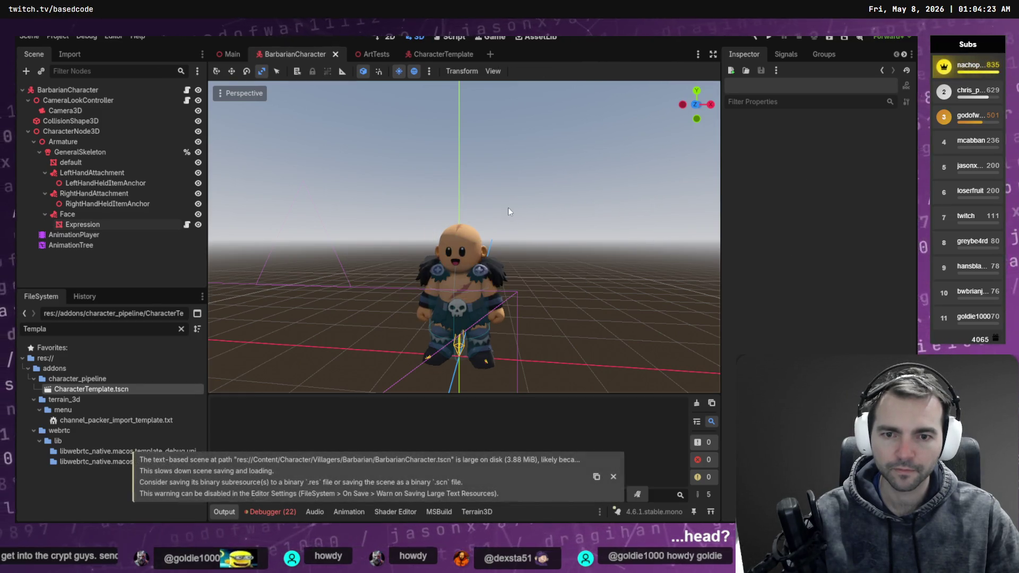
Step: From a side view, push the Expression mesh along the depth axis and save again
mouse_move(528, 213)
mouse_down()
mouse_move(660, 214)
mouse_move(512, 229)
mouse_move(158, 217)
mouse_up()
click(158, 223)
key(w)
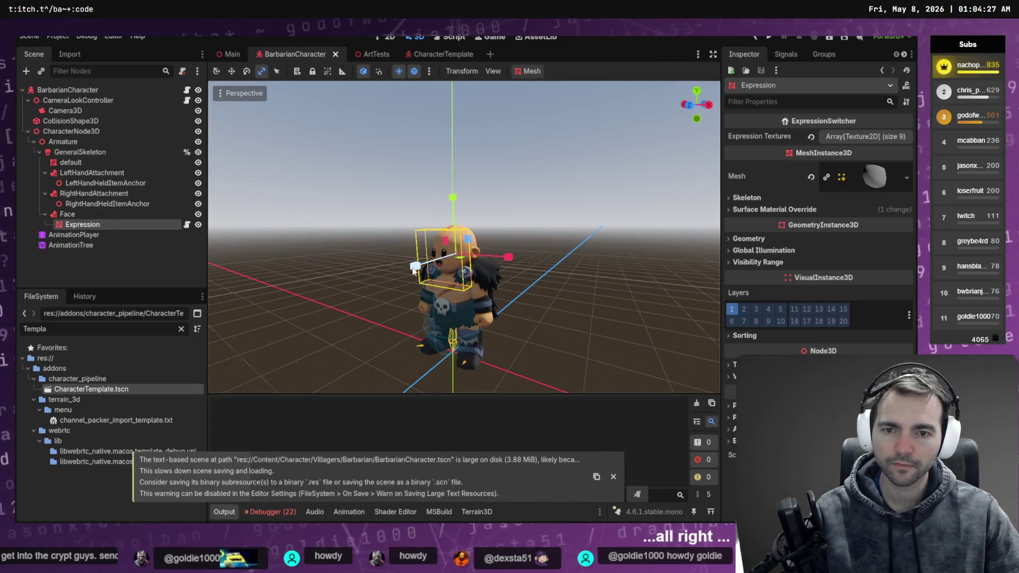
mouse_move(423, 268)
mouse_down()
mouse_move(250, 275)
mouse_move(439, 249)
mouse_move(419, 265)
mouse_up()
key(e)
key(w)
click(497, 223)
key(ctrl+s)
mouse_move(371, 202)
mouse_down()
mouse_move(561, 199)
mouse_move(363, 212)
mouse_up()
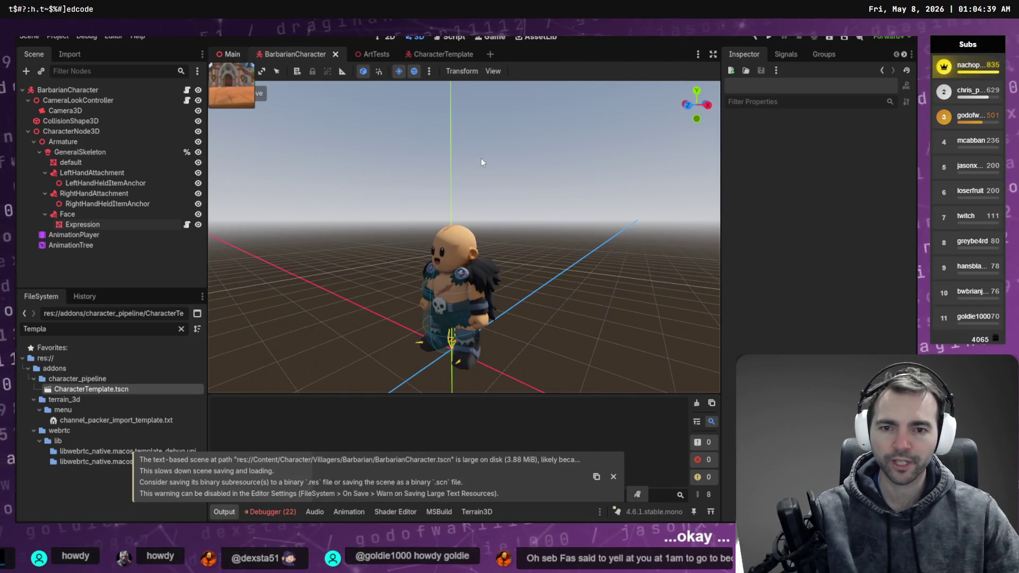
Step: Run the main scene with F5 and pick the Barbarian in the first game window
key(F5)
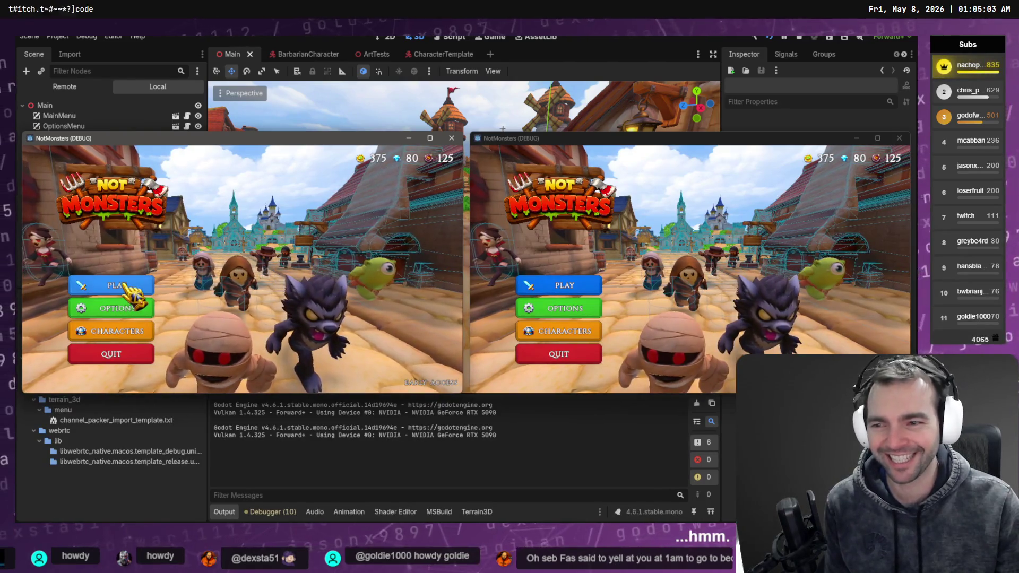
click(137, 332)
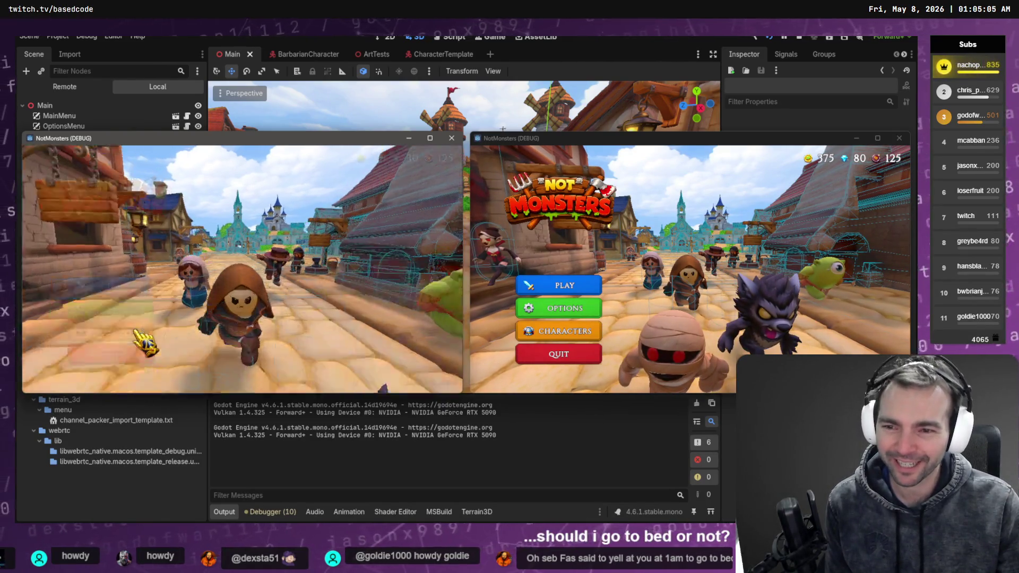
scroll(133, 304, down, 3)
click(100, 332)
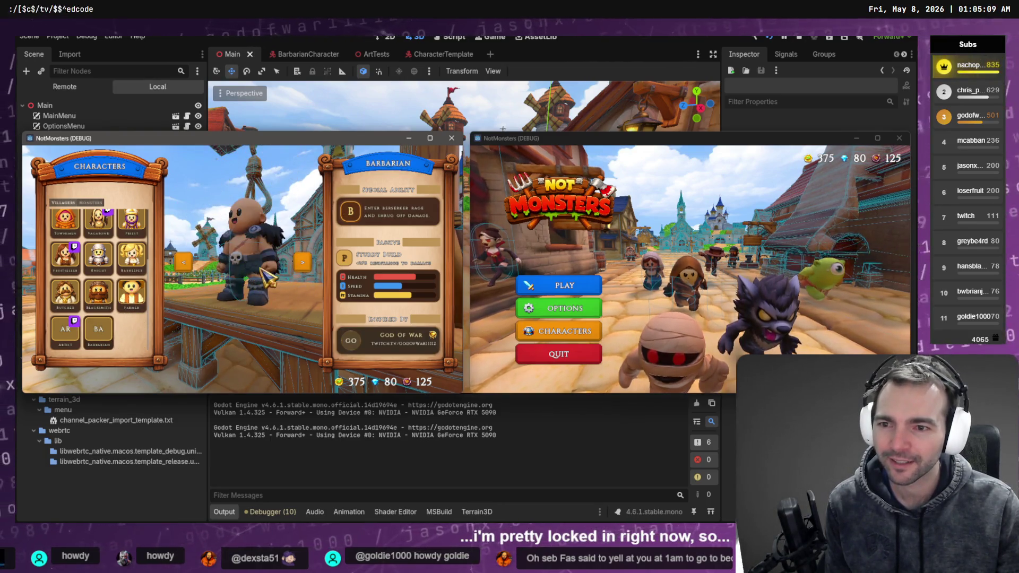
Step: Start online matchmaking in both game windows
click(562, 285)
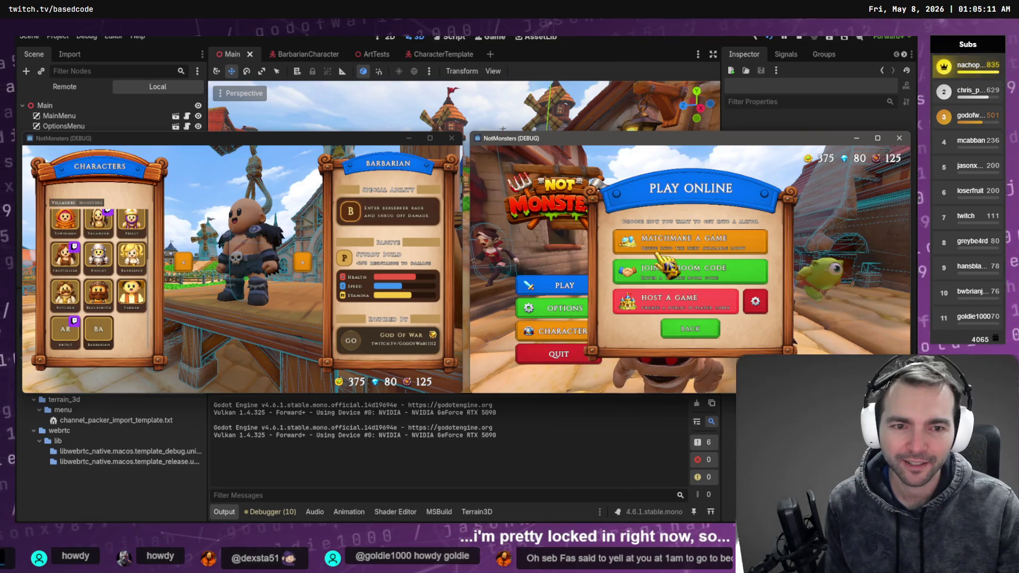
click(698, 247)
click(245, 289)
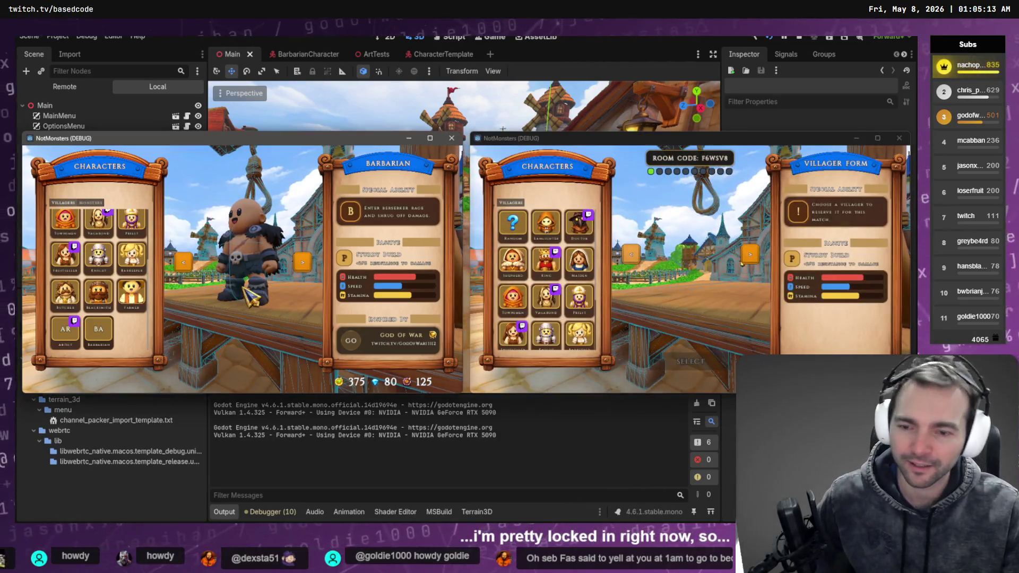
key(Escape)
click(106, 285)
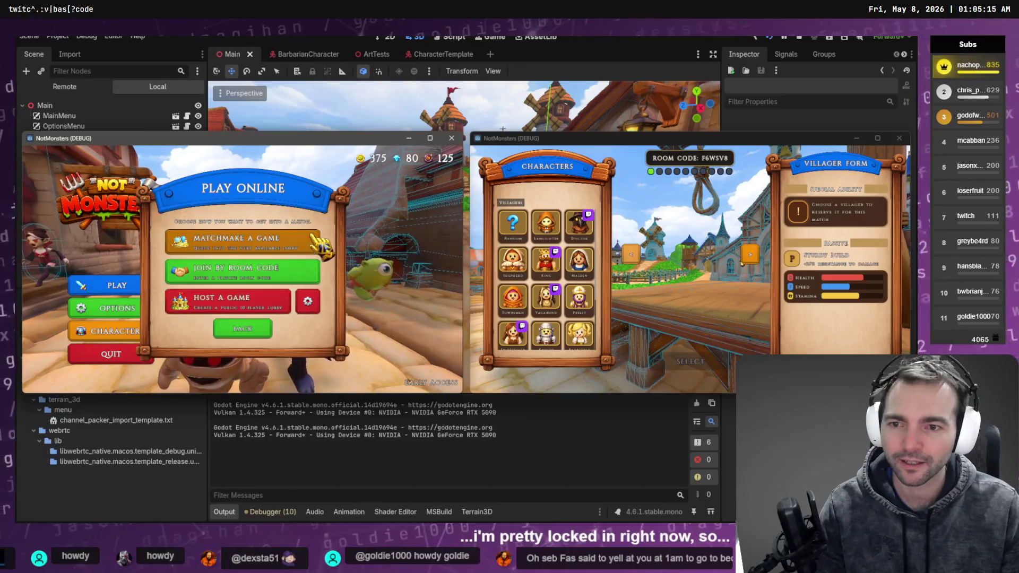
click(276, 244)
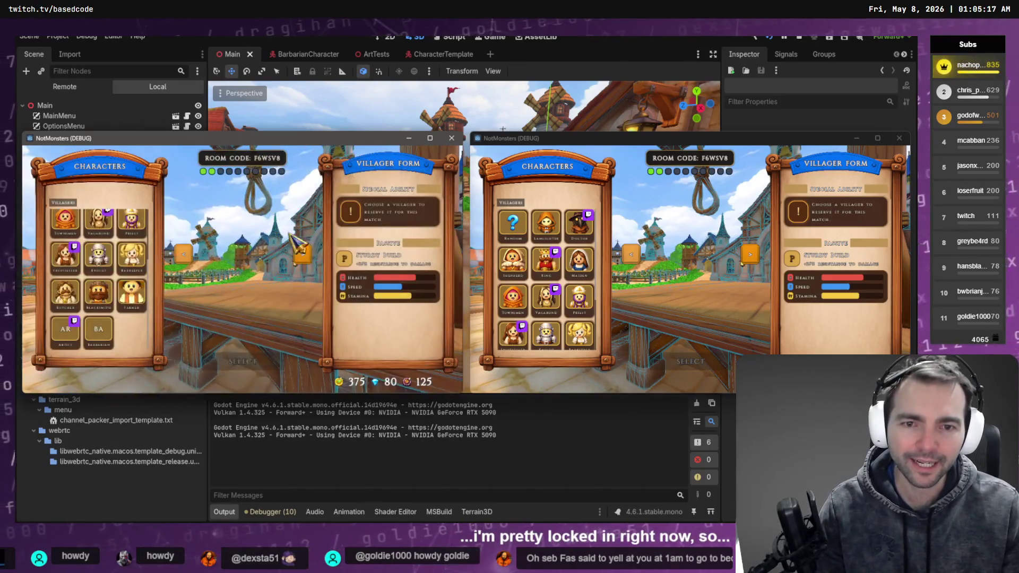
Step: Choose the Farmer villager in the first window and the Barbarian in the second
click(539, 233)
click(539, 231)
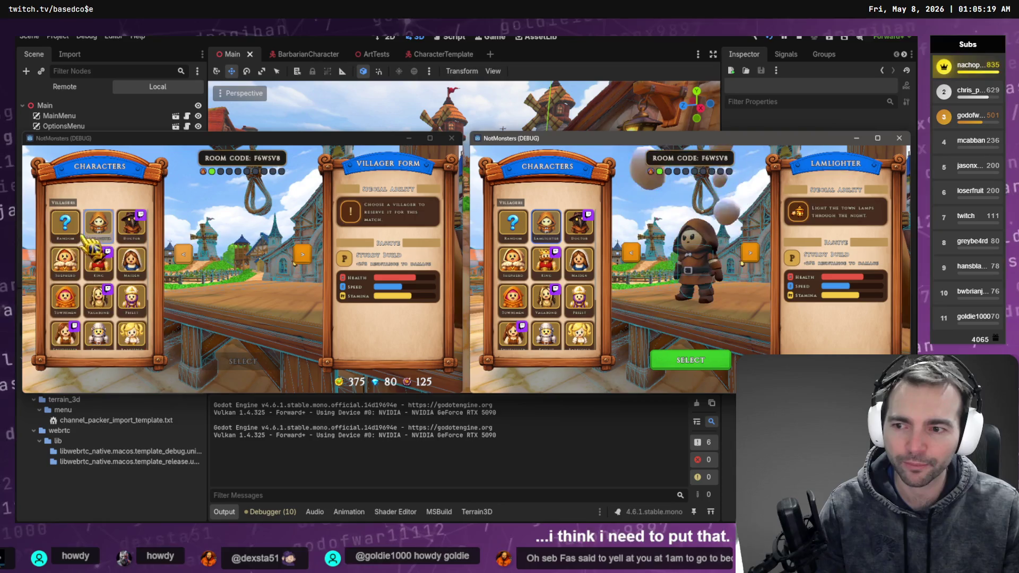
click(66, 229)
click(243, 361)
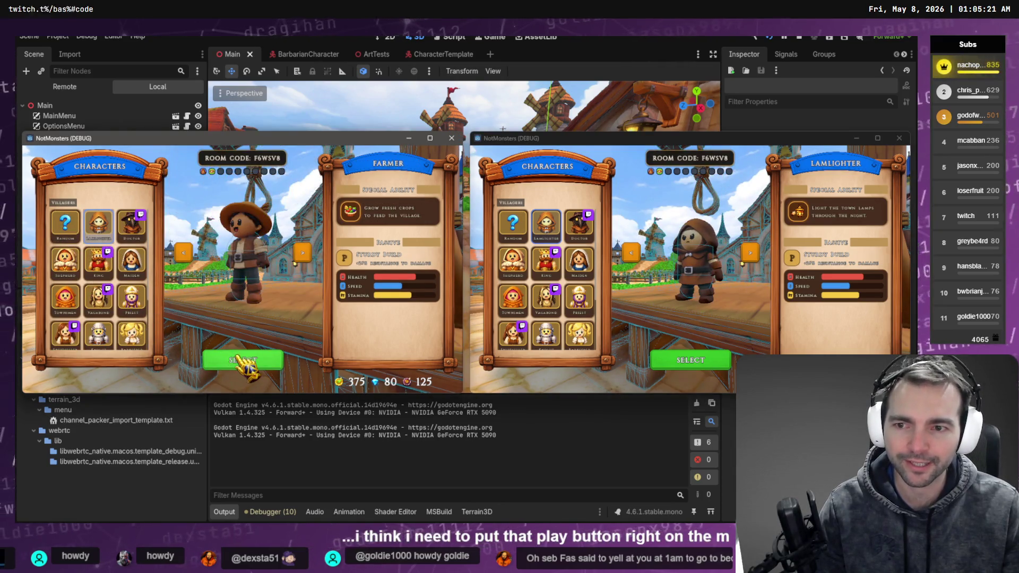
scroll(552, 319, down, 2)
click(546, 332)
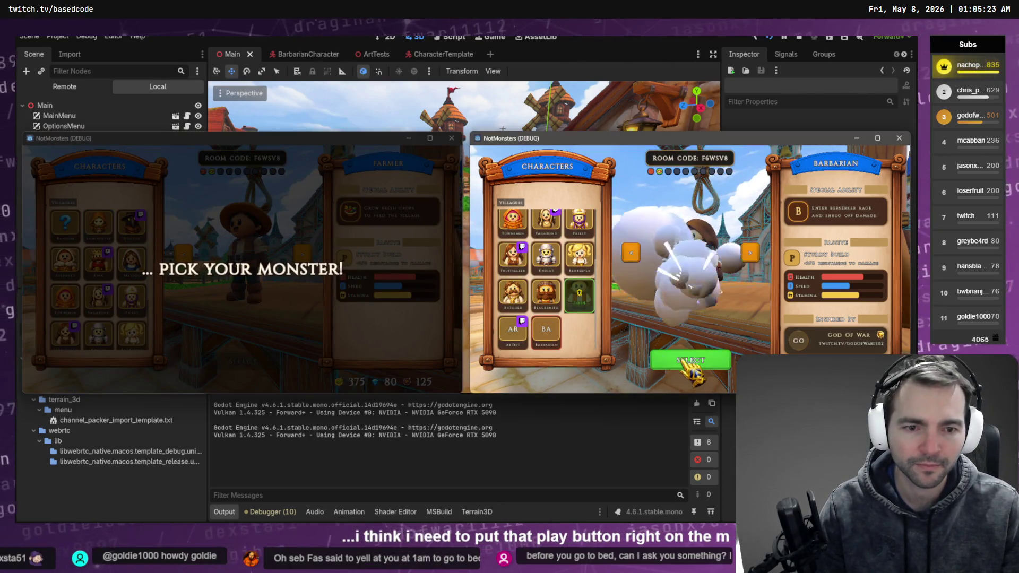
click(690, 361)
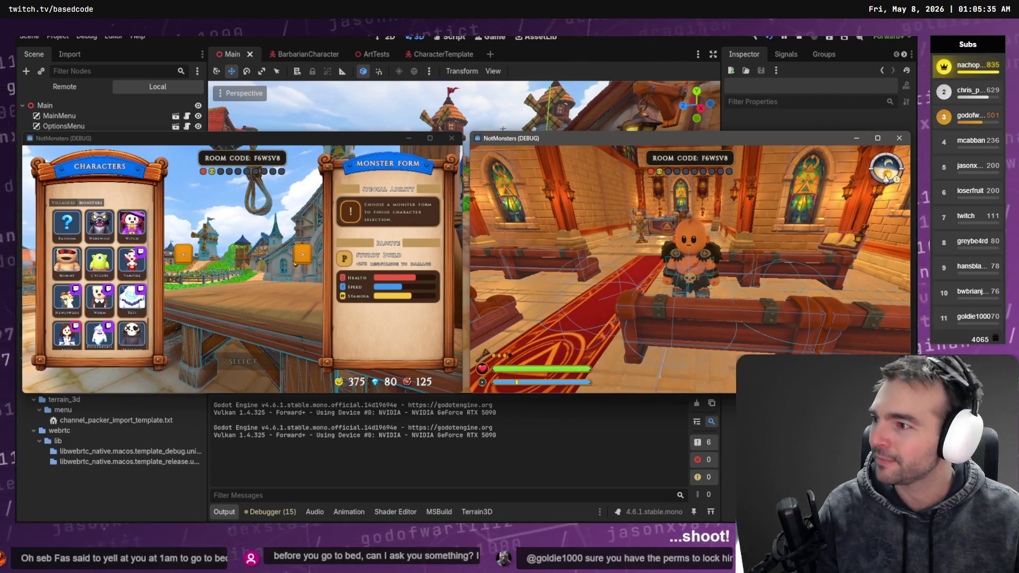
Step: Walk the barbarian toward the altar and enter the chapel with the Werewolf monster form
key(w)
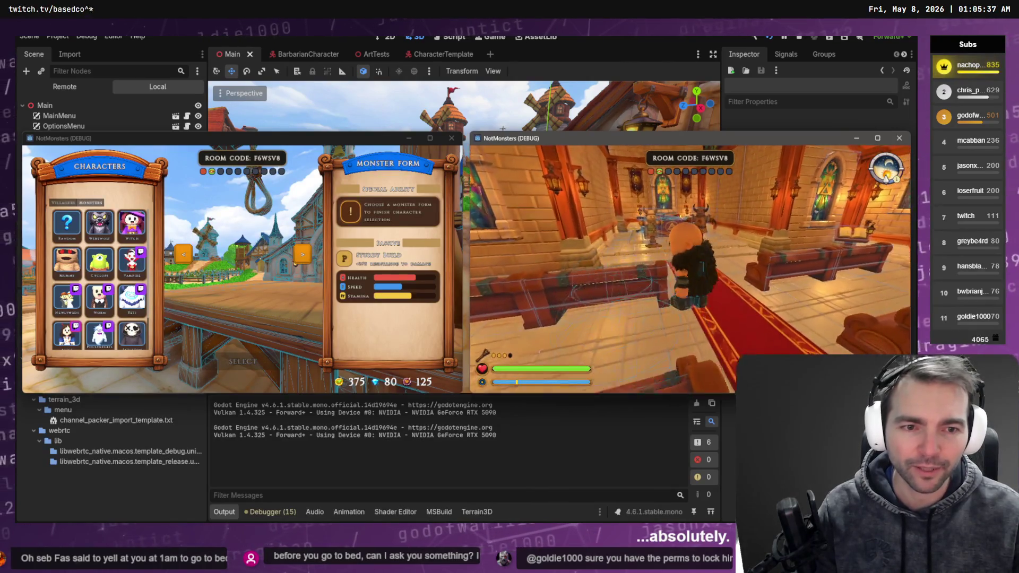
key(w)
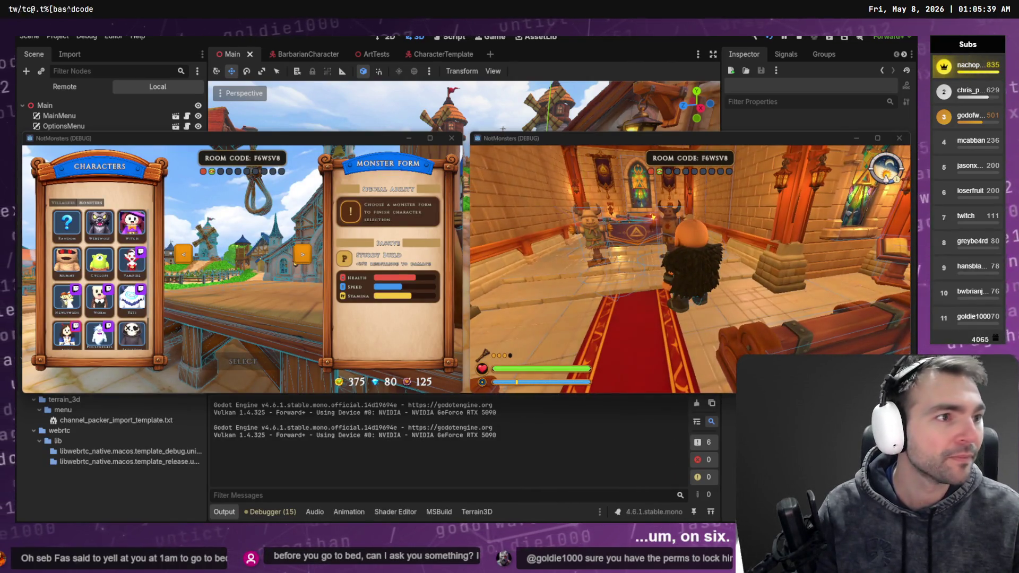
click(299, 257)
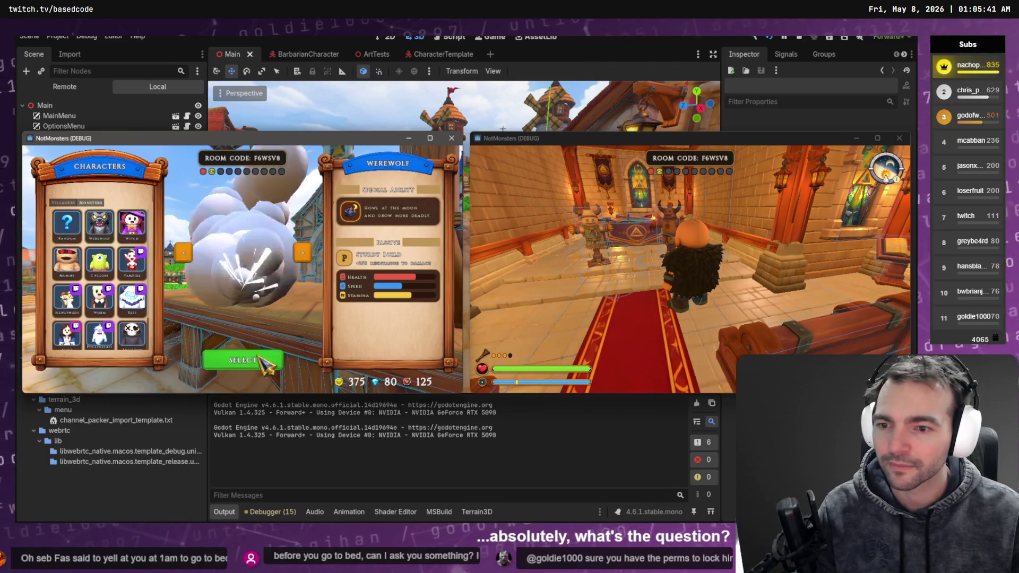
click(265, 363)
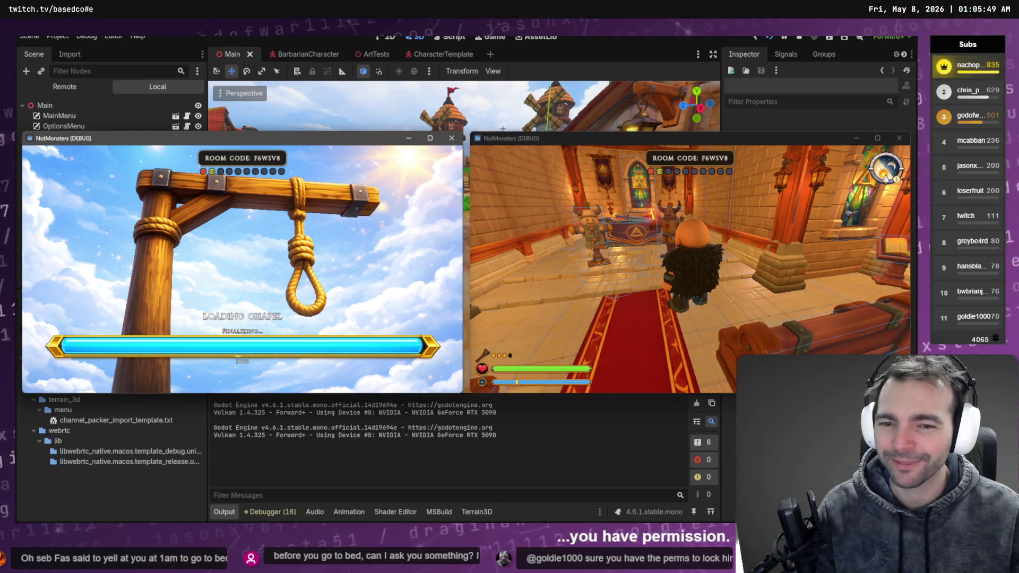
Step: Walk the farmer up the chapel aisle to stand beside the barbarian
key(w)
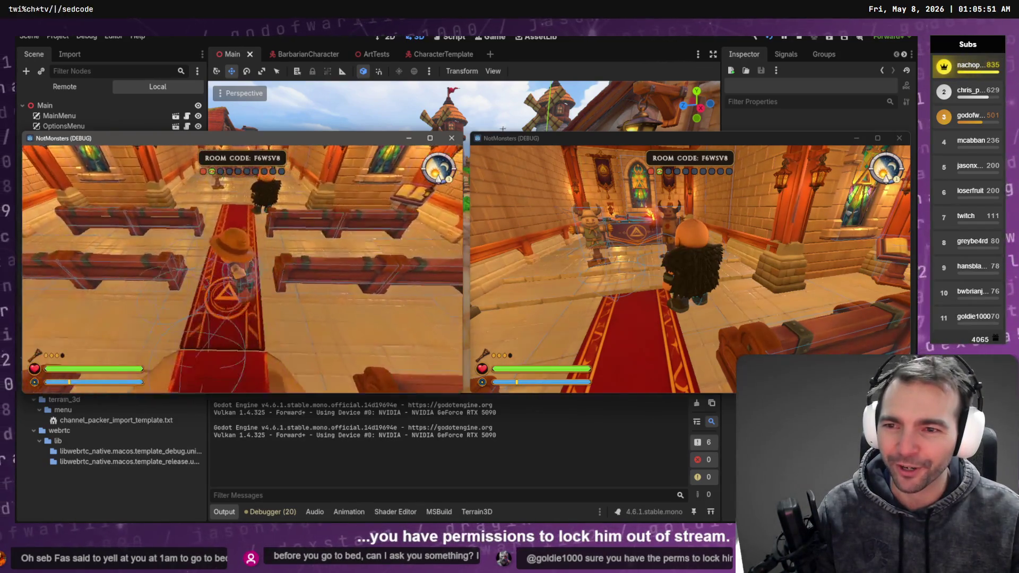
key(w)
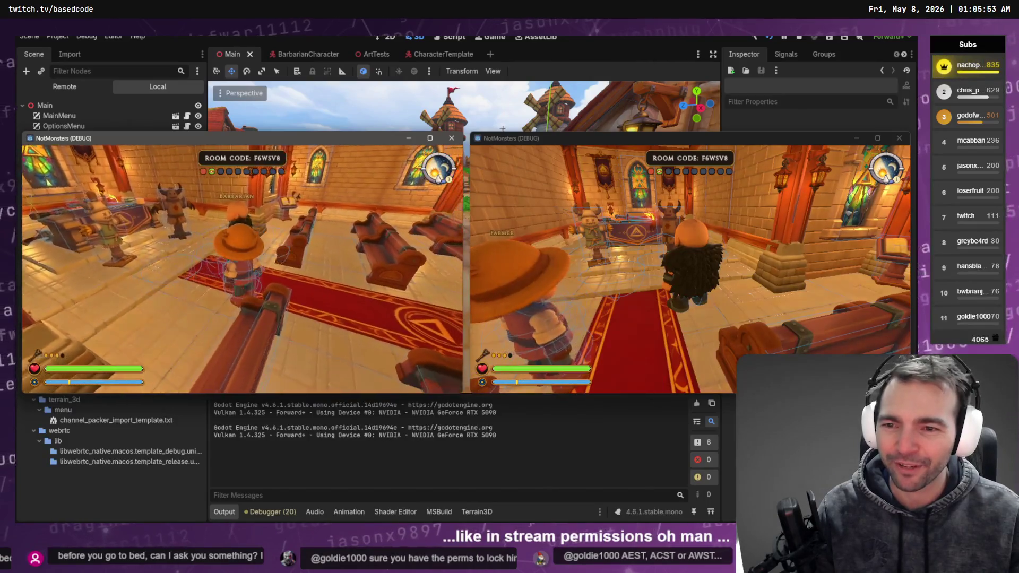
key(w)
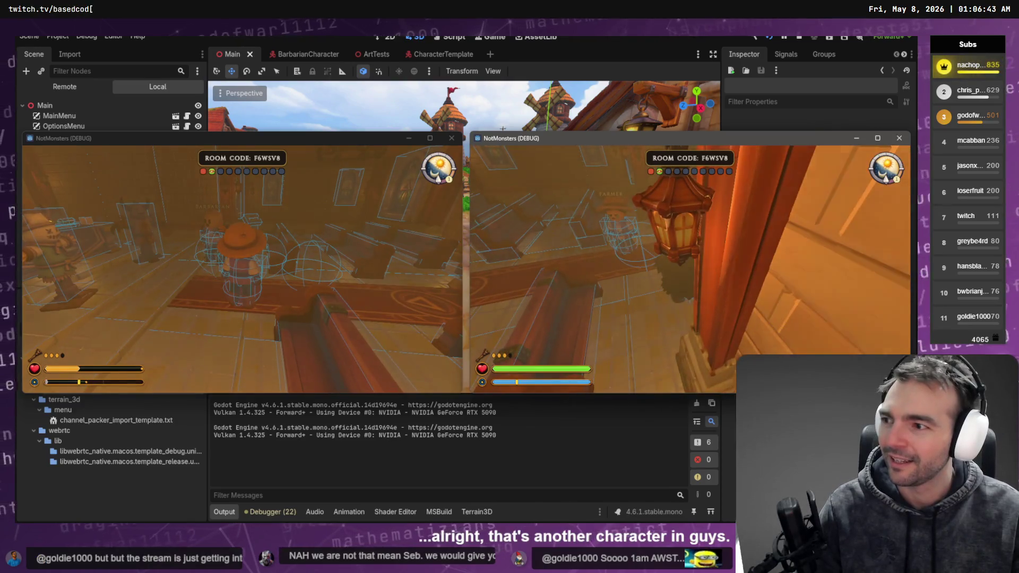
Step: Close both NotMonsters game windows and switch to Codex
key(alt+F4)
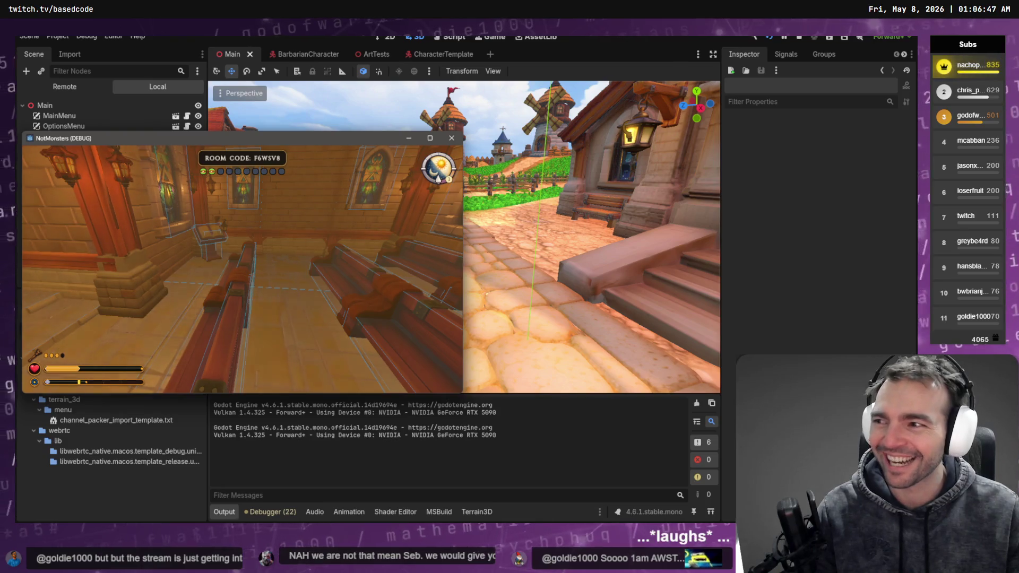
key(alt+F4)
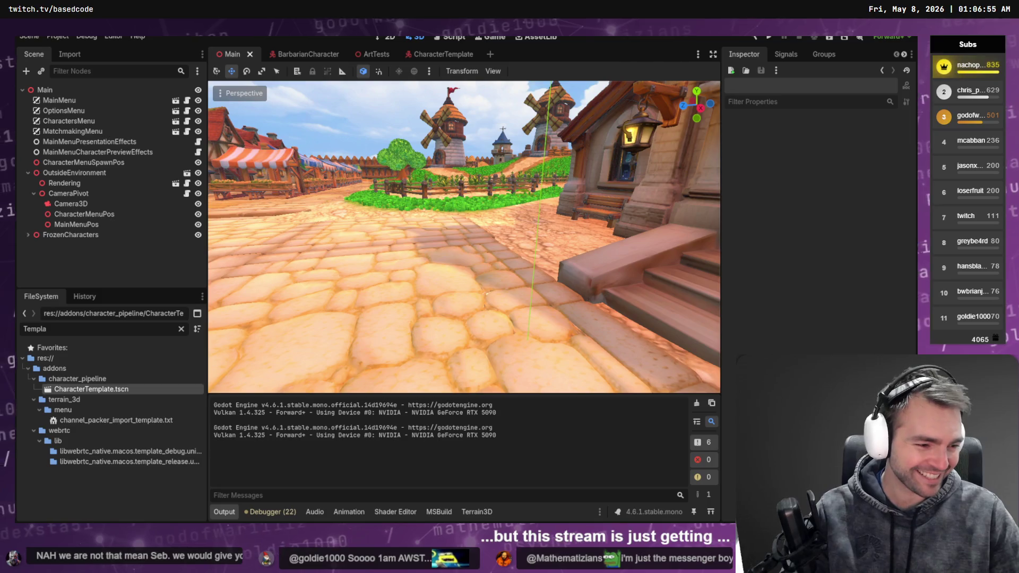
key(alt+Tab)
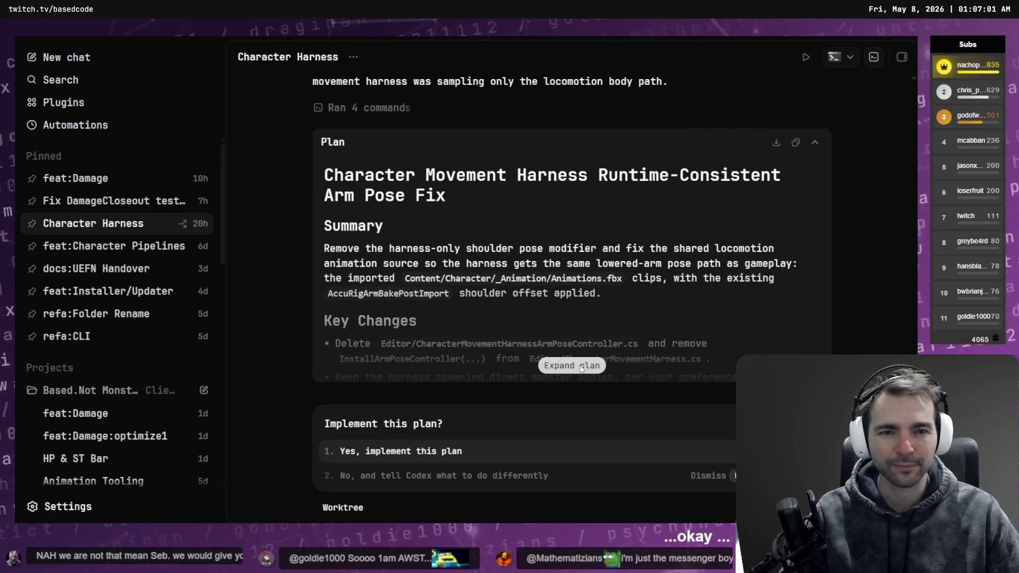
Step: Approve the arm-pose fix plan, read the expanded plan, then open the feat:Damage chat
click(434, 451)
scroll(106, 204, down, 3)
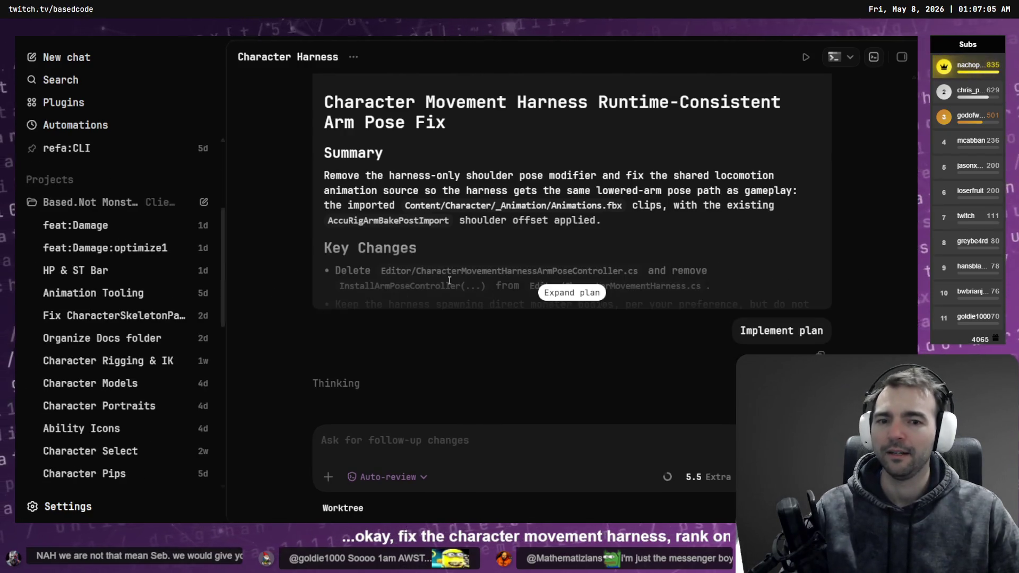
click(552, 292)
scroll(528, 281, down, 10)
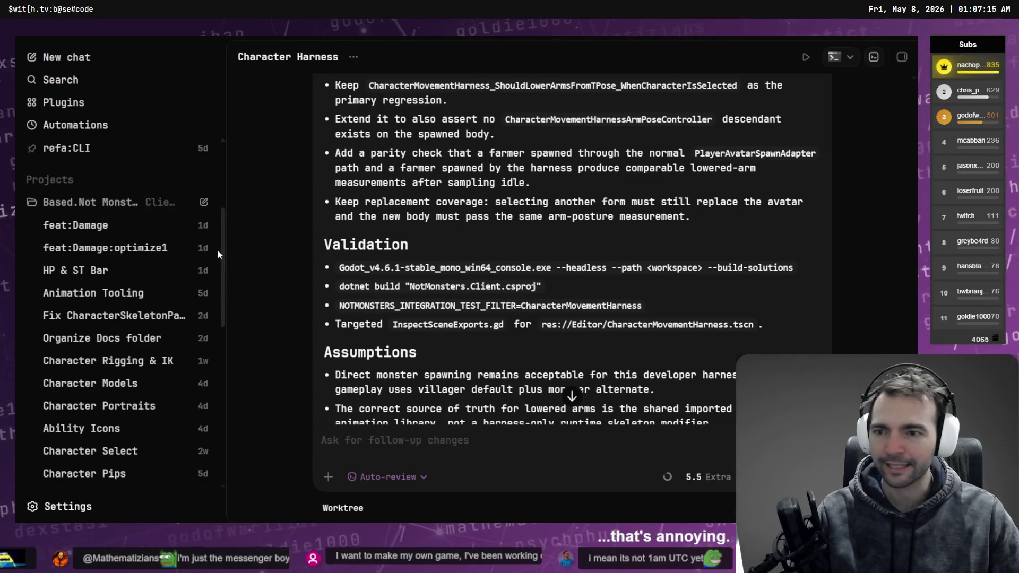
click(184, 231)
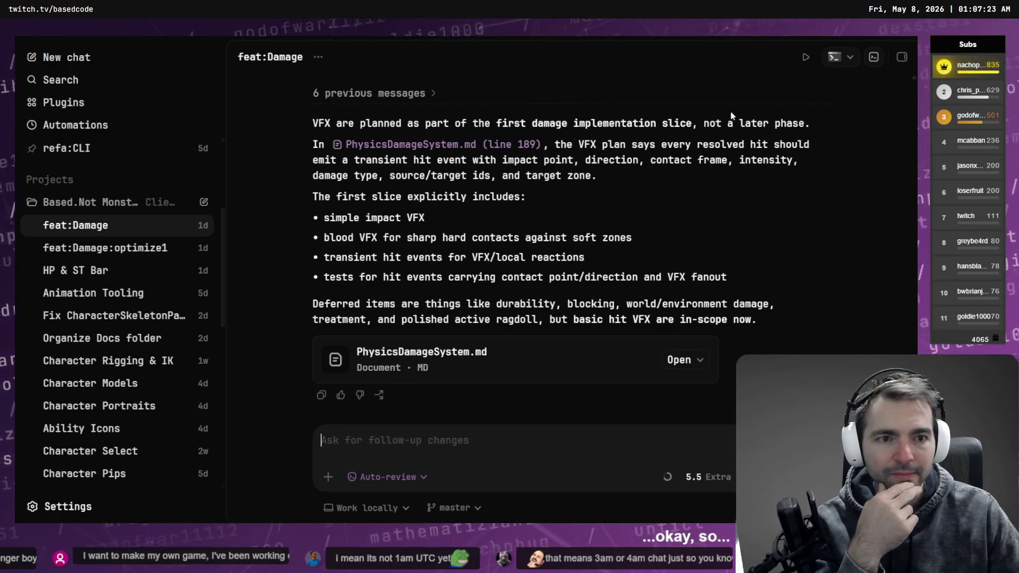
scroll(612, 174, up, 3)
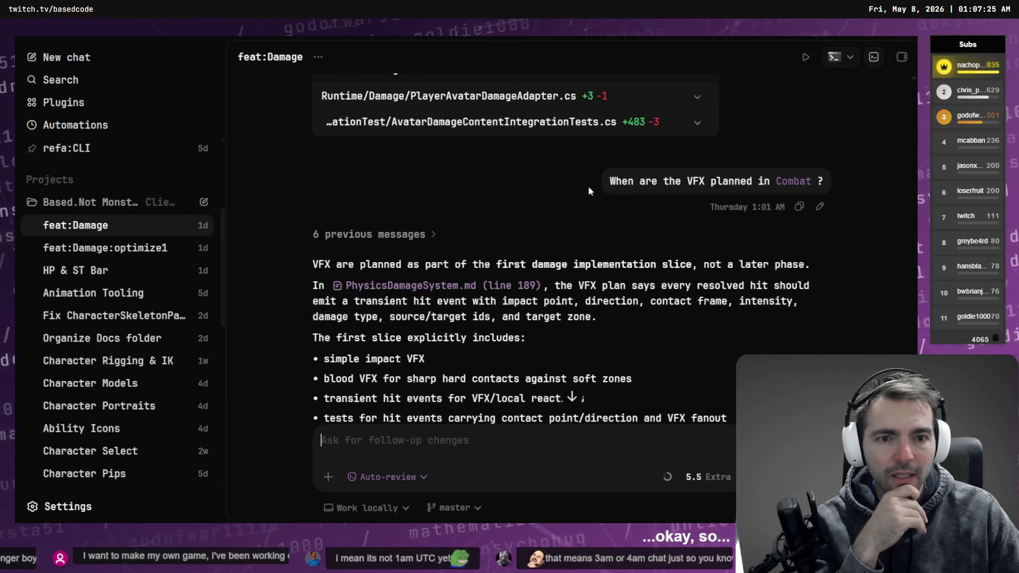
scroll(598, 119, down, 3)
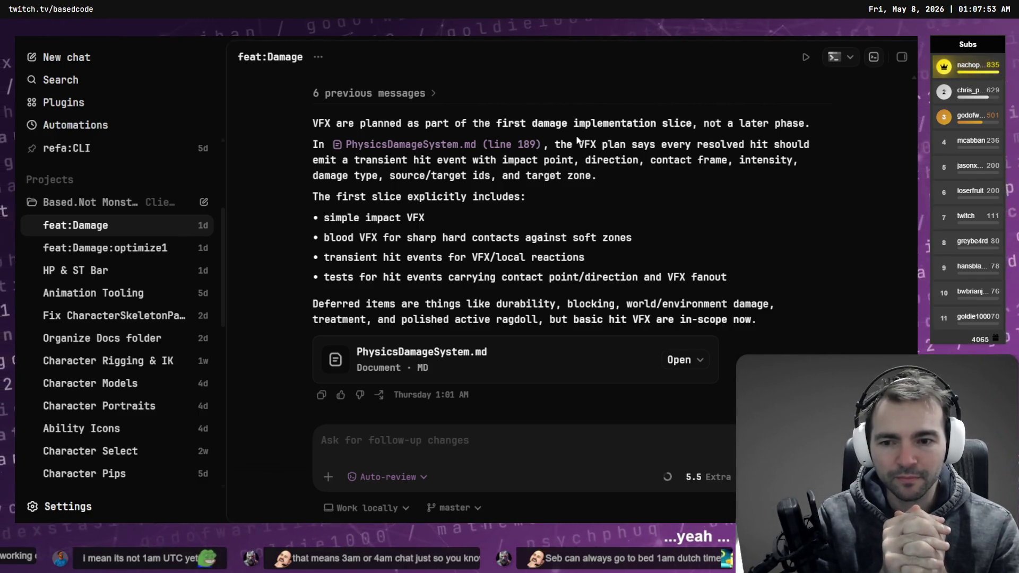
scroll(574, 179, up, 5)
scroll(573, 175, up, 10)
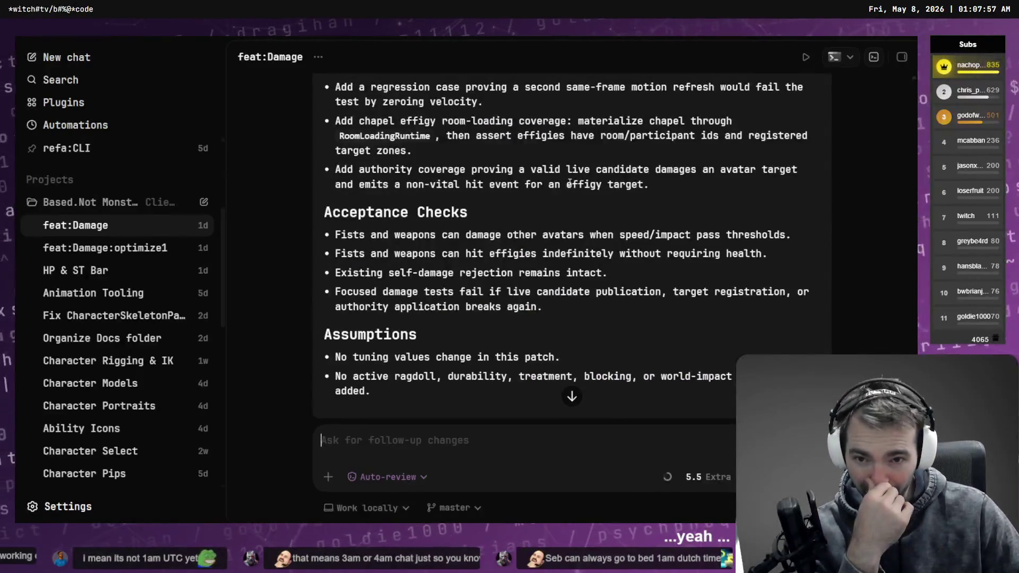
scroll(564, 181, up, 10)
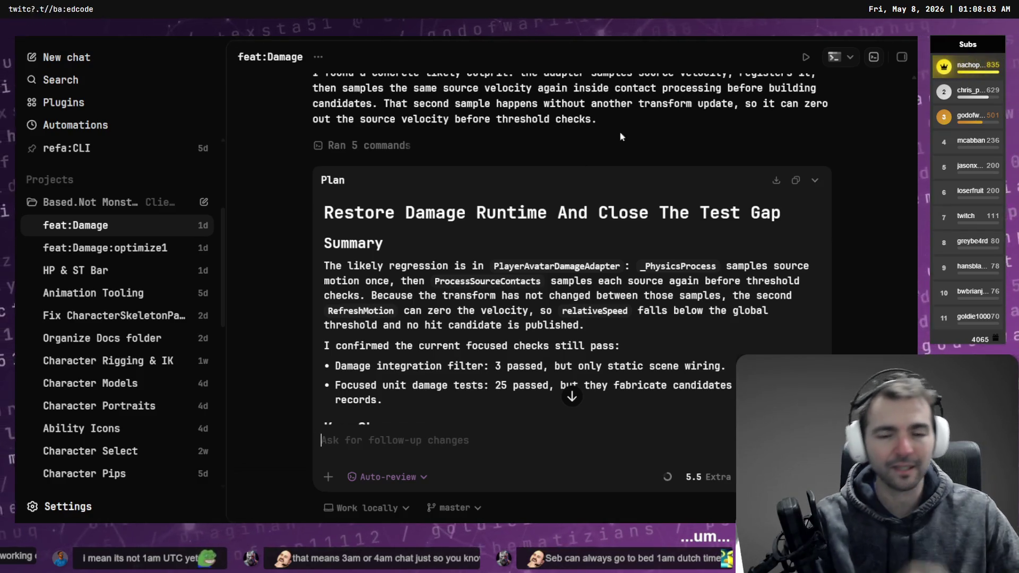
key(alt+Tab)
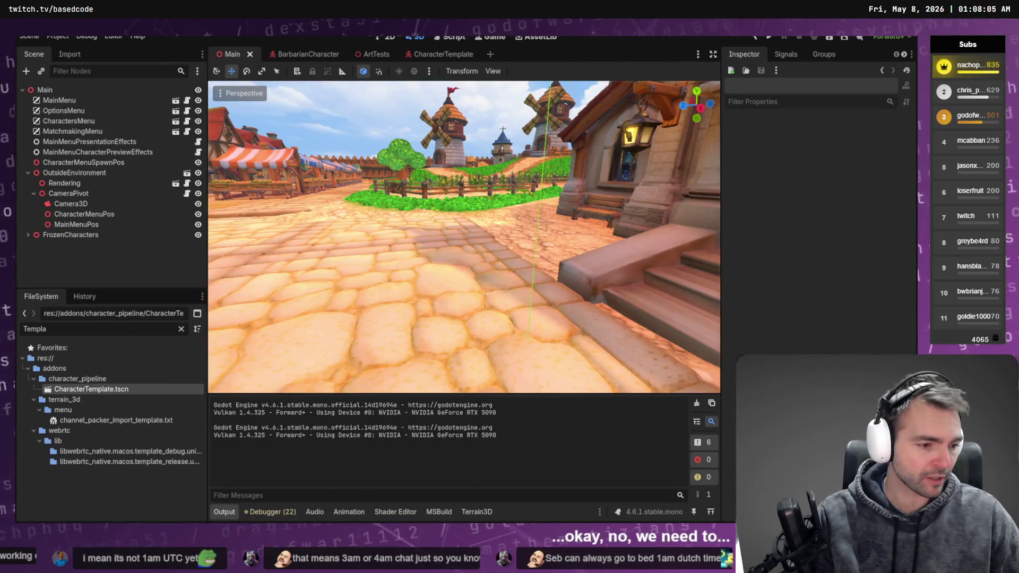
Step: Save the Blender scene as Barbarian.blend in the _Characters/Barbarian folder
key(alt+Tab)
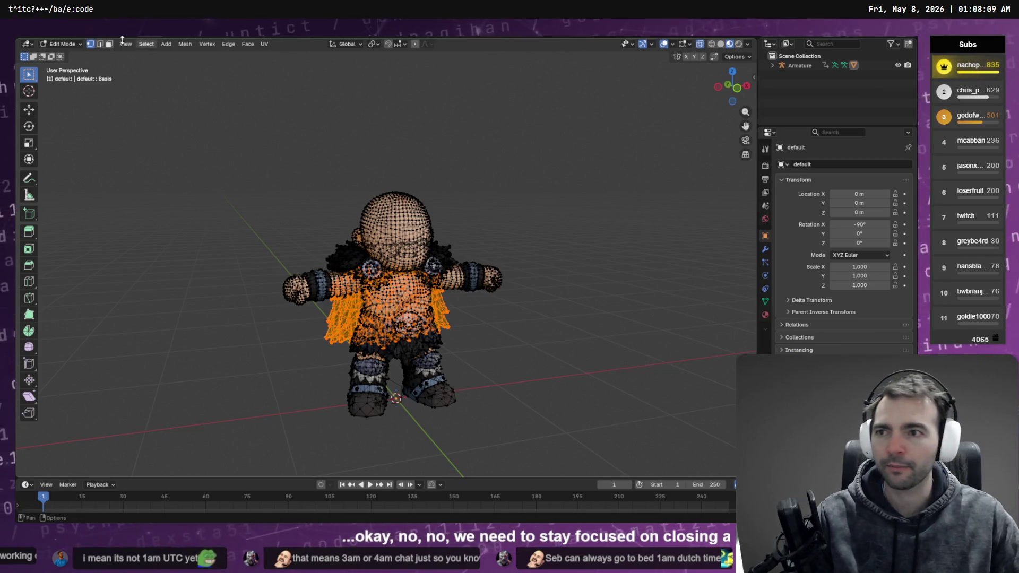
key(F4)
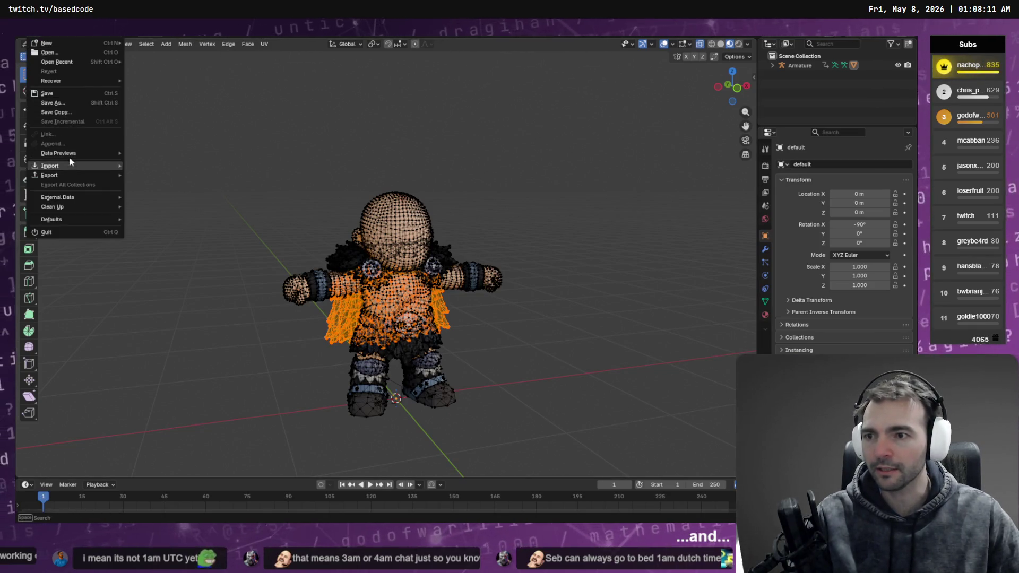
click(68, 102)
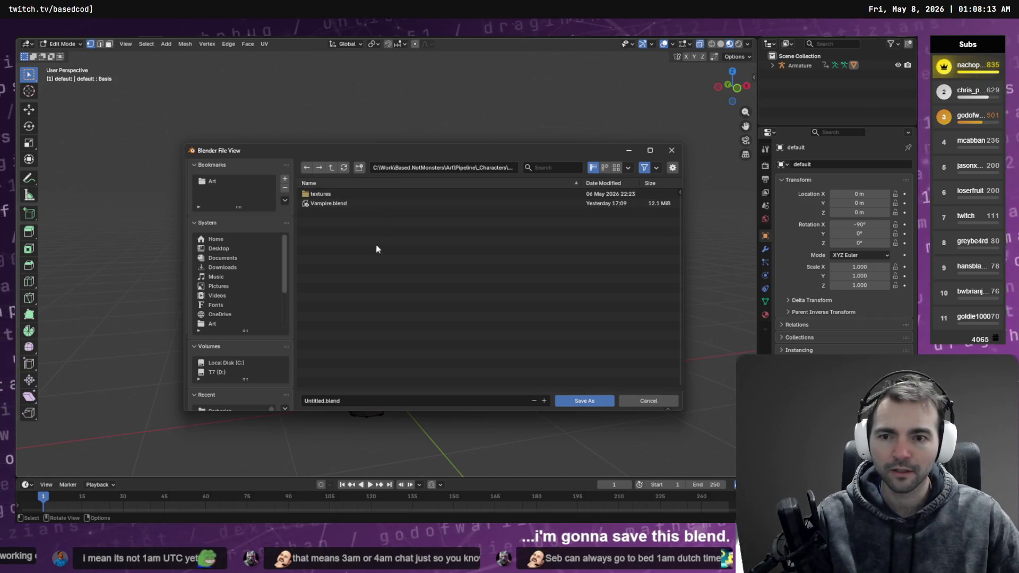
click(331, 167)
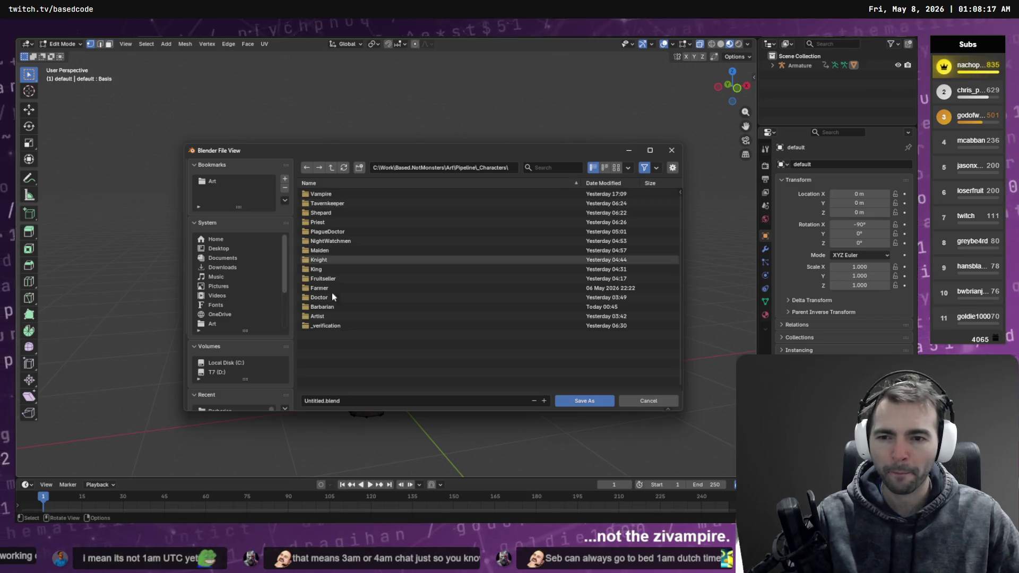
double_click(330, 308)
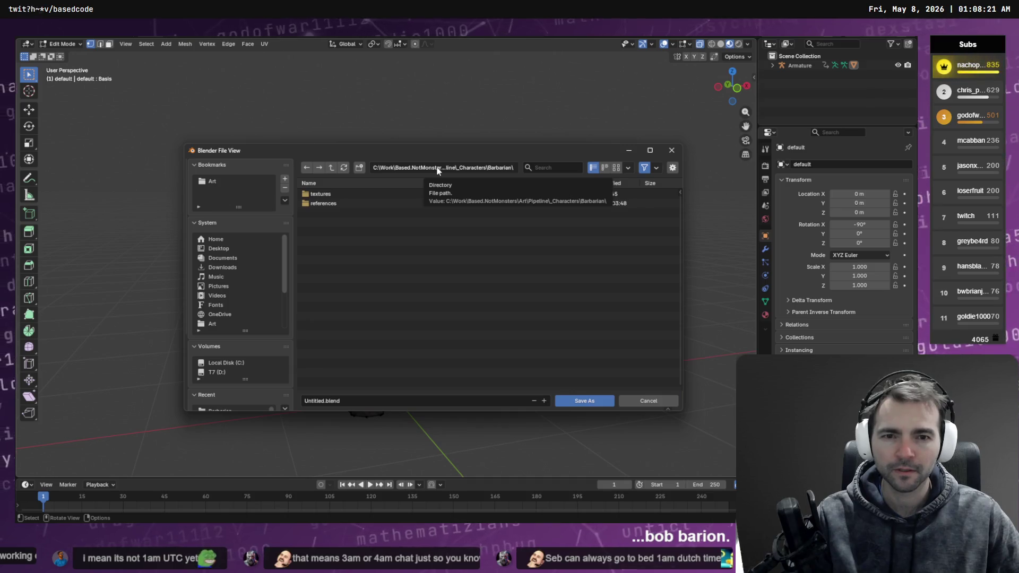
click(384, 398)
text(Barbarian)
key(Return)
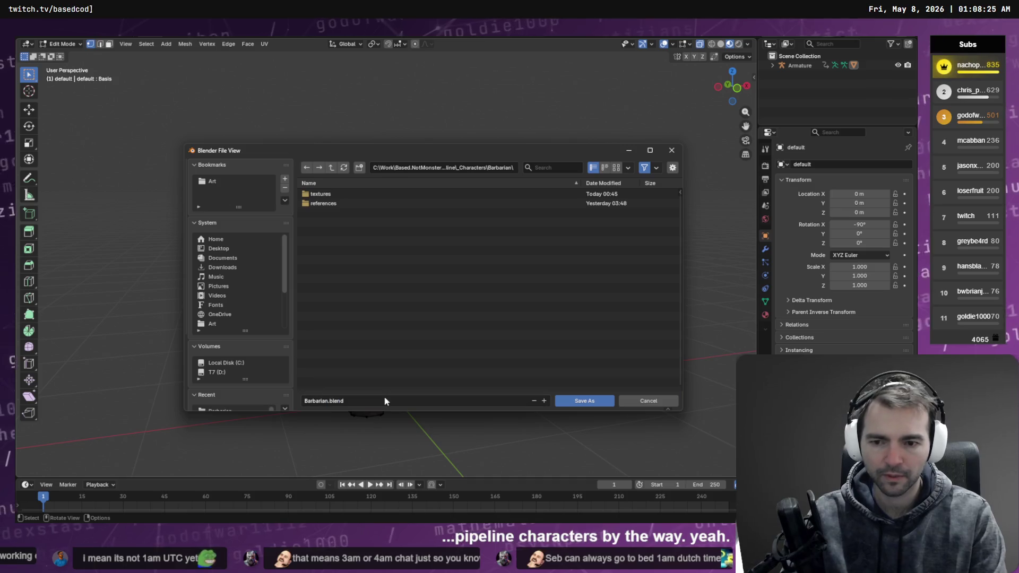
click(584, 401)
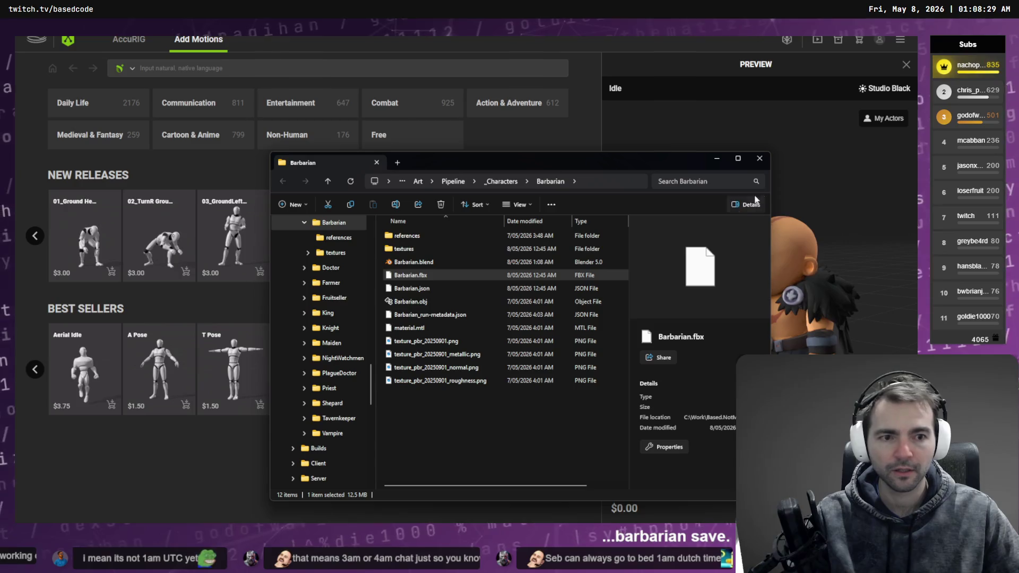
Step: Close AccuRIG with confirmation, then close the Barbarian File Explorer window
click(905, 39)
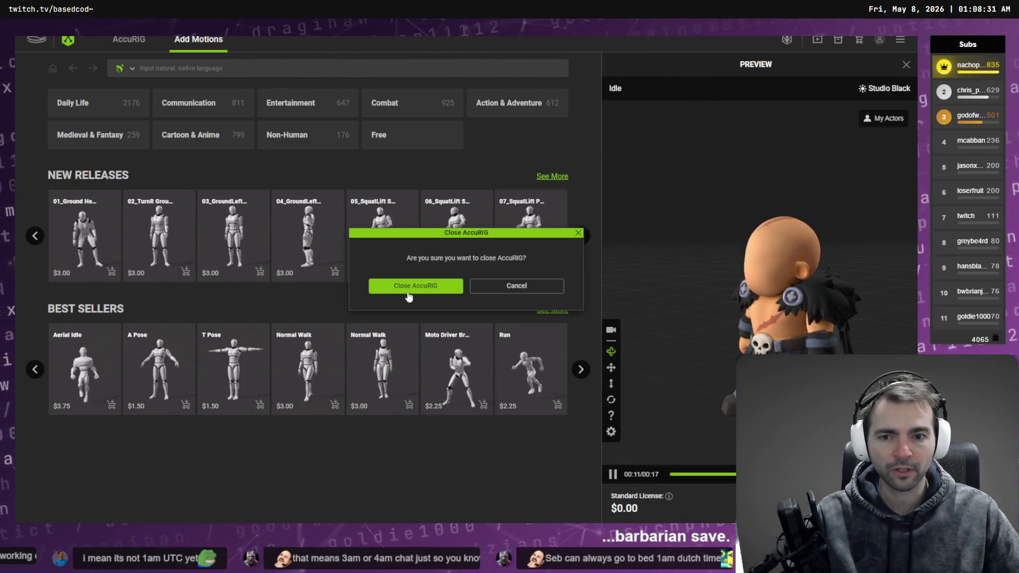
key(Return)
click(759, 158)
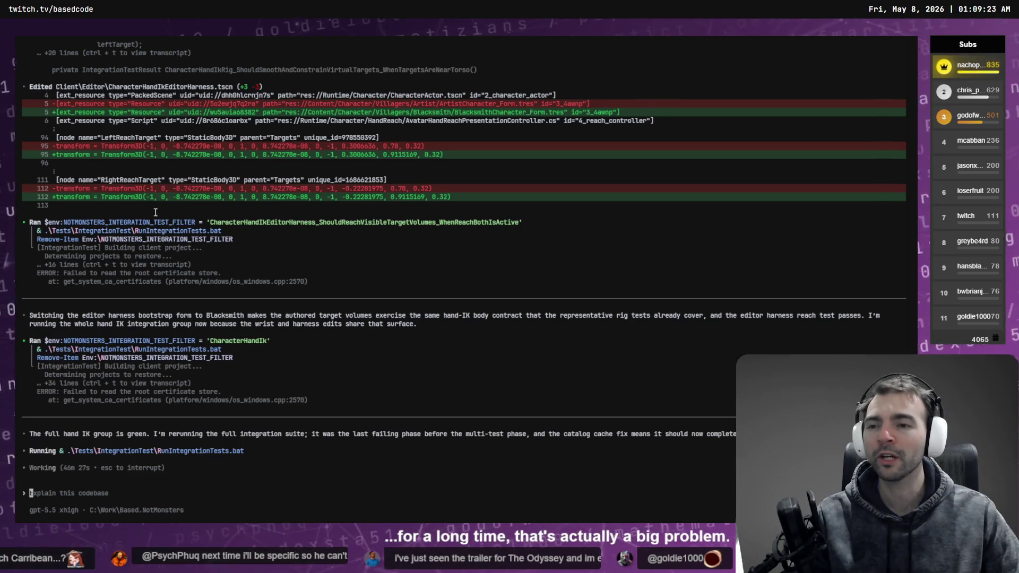
Step: Leave the Codex CLI session and bring up Fork's staged MultiTestTravelPeerHarness.cs and RunMultiTests.gd
scroll(155, 221, up, 2)
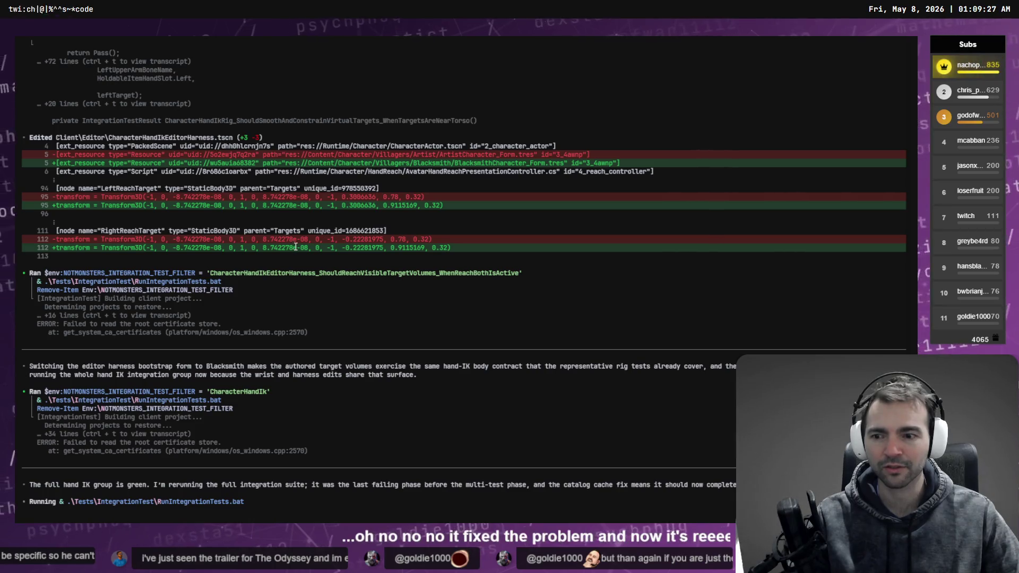
scroll(297, 247, down, 2)
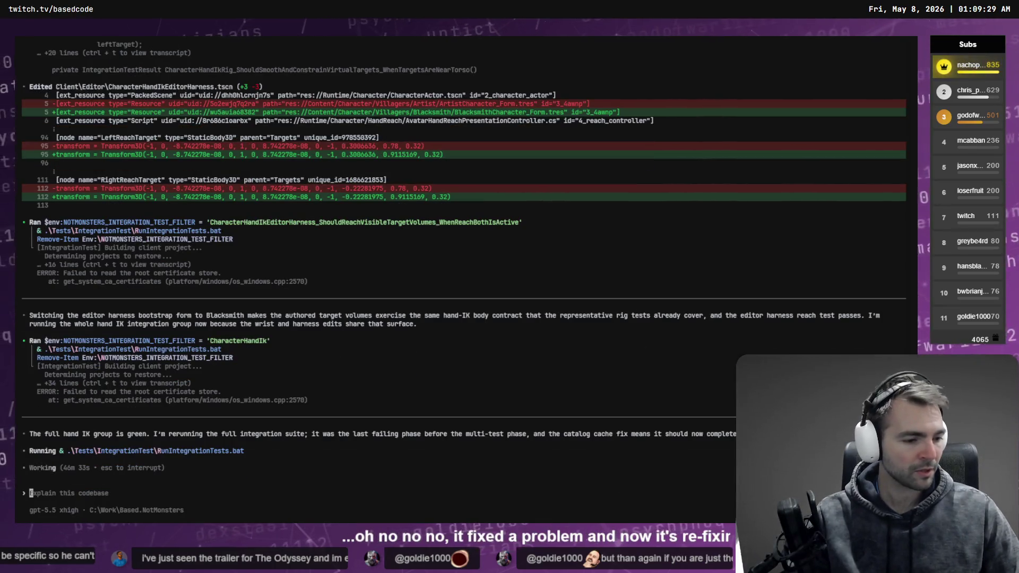
key(alt+Tab)
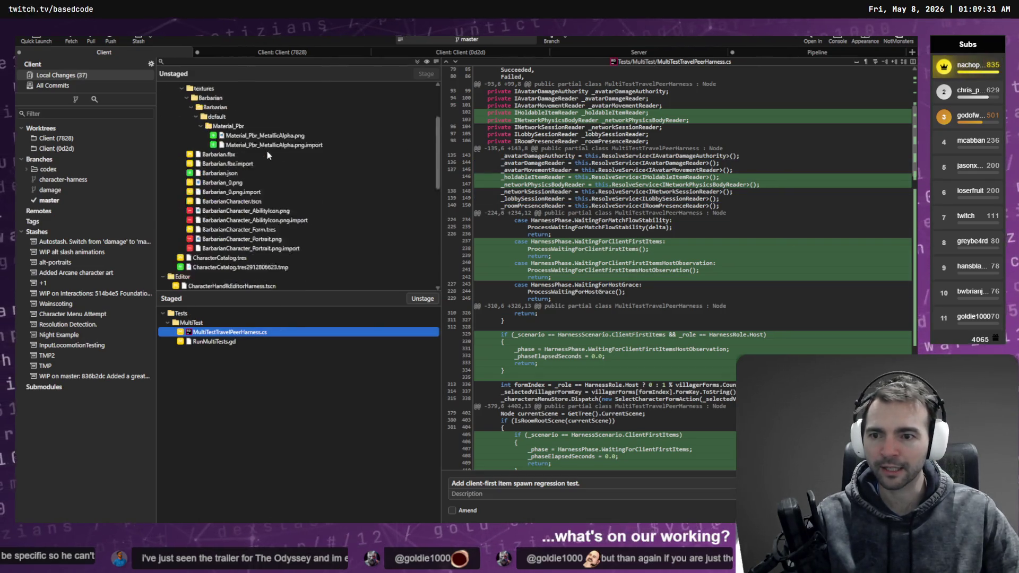
Step: Review the unstaged diffs of RunSmokeTests.bat, RunMultiTests.bat and RunIntegrationTests.bat
scroll(271, 158, down, 5)
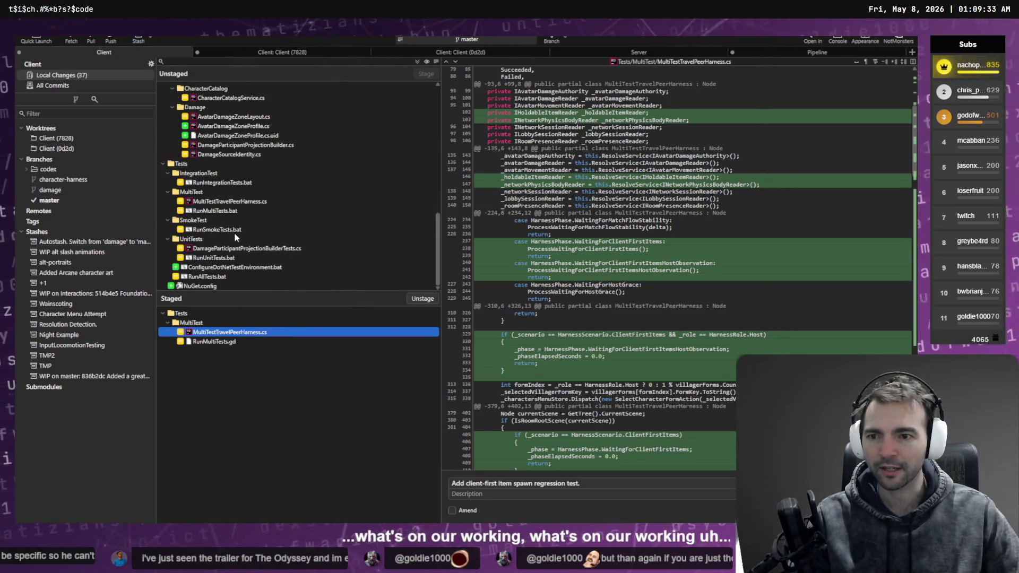
click(237, 230)
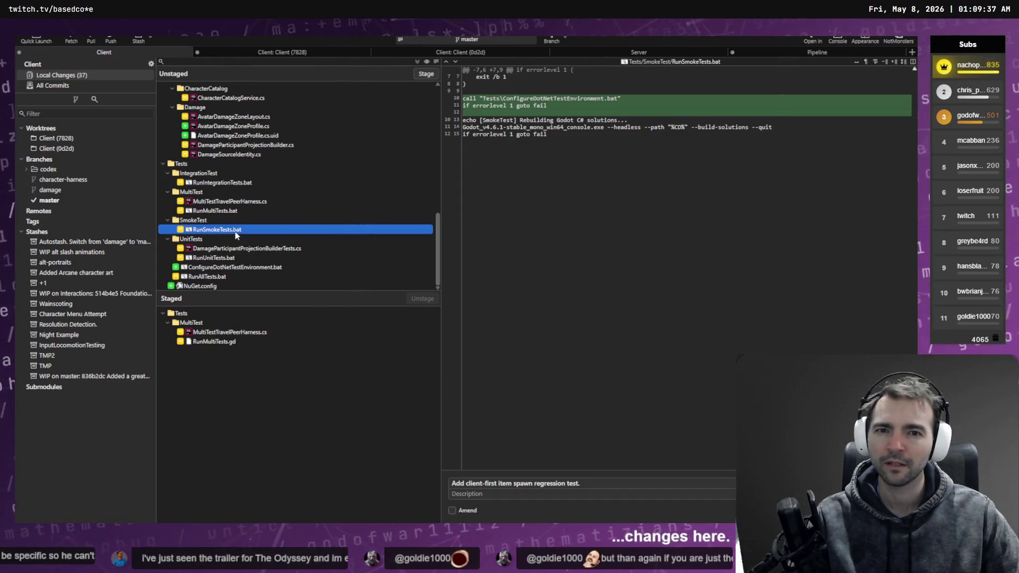
click(225, 212)
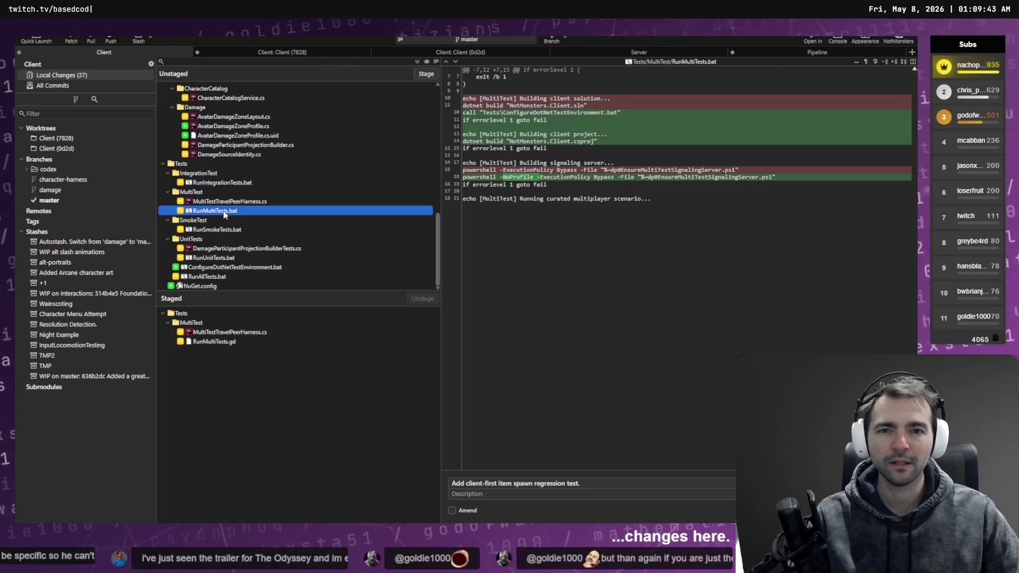
mouse_move(533, 118)
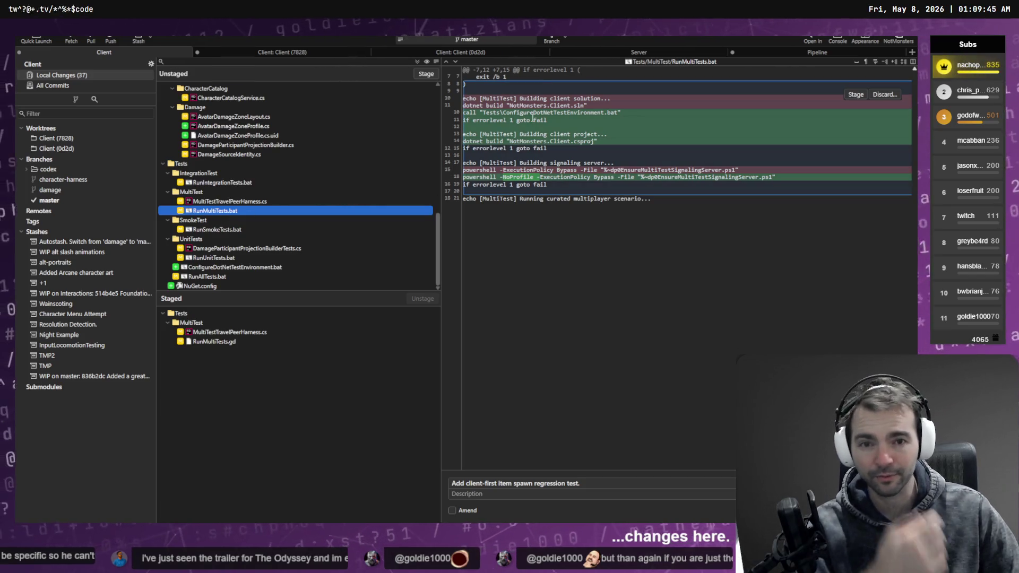
click(229, 183)
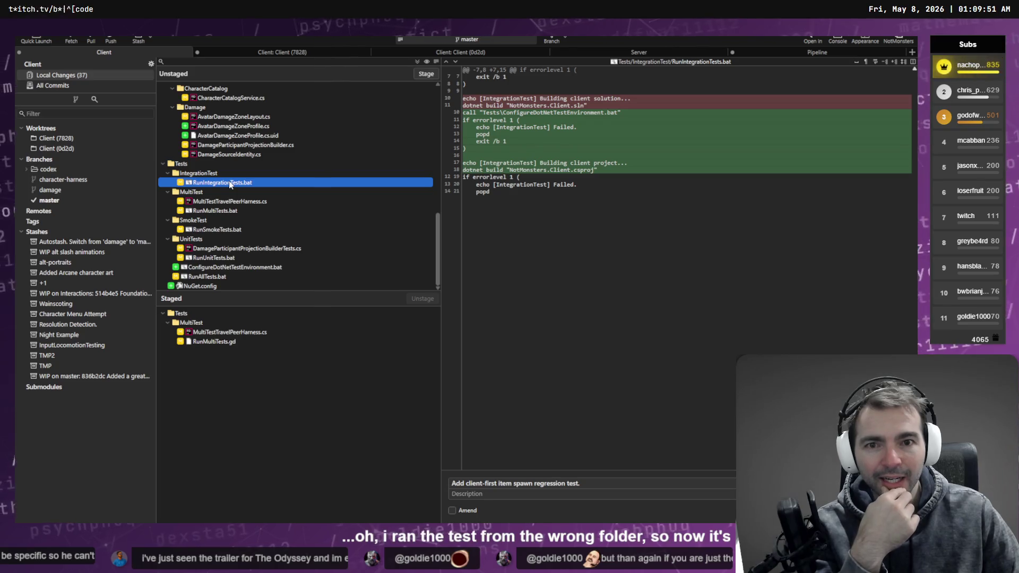
click(218, 210)
click(215, 237)
click(224, 230)
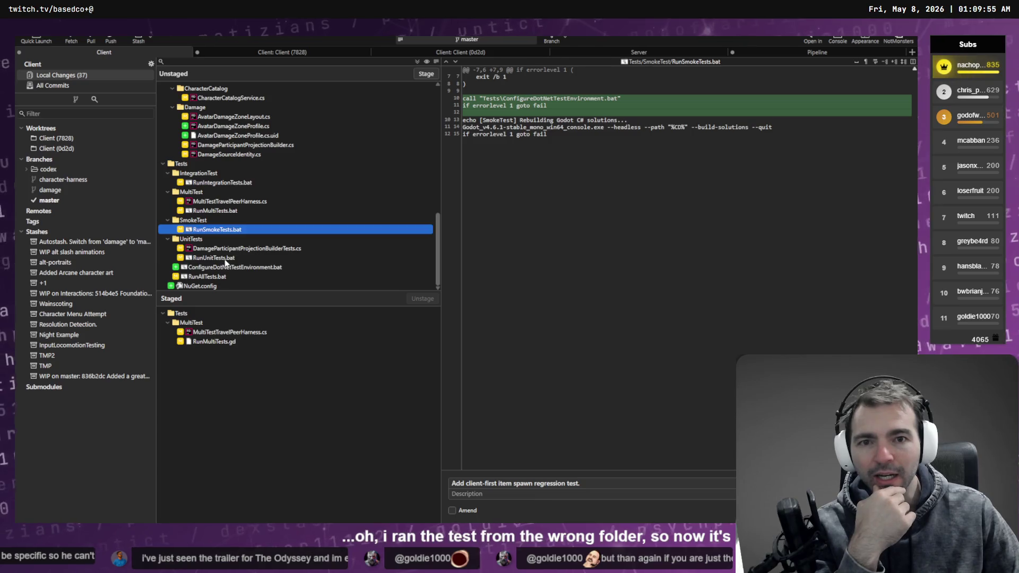
Step: Review RunUnitTests.bat, RunAllTests.bat and the new ConfigureDotNetTestEnvironment.bat, ending on RunIntegrationTests.bat
click(226, 259)
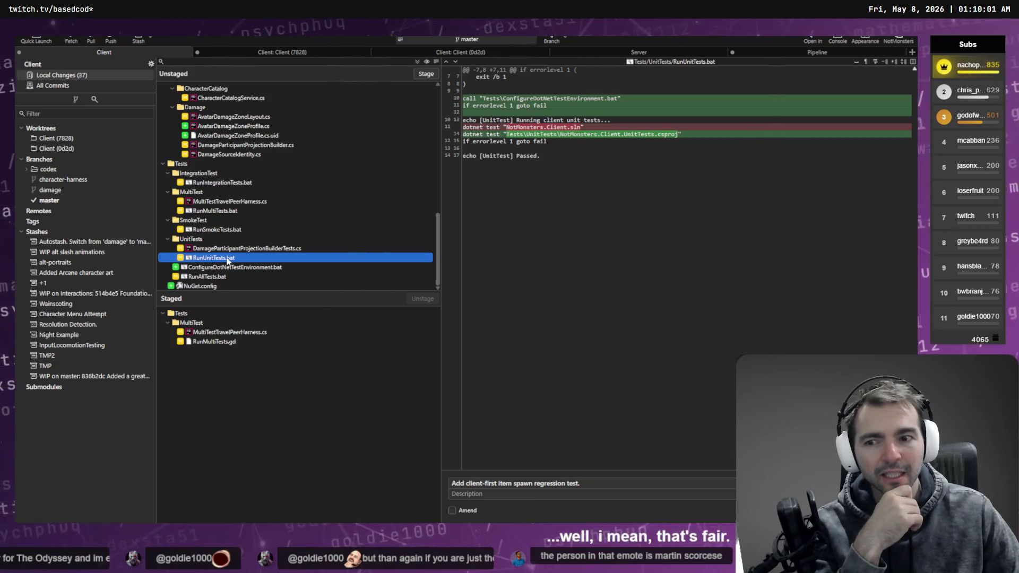
click(217, 277)
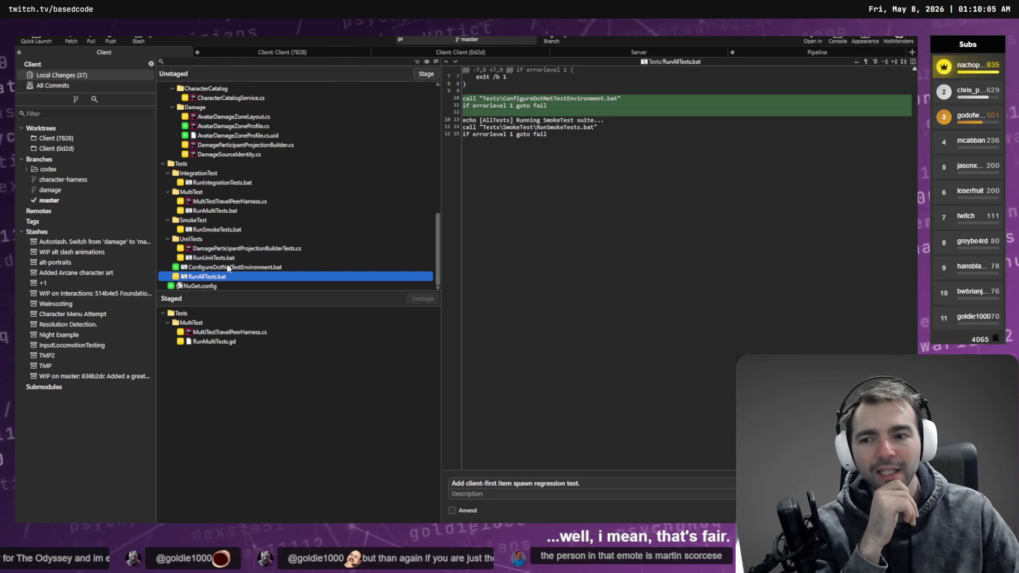
click(225, 267)
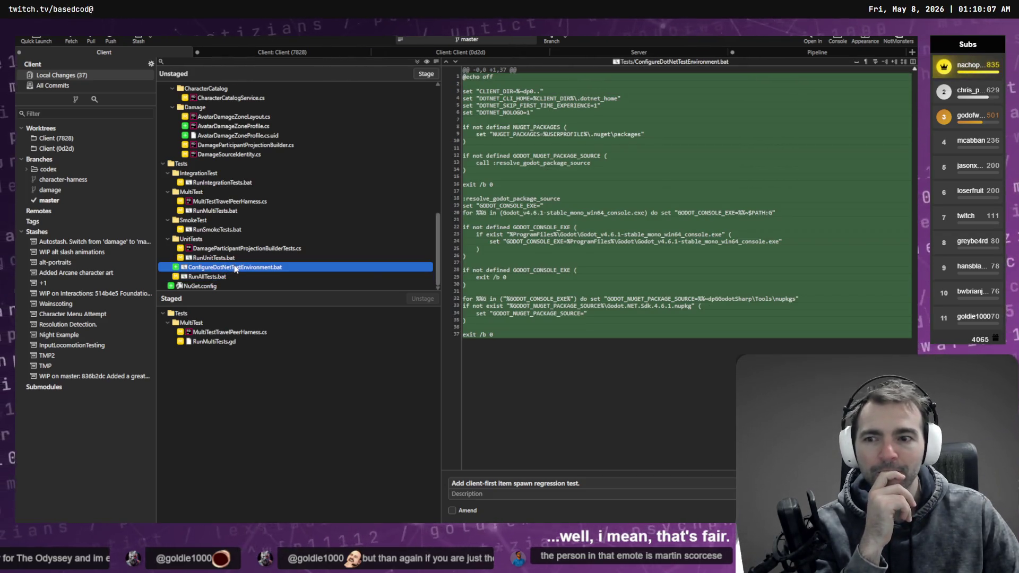
mouse_move(516, 78)
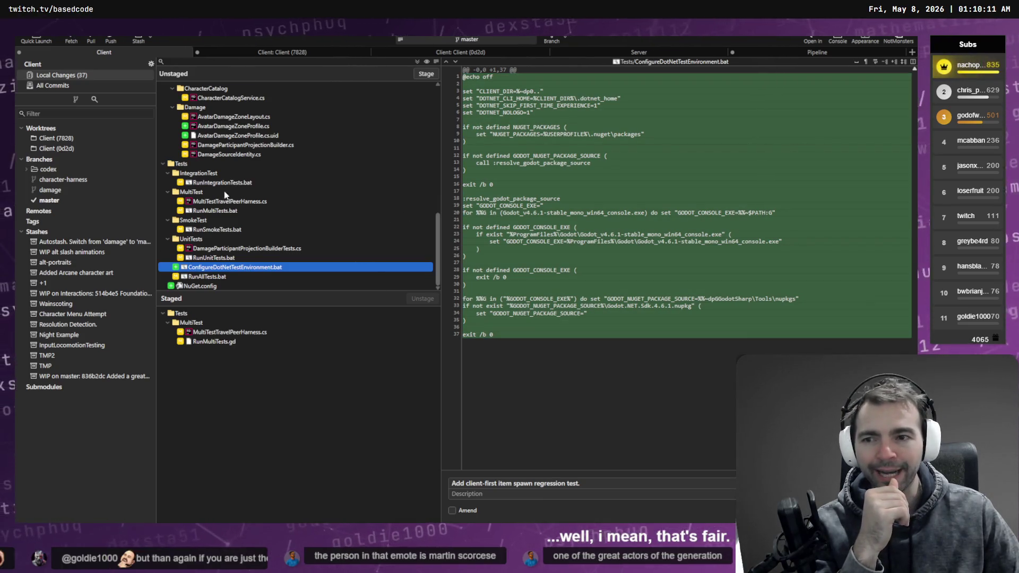
click(226, 181)
scroll(233, 196, up, 2)
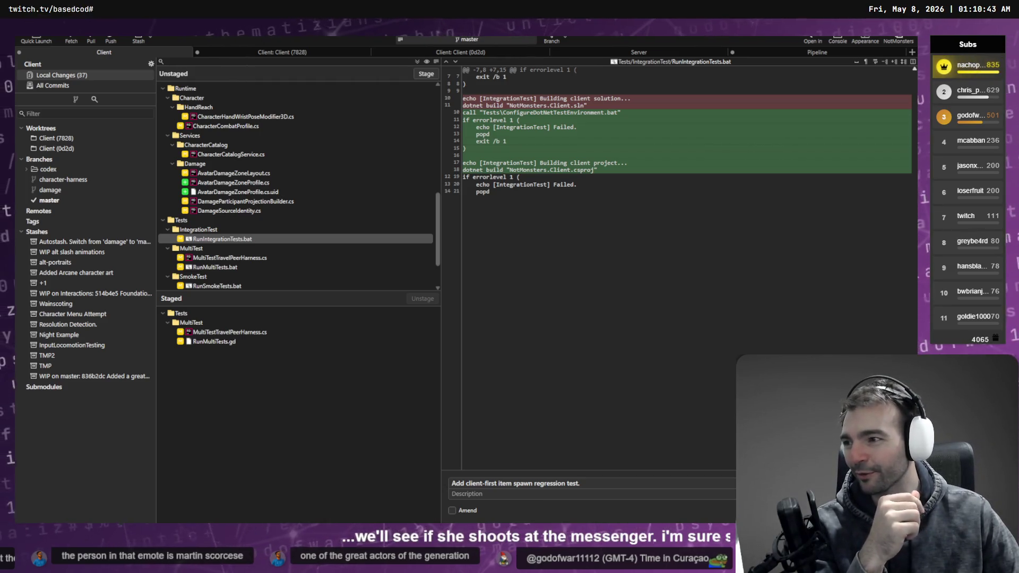
scroll(260, 207, down, 2)
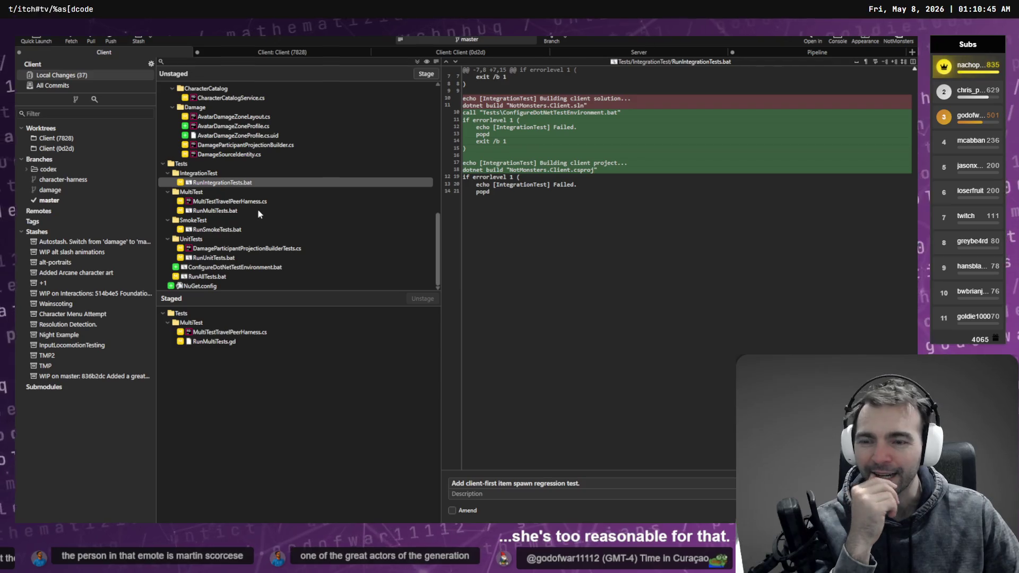
Step: Review diffs of MultiTestTravelPeerHarness.cs, AvatarDamageZoneLayout.cs, AvatarDamageZoneProfile.cs and DamageParticipantProjectionBuilder.cs
click(230, 204)
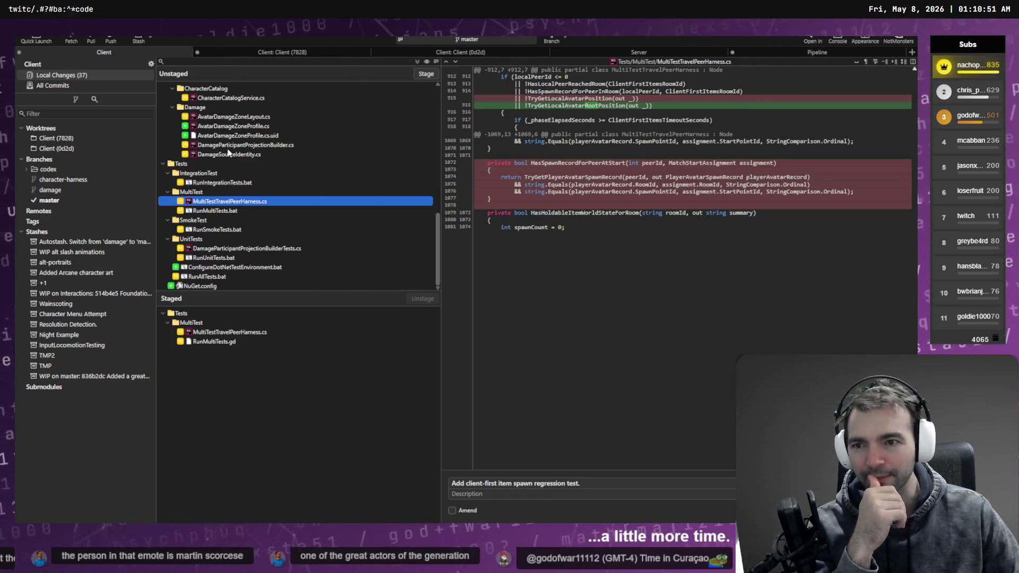
click(233, 116)
click(236, 126)
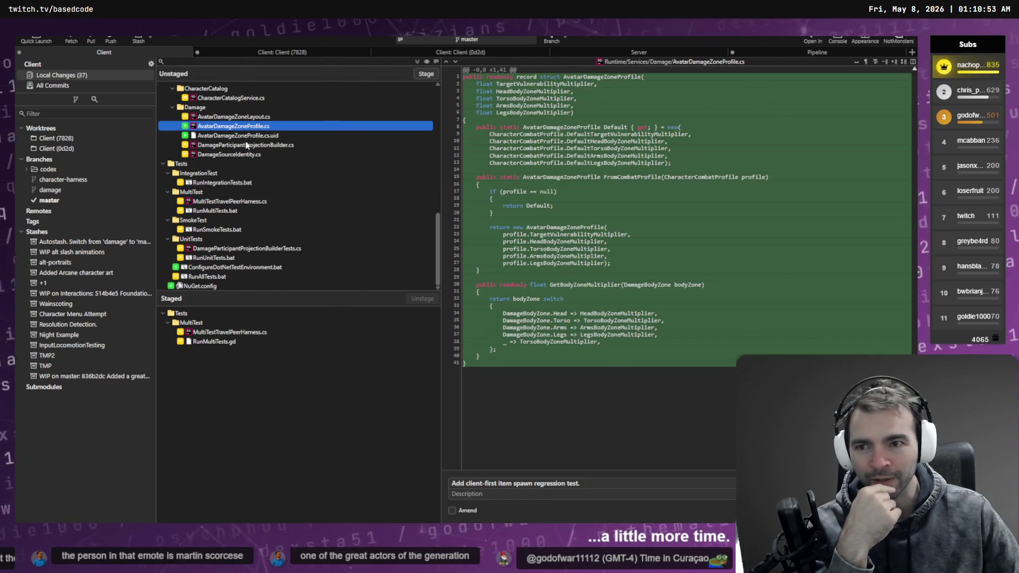
click(246, 145)
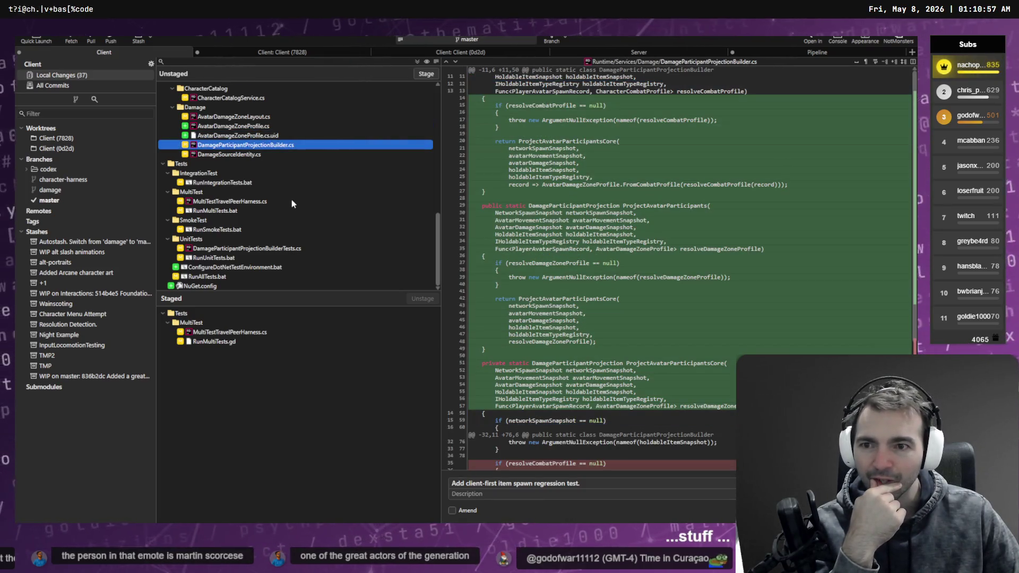
scroll(293, 205, up, 3)
scroll(292, 205, up, 10)
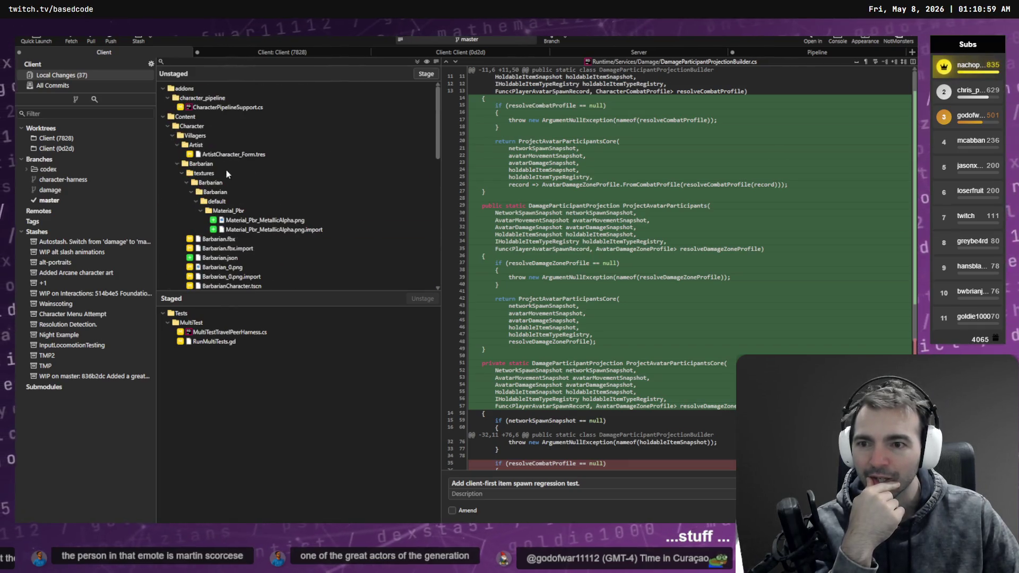
Step: Unstage both test files, check ArtistCharacter_Form.tres and CharacterPipelineSupport.cs, then show Client (7828) history
click(239, 331)
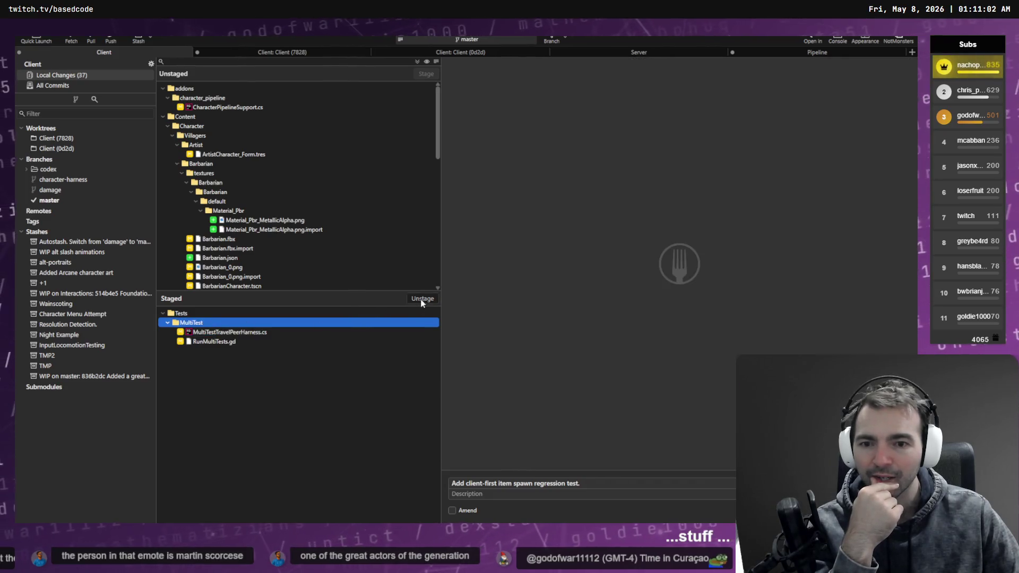
click(423, 298)
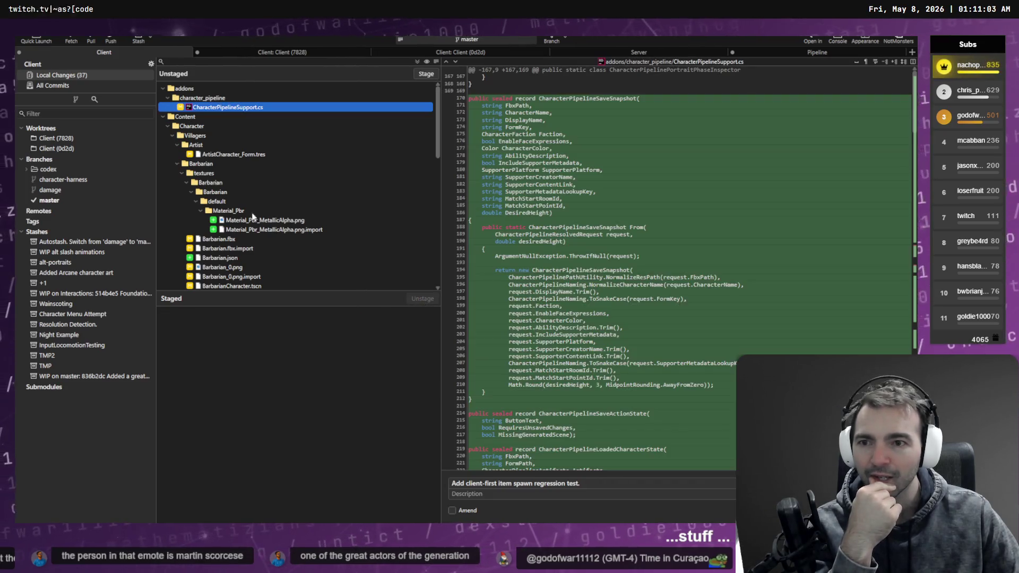
click(236, 155)
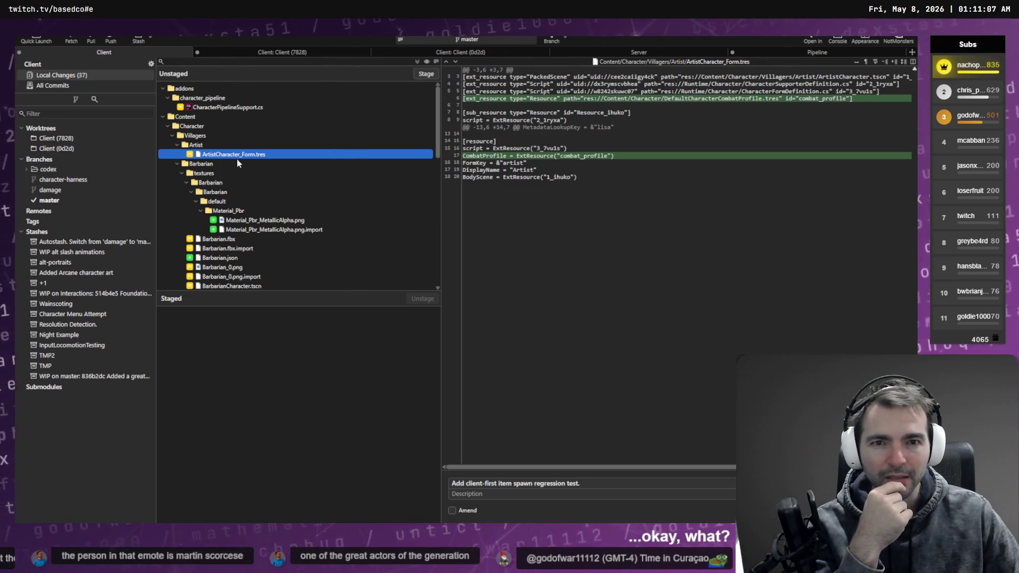
click(240, 108)
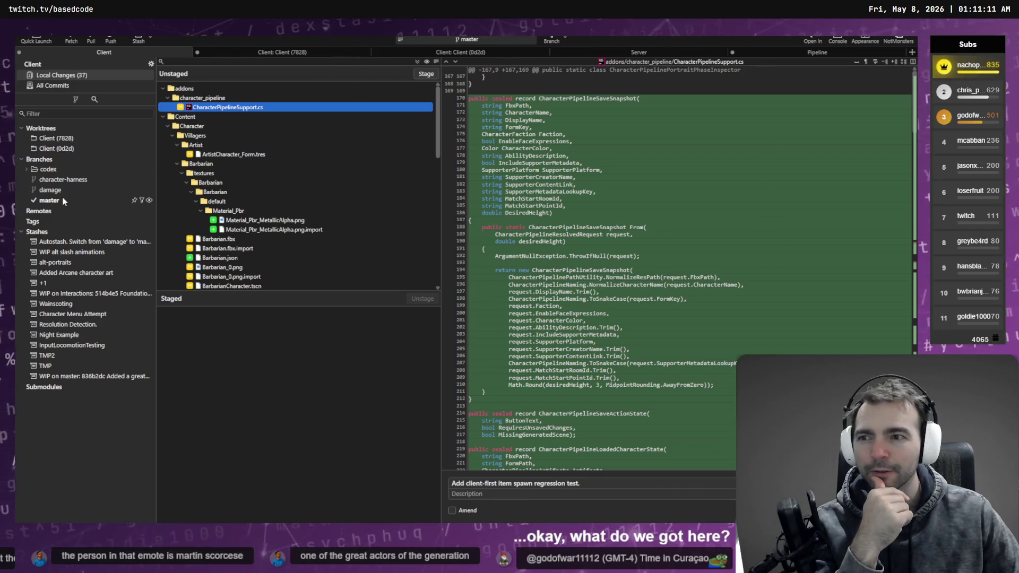
click(80, 140)
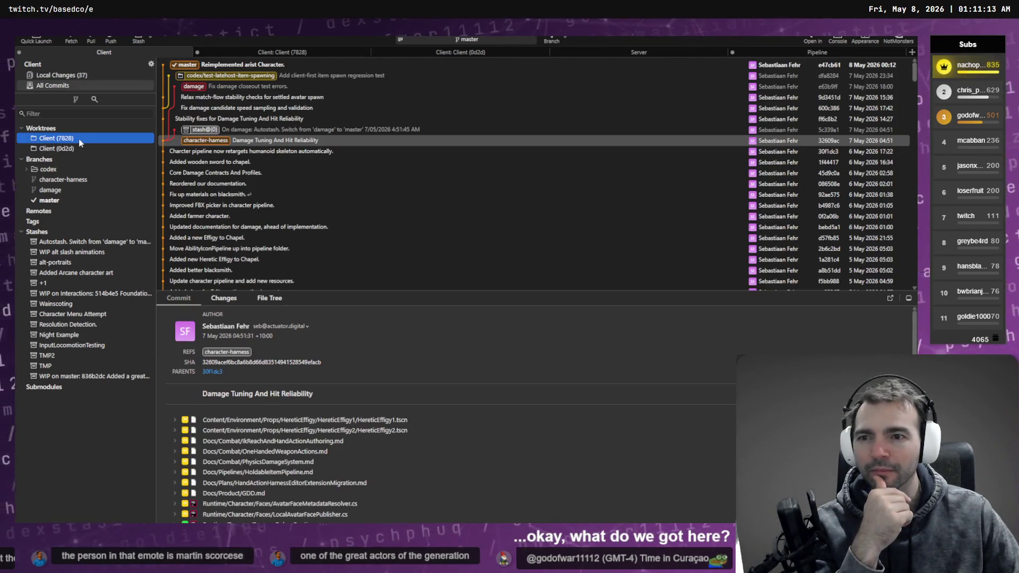
Step: Compare the latest master commit's file list against the current local changes
click(186, 64)
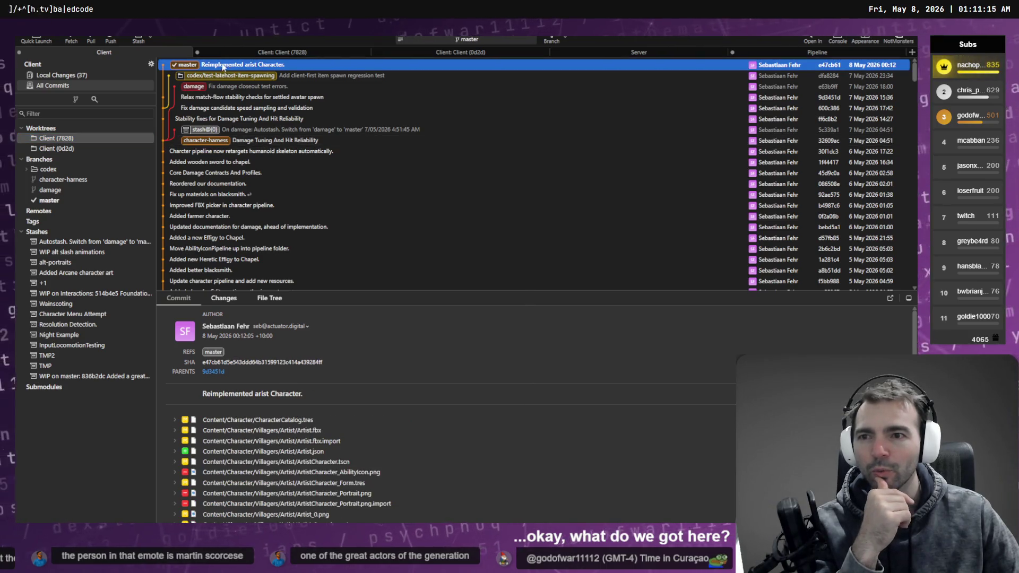
click(105, 75)
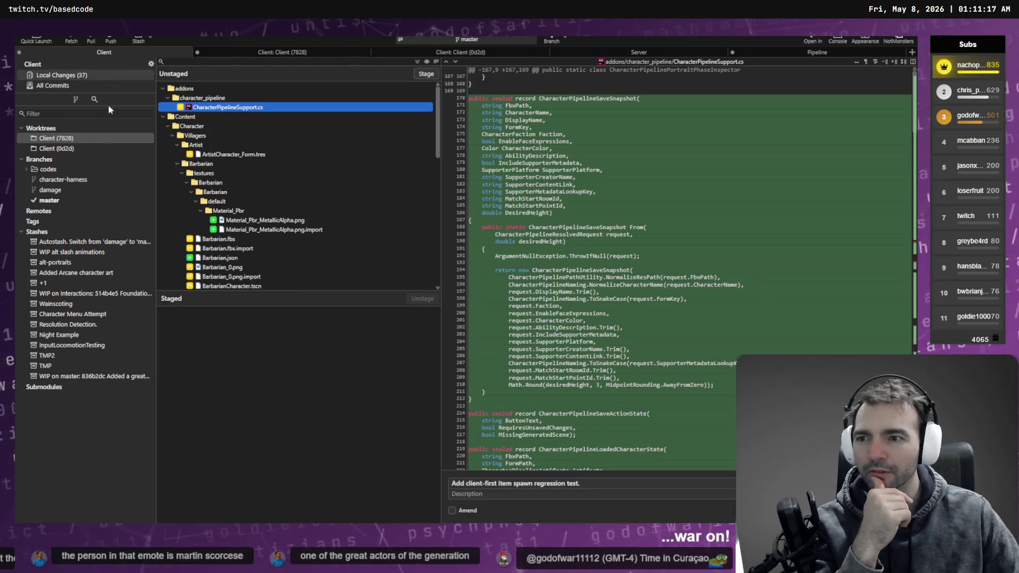
scroll(256, 113, down, 6)
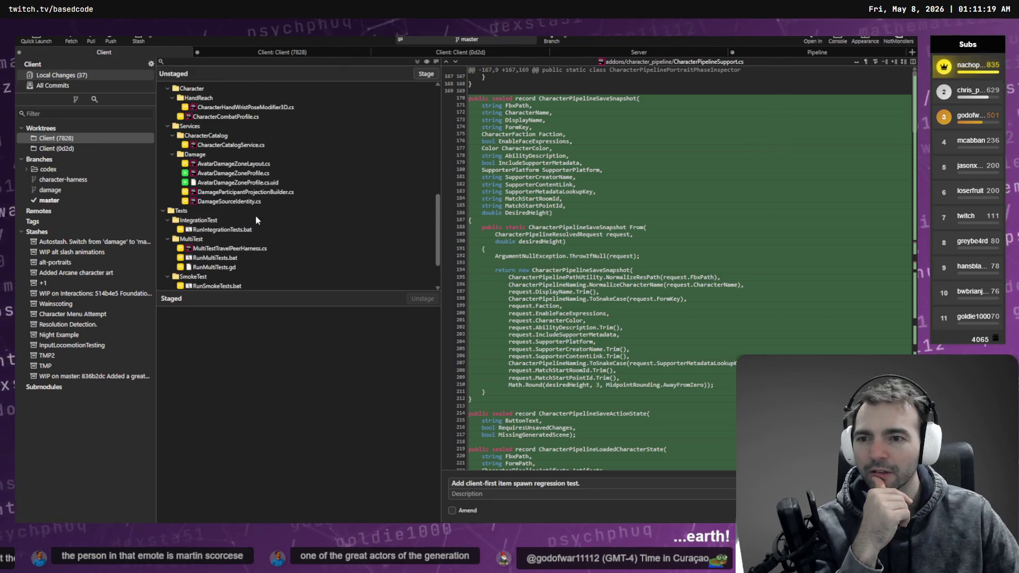
scroll(260, 215, up, 2)
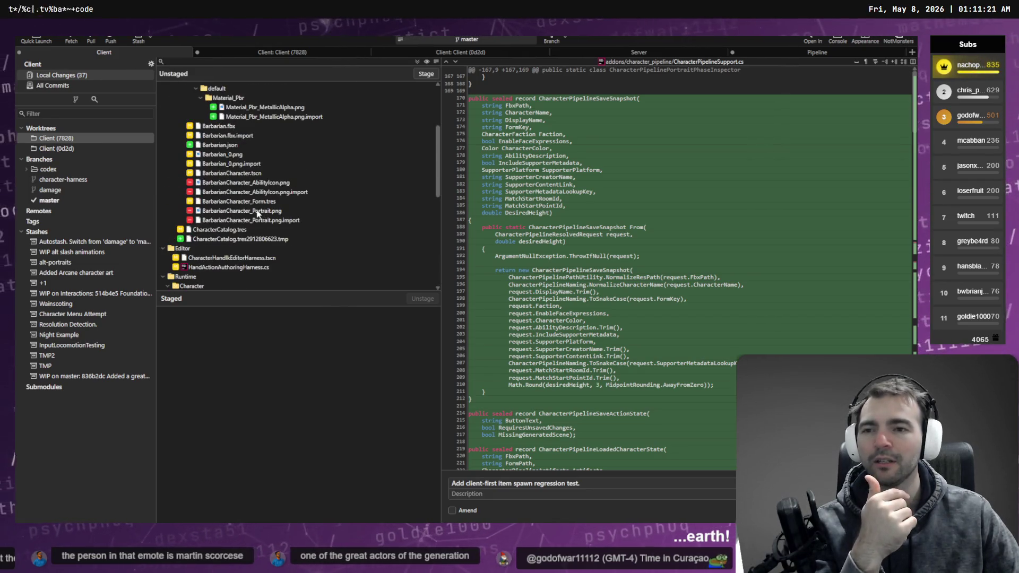
scroll(258, 212, up, 2)
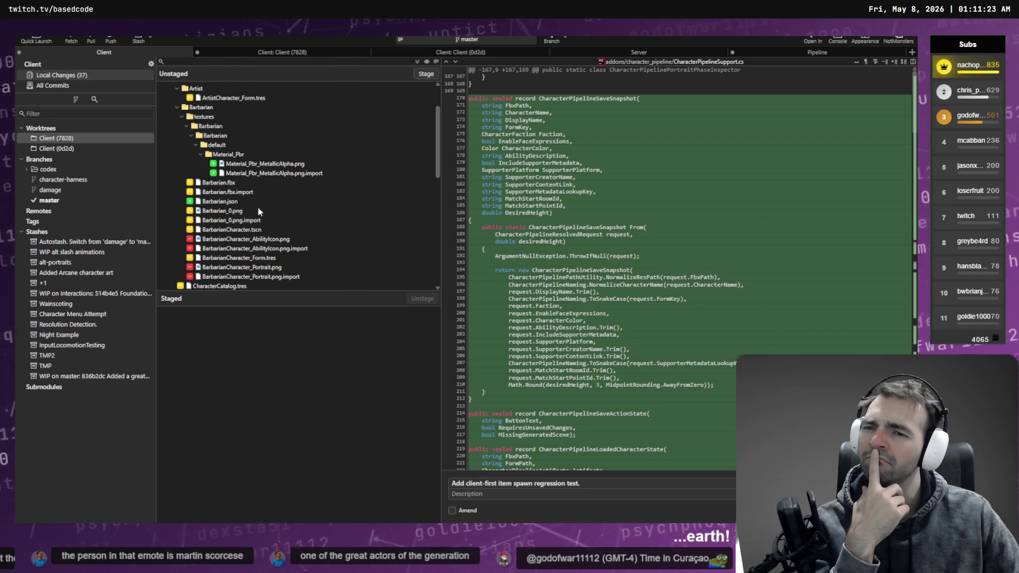
scroll(258, 211, up, 2)
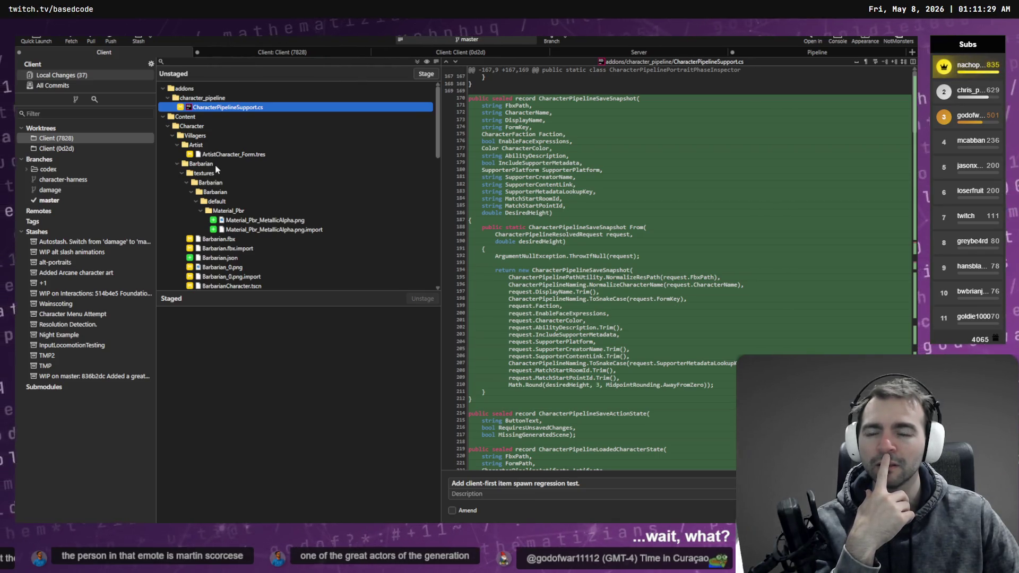
scroll(244, 196, down, 6)
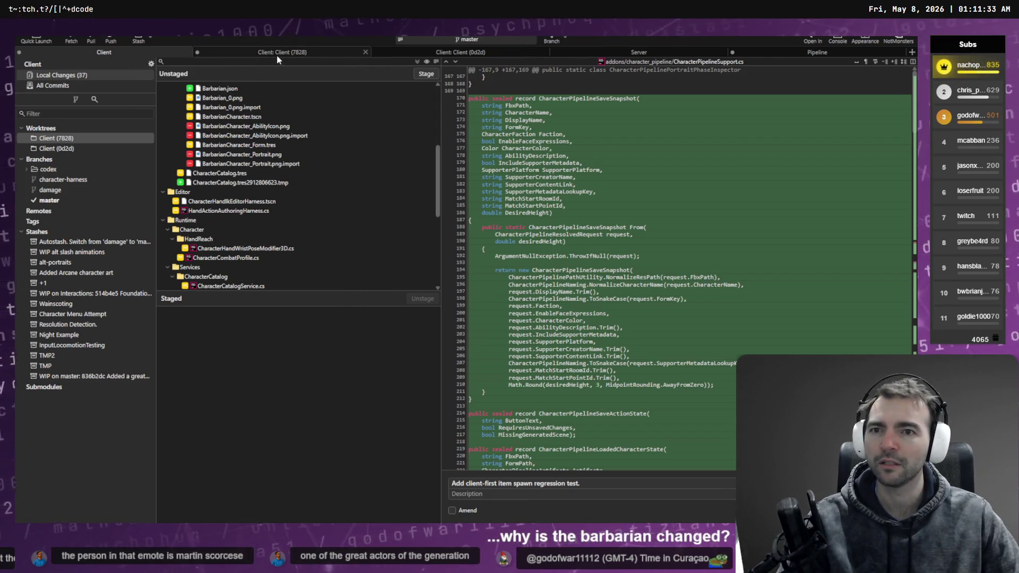
Step: Check the master branch history, then open the Client (7828) worktree's own local changes
click(49, 200)
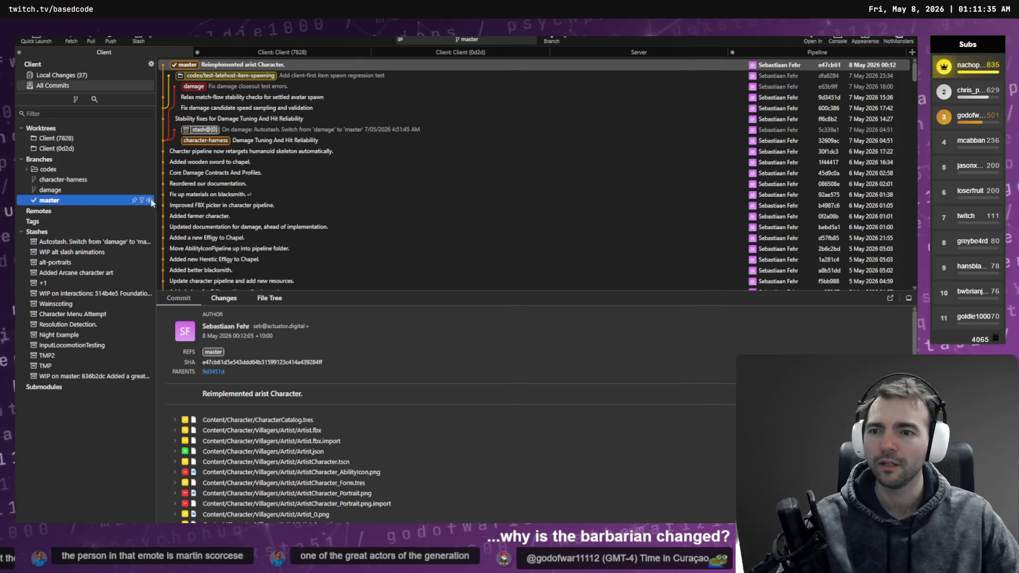
click(97, 75)
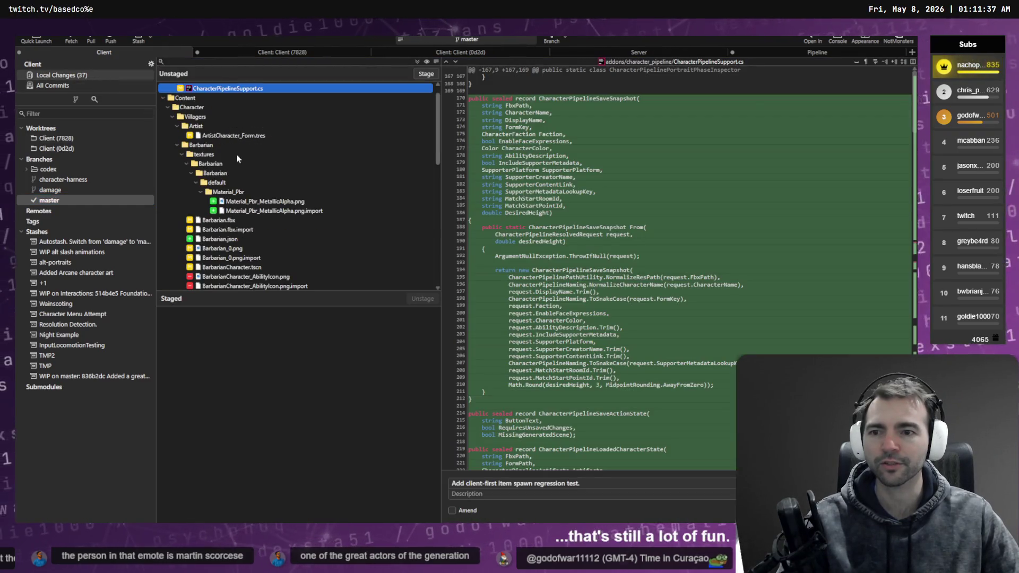
scroll(255, 175, down, 5)
click(217, 53)
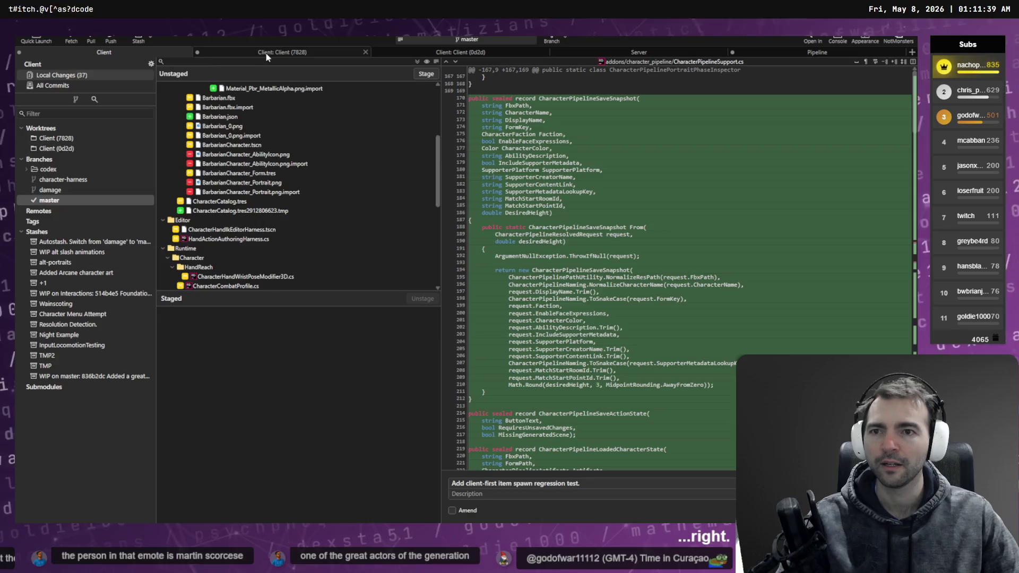
click(69, 76)
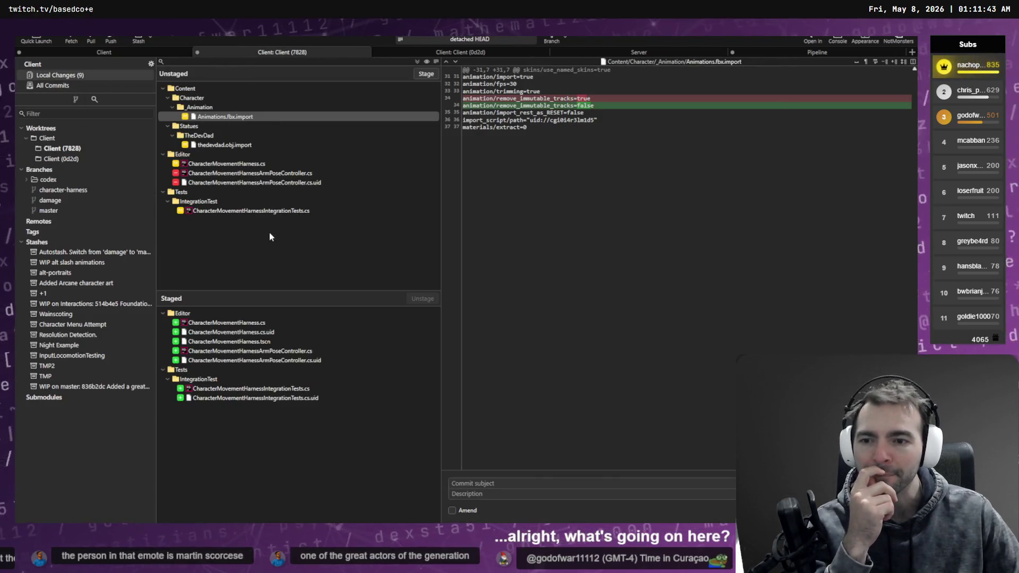
Step: Stage all unstaged files, including Animations.fbx.import and thedevdad.obj.import, then switch to Godot
shift+click(255, 210)
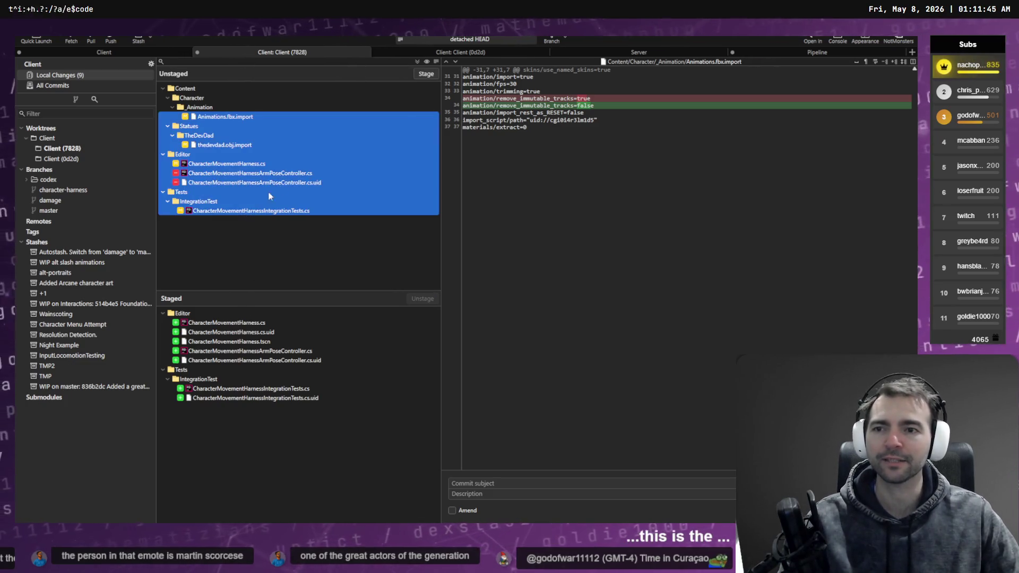
click(426, 75)
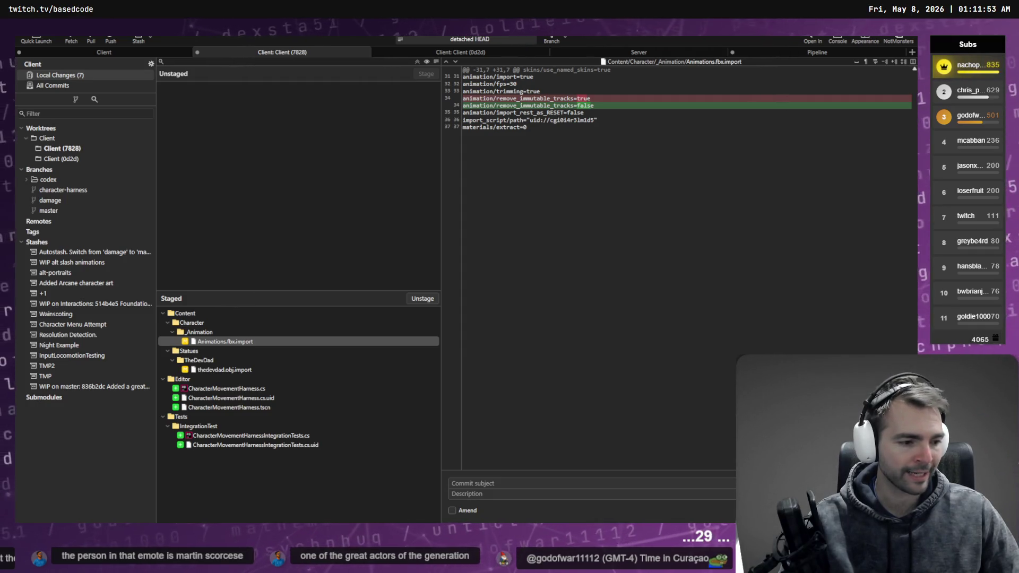
key(super+Tab)
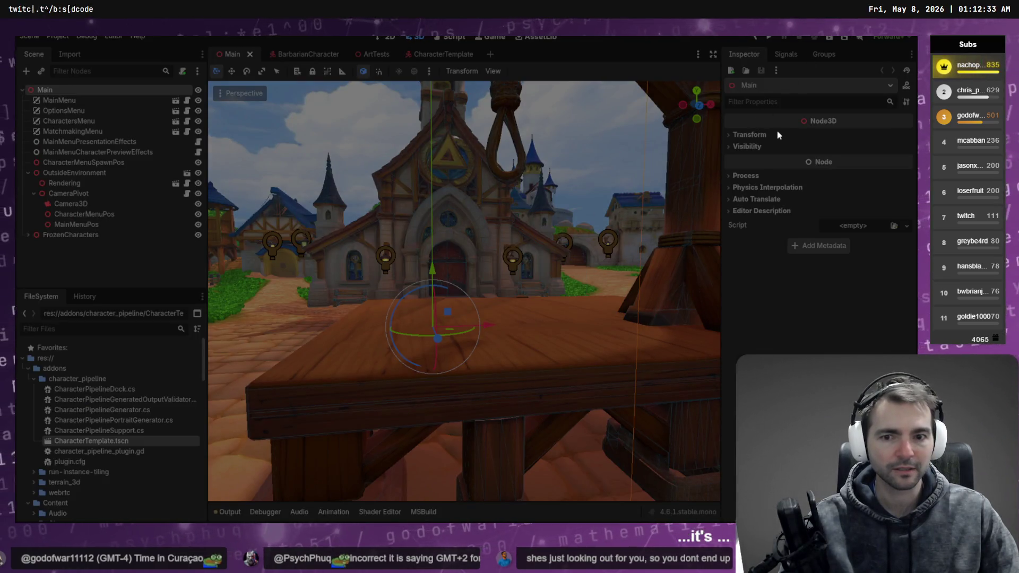
Step: Switch windows with Alt+Tab to reach the Character Movement Harness
key(alt+Tab)
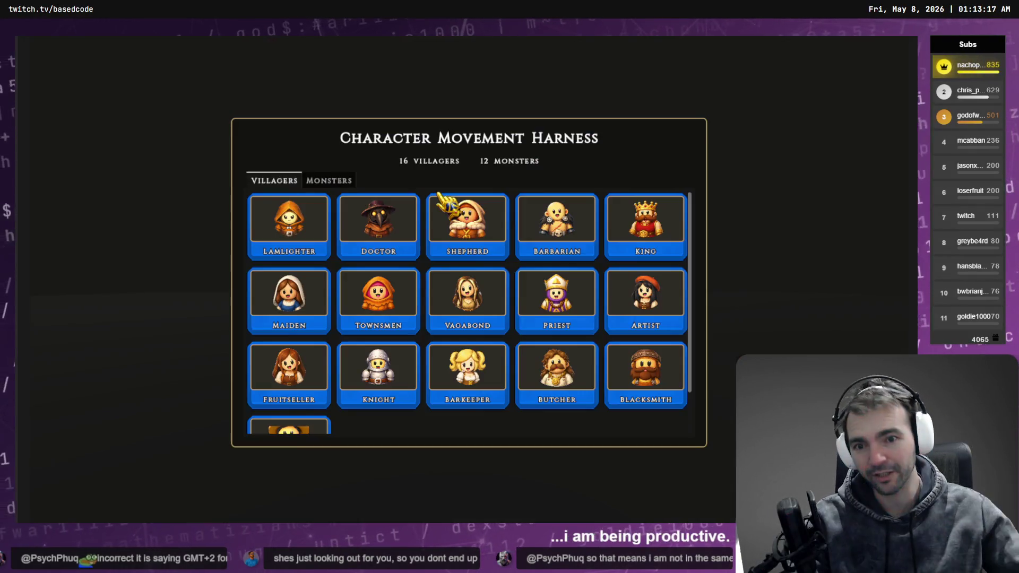
Step: Browse the Villagers and Monsters lists and load the Barbarian into the harness
scroll(382, 276, down, 2)
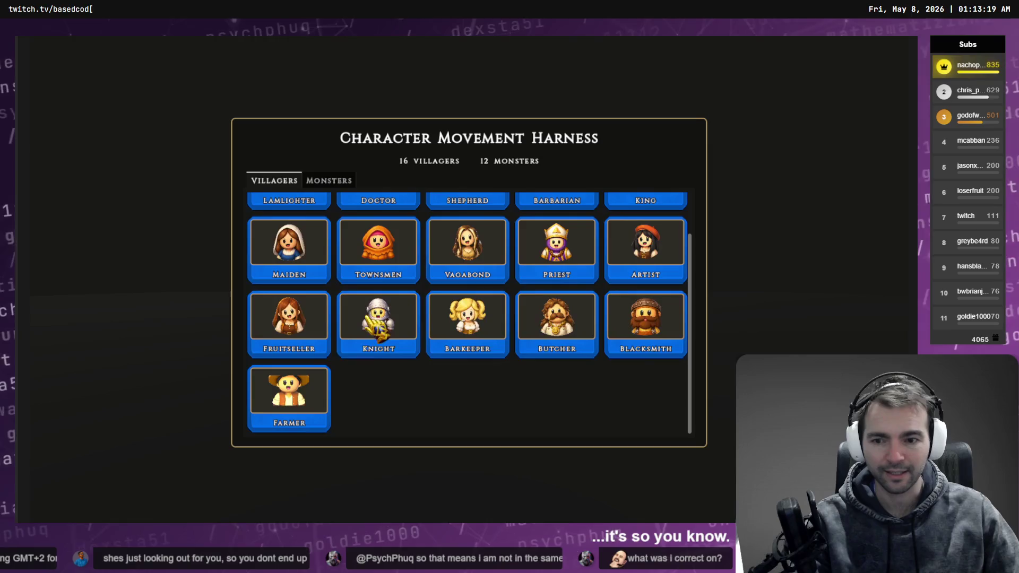
scroll(462, 345, up, 2)
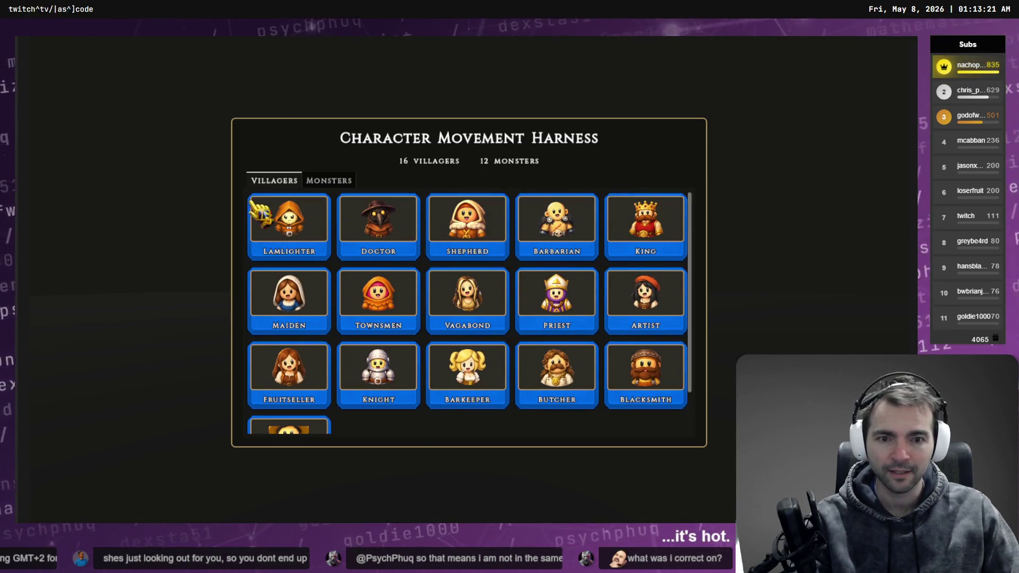
scroll(302, 276, down, 2)
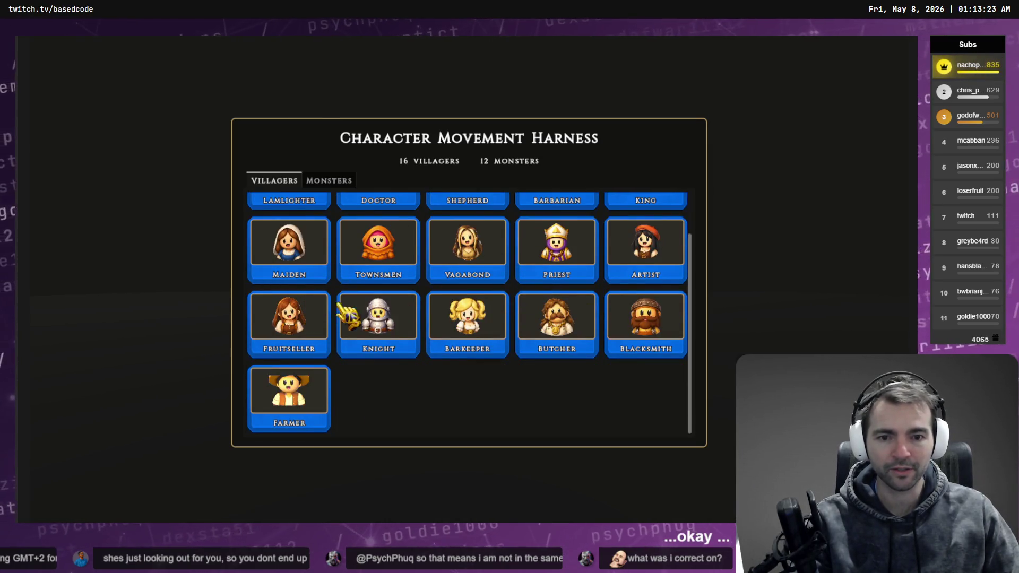
scroll(406, 326, up, 1)
click(328, 182)
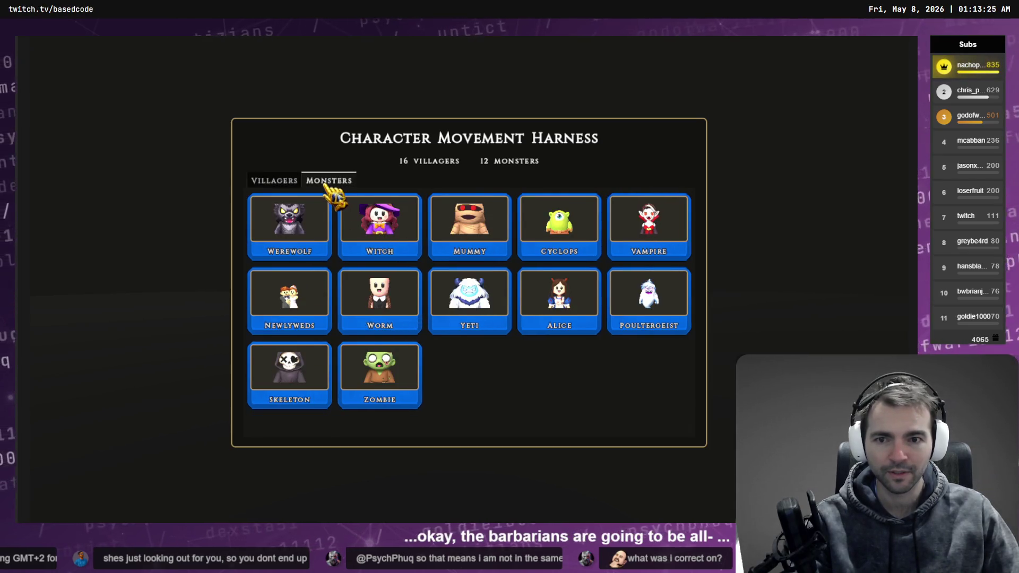
click(275, 180)
scroll(318, 372, down, 1)
scroll(414, 334, up, 1)
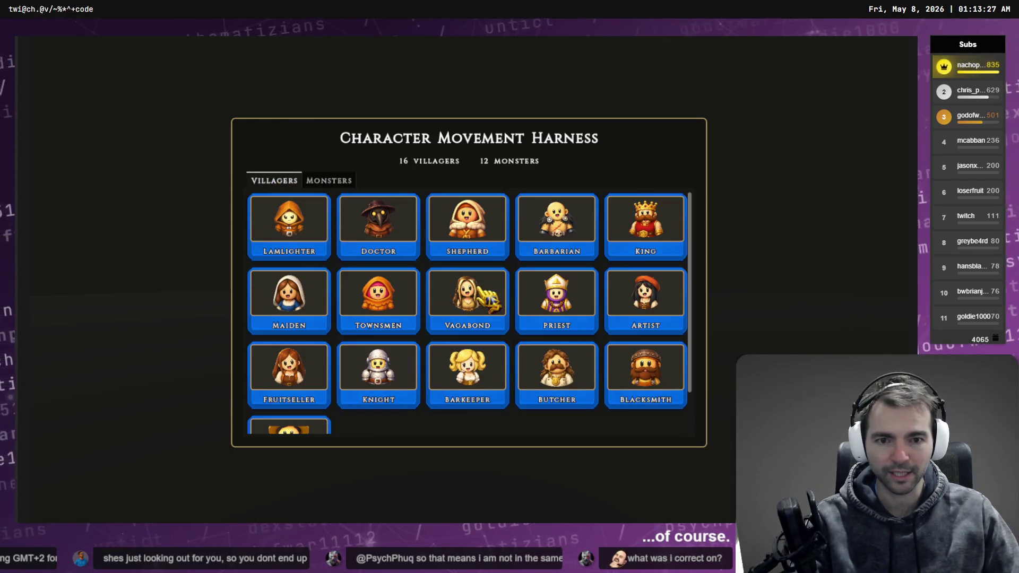
click(574, 236)
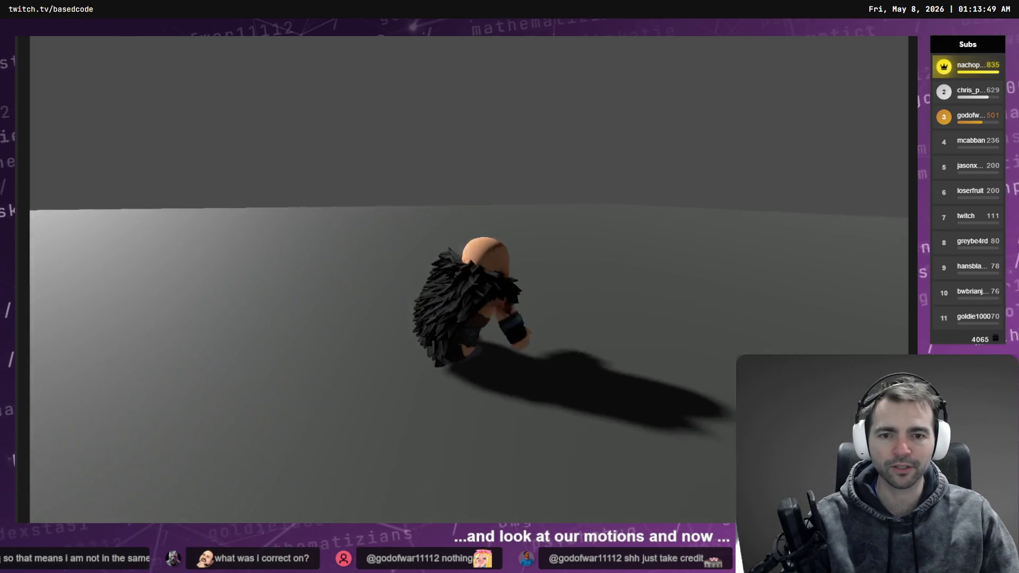
Step: Swap in the hooded Shepherd, then a helmeted, bearded character
key(Tab)
click(477, 243)
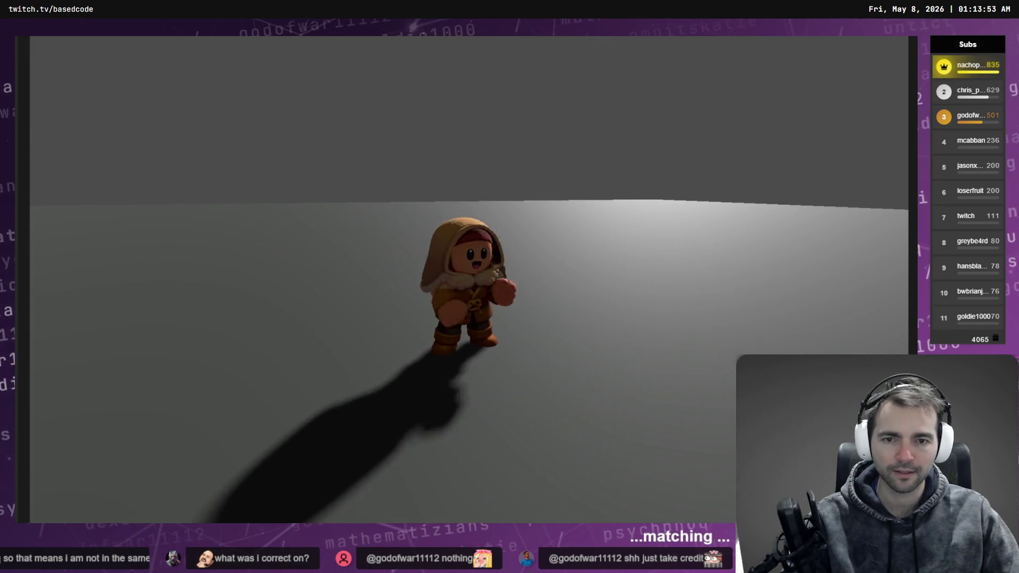
key(Tab)
click(610, 356)
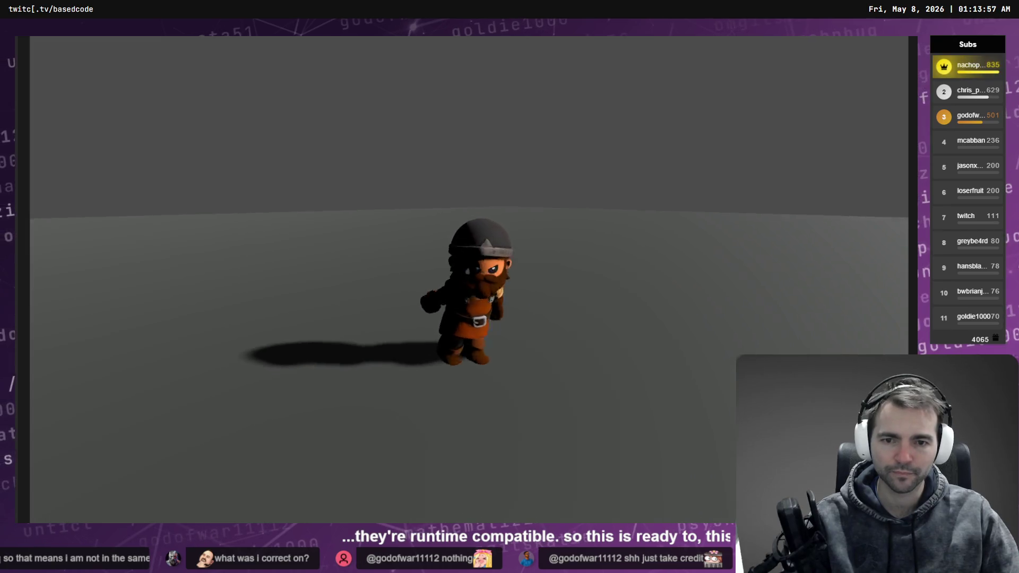
Step: Load the green zombie from the Monsters list, then stop the game with F8
key(Tab)
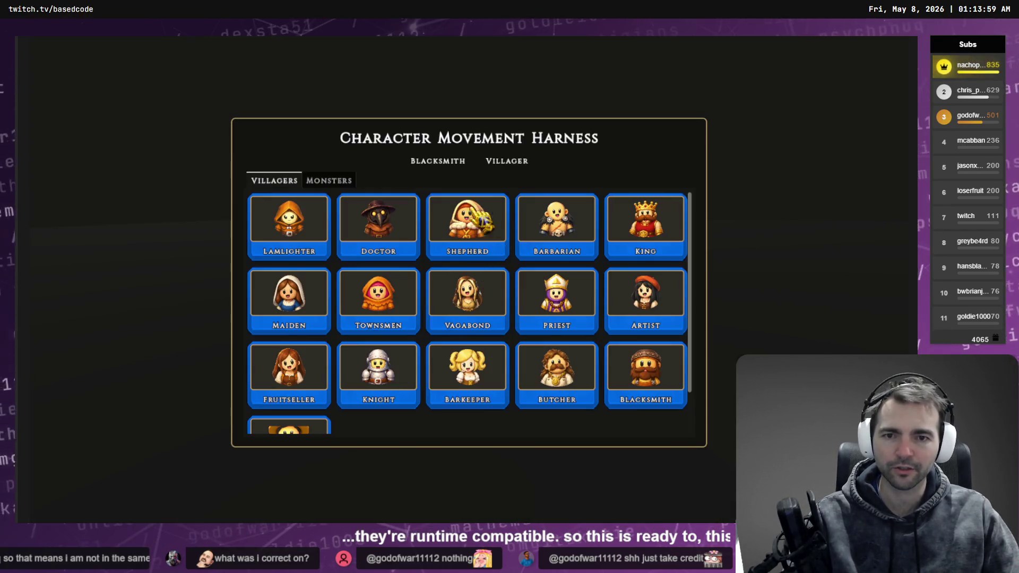
click(348, 183)
click(404, 401)
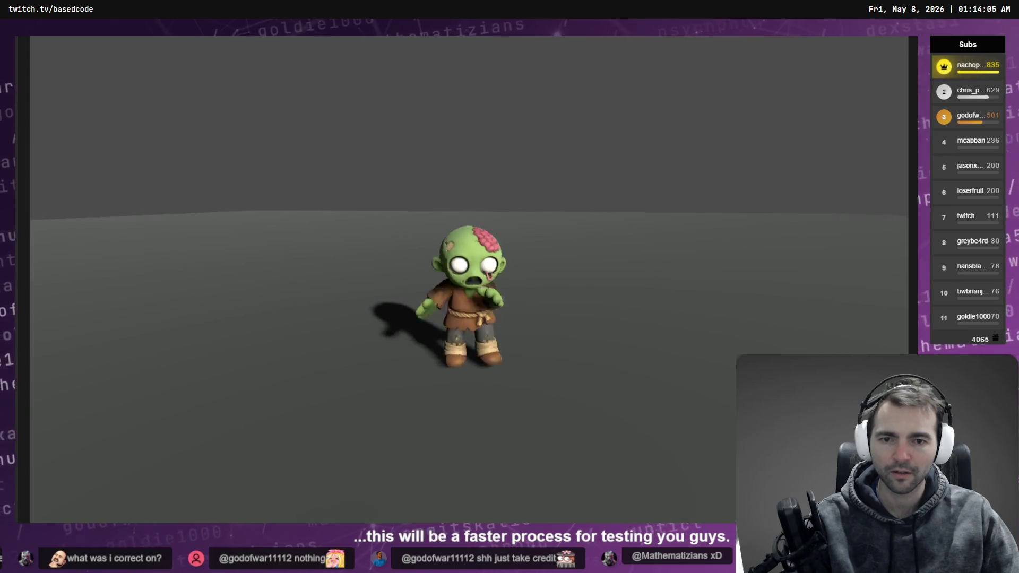
key(F8)
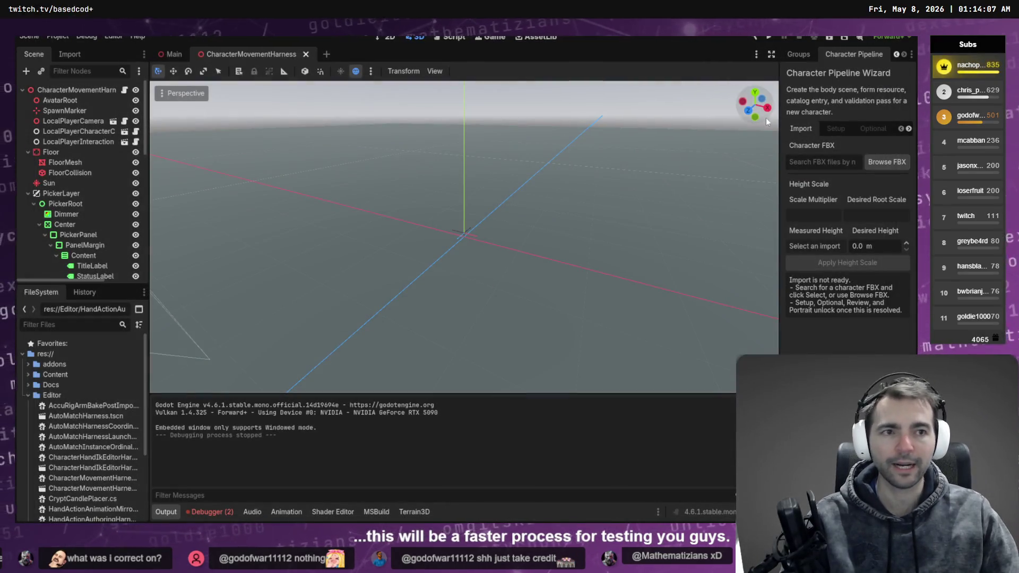
Step: Cycle from Godot past the Codex damage-plan chat back to Fork's Local Changes
key(alt+Tab)
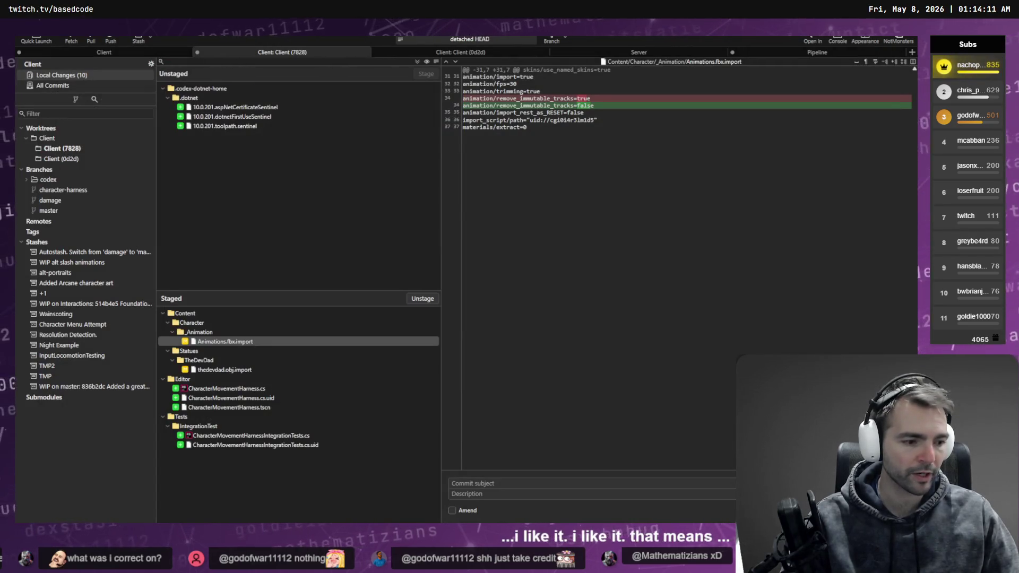
key(alt+Tab)
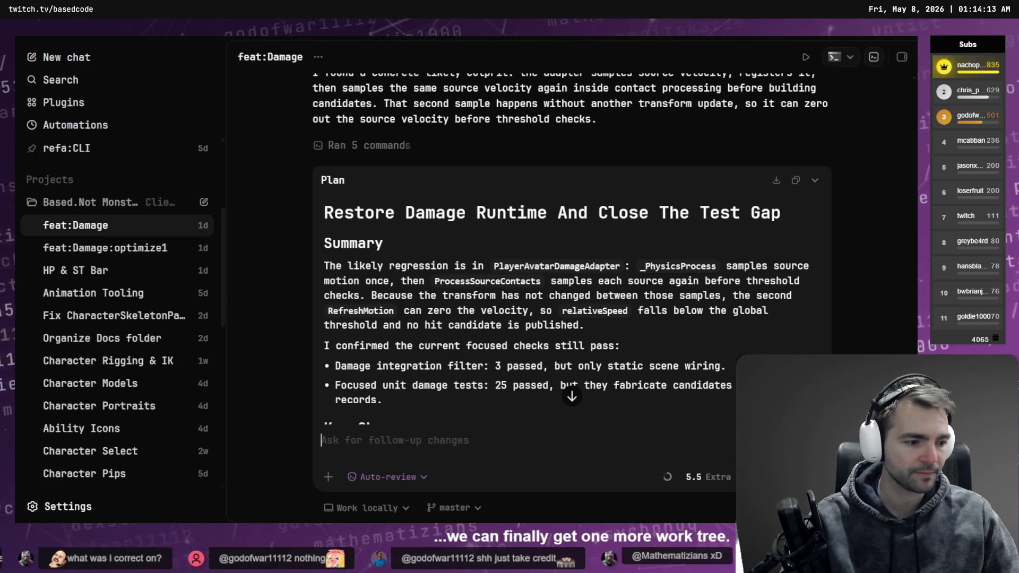
key(alt+Tab)
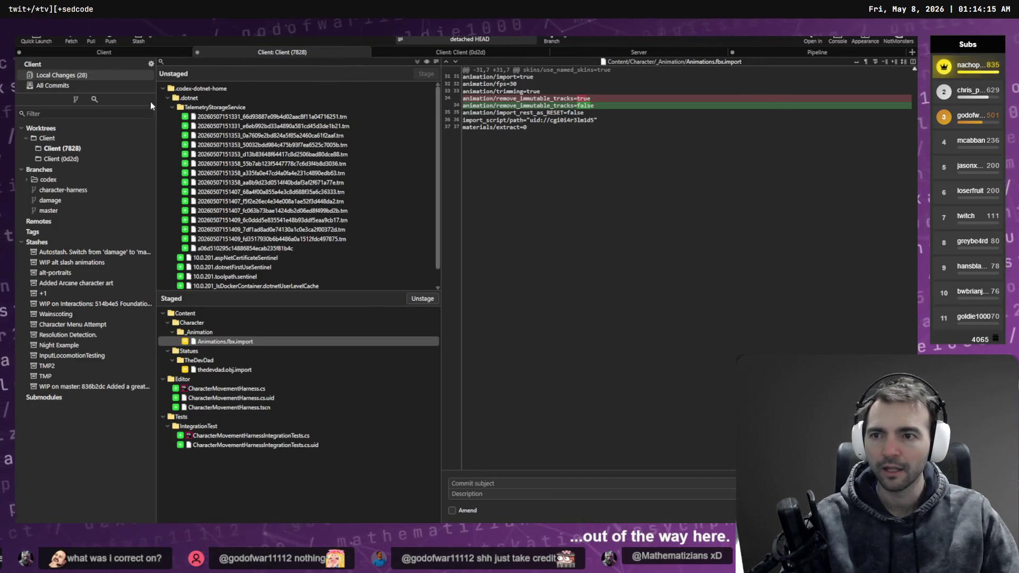
Step: Collapse .codex-dotnet-home, begin the subject 'Added', and unstage thedevdad.obj.import
click(163, 88)
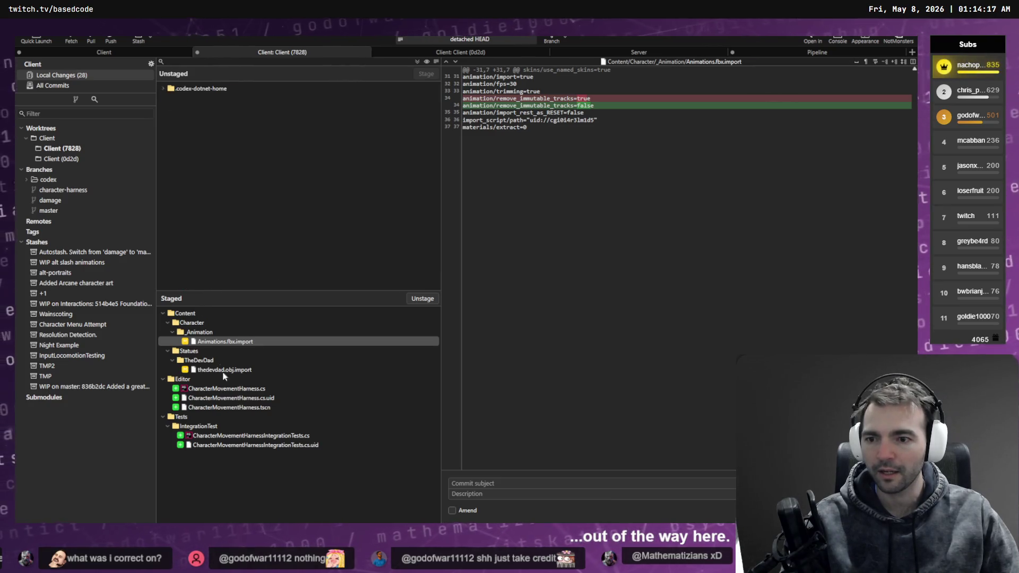
click(472, 482)
text(Added)
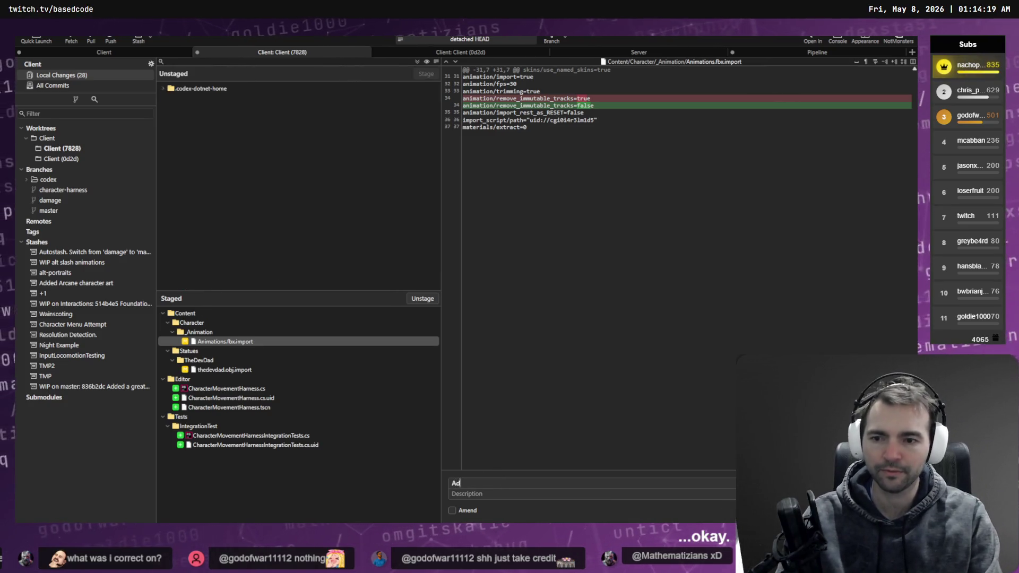
click(403, 369)
click(422, 299)
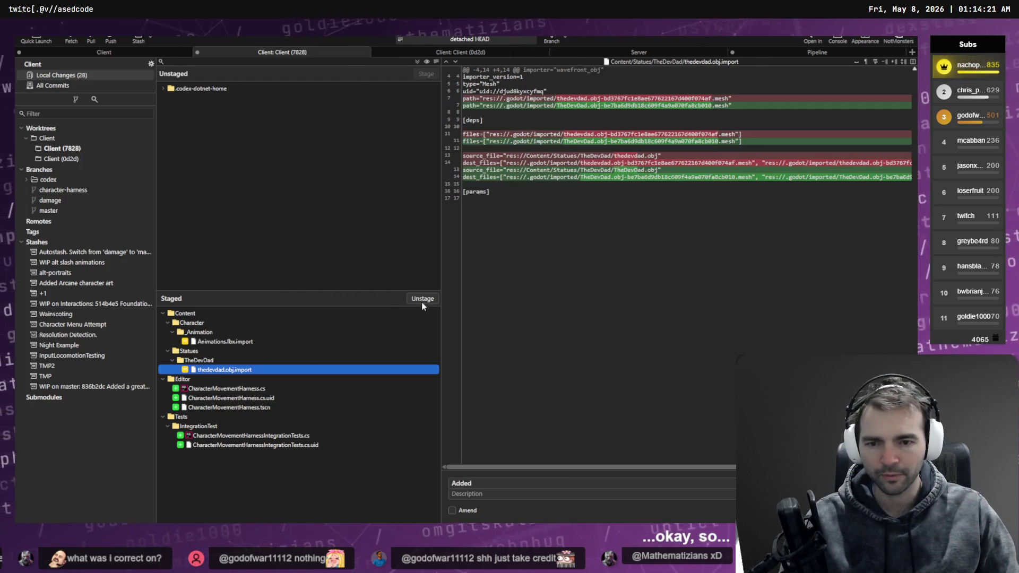
Step: Finish the subject 'Added new charness for testing characters.' and start checking out character-harness
click(508, 485)
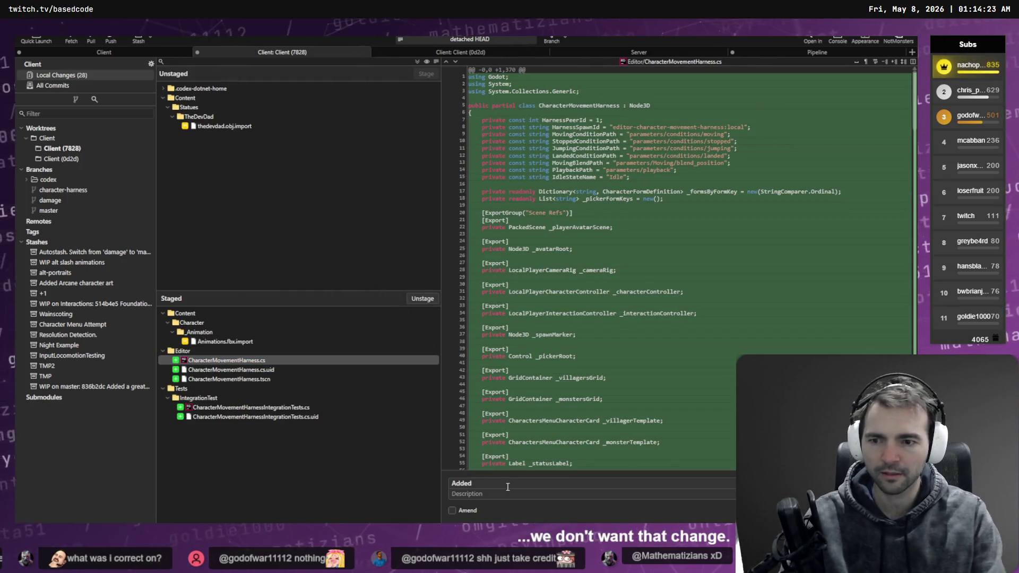
text( new char)
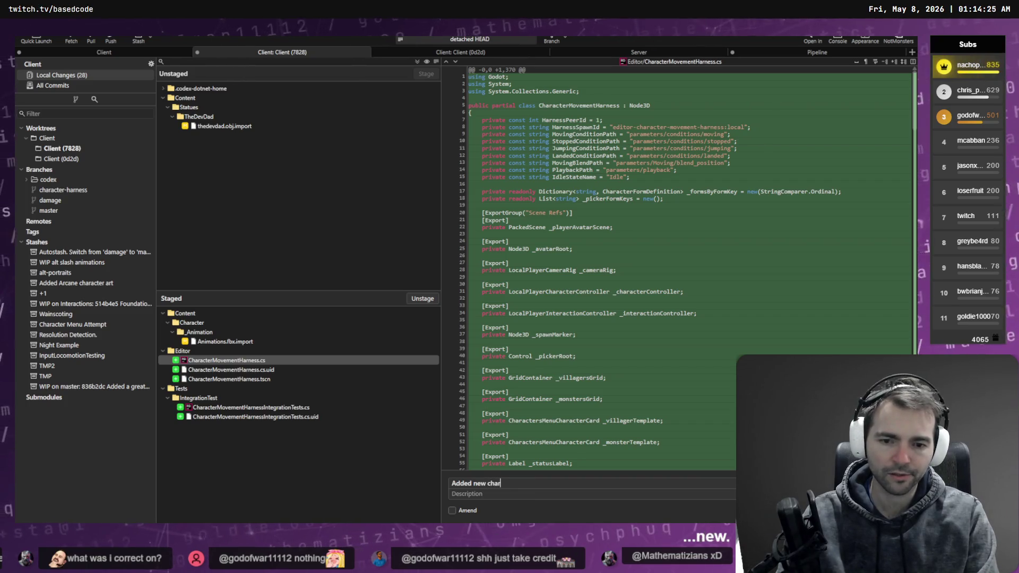
text(ness for testing char)
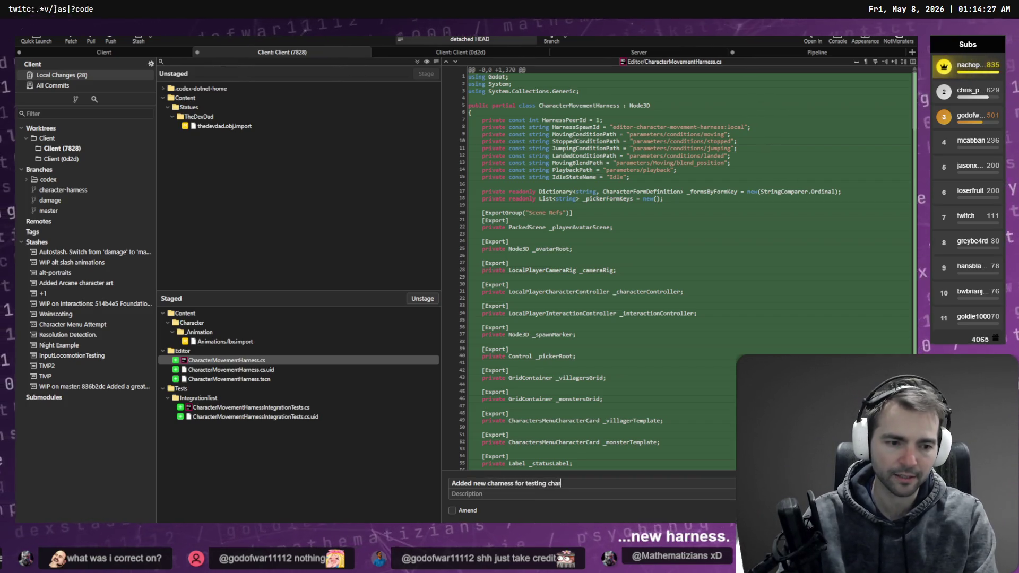
text(acters.)
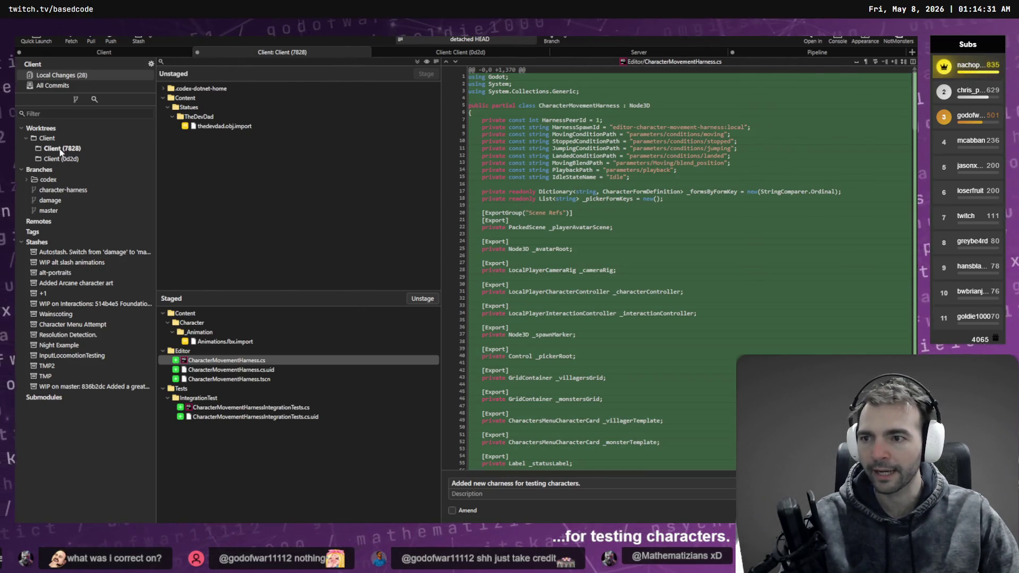
click(78, 151)
double_click(211, 141)
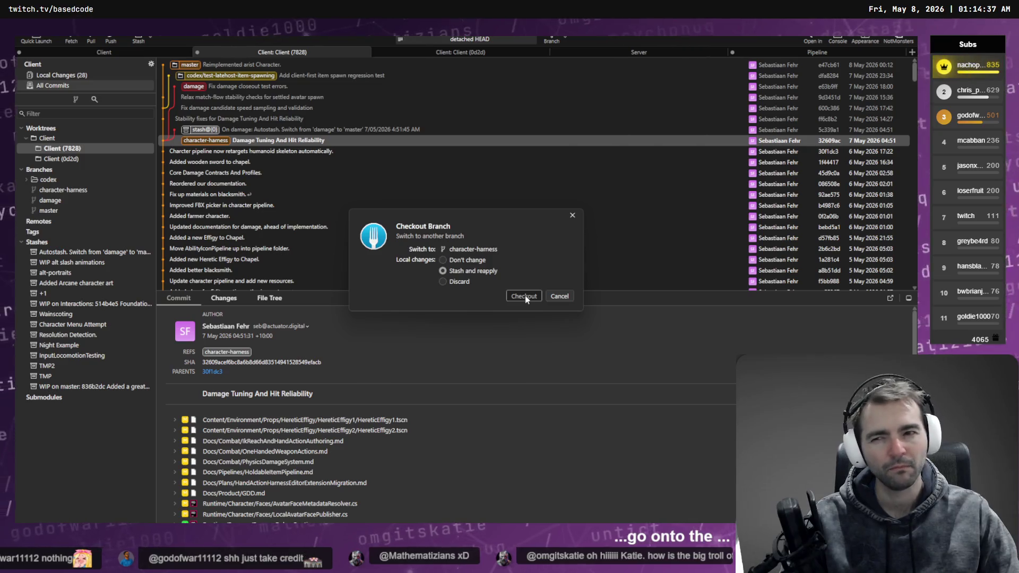
Step: Check out character-harness with stash-and-reapply and commit the staged harness files there
click(525, 297)
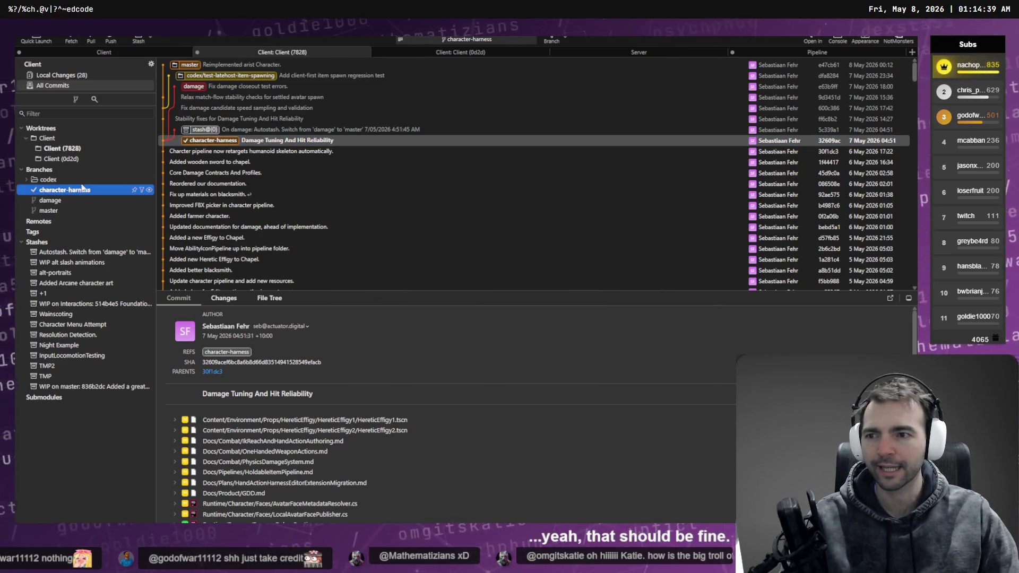
click(77, 77)
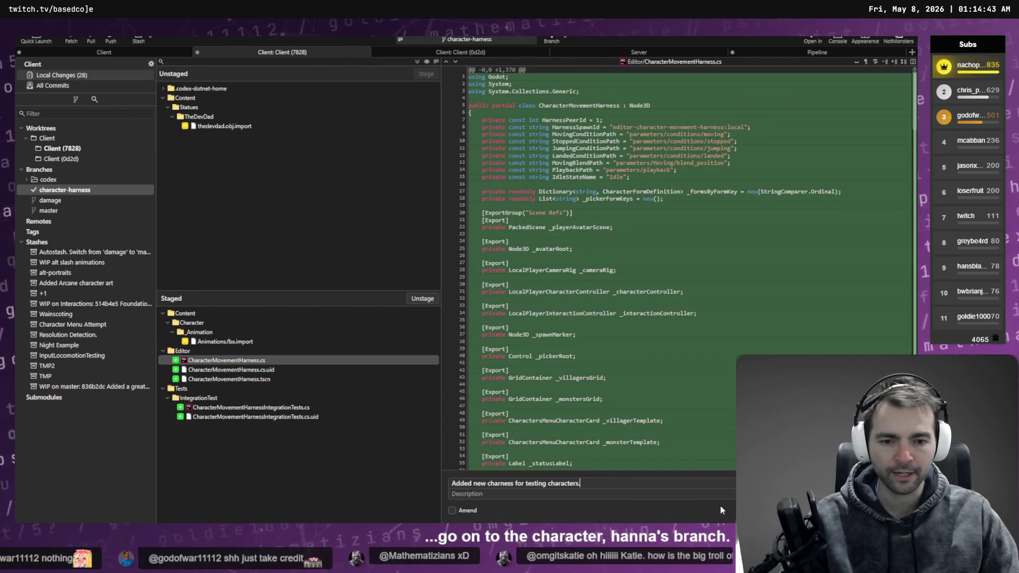
click(875, 510)
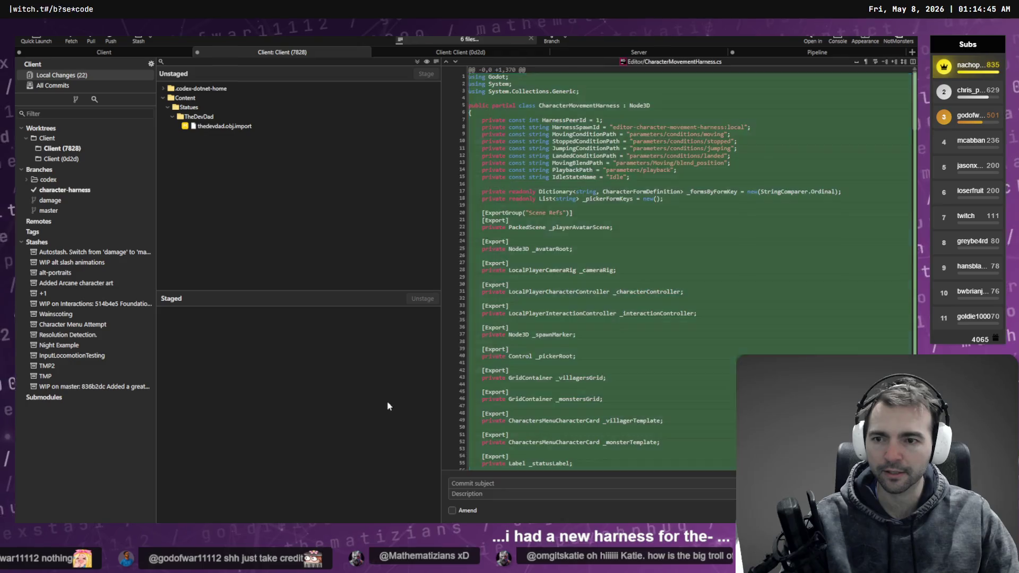
click(82, 192)
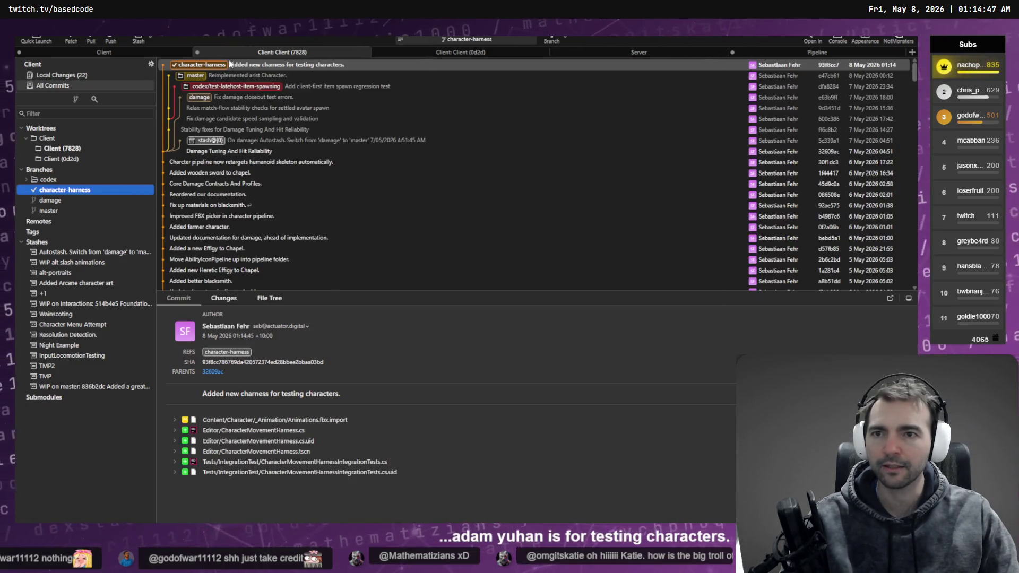
Step: Review the master checkout's local changes, then switch to the Codex chat
click(99, 55)
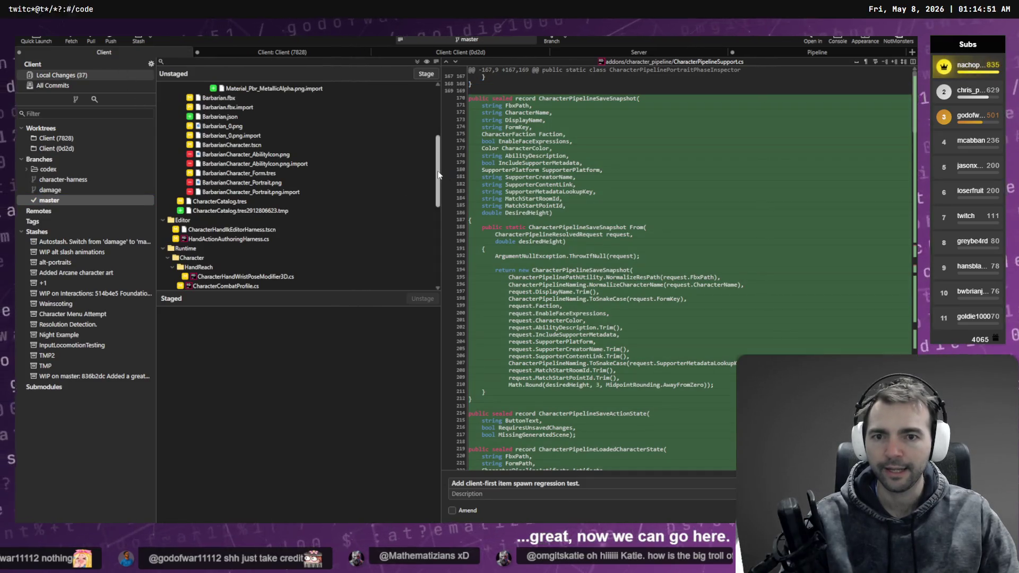
scroll(430, 108, up, 5)
scroll(425, 117, down, 5)
scroll(419, 124, up, 4)
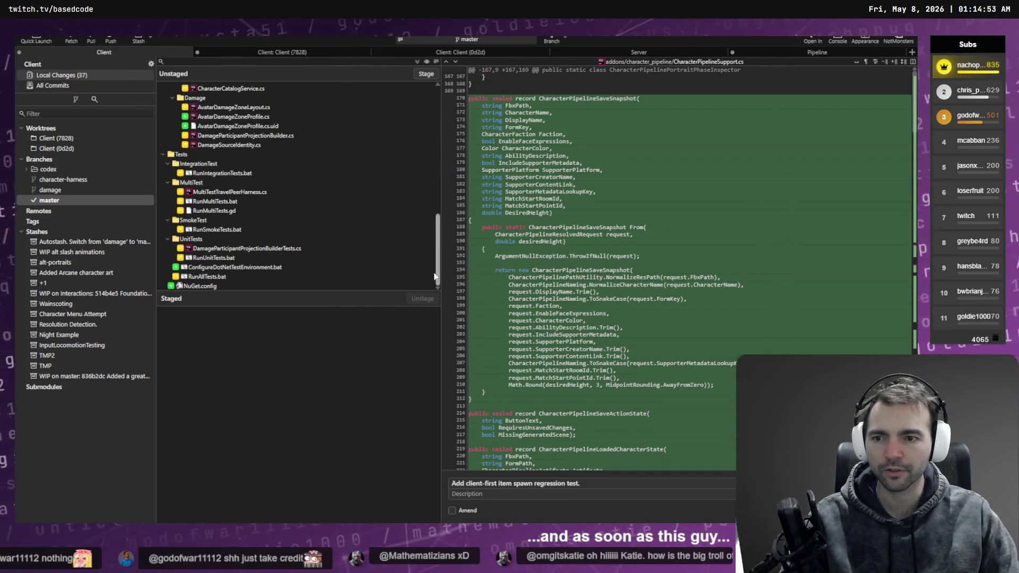
scroll(408, 119, up, 1)
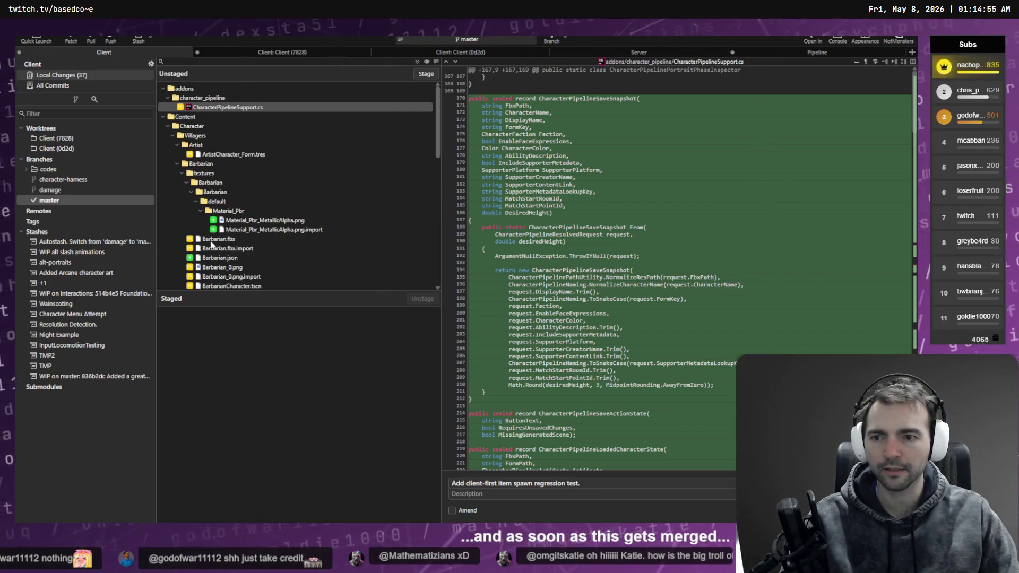
key(alt+Tab)
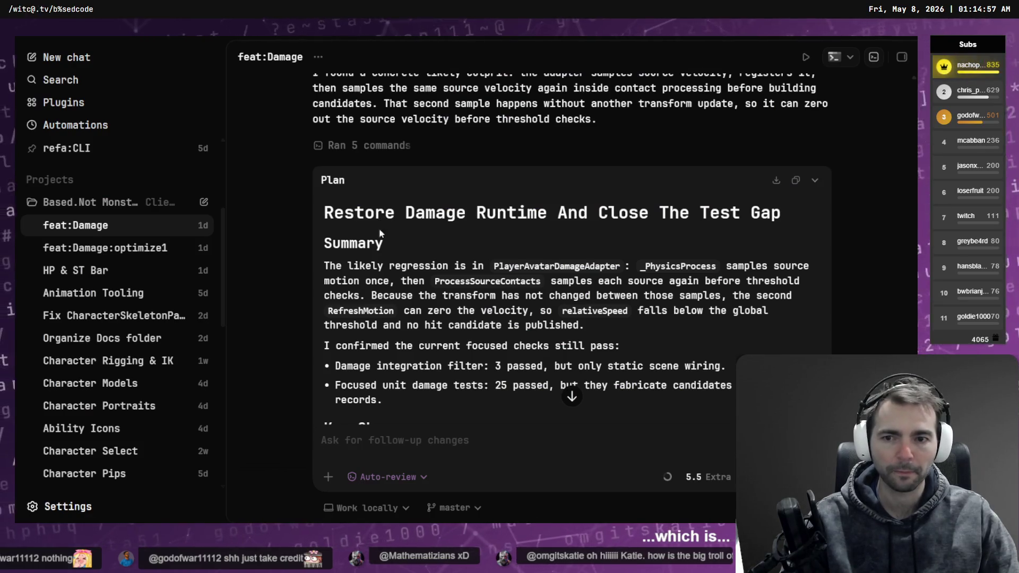
Step: Read the feat:Damage implementation summary in Codex, then return to Fork's 37 uncommitted master changes
scroll(502, 262, down, 15)
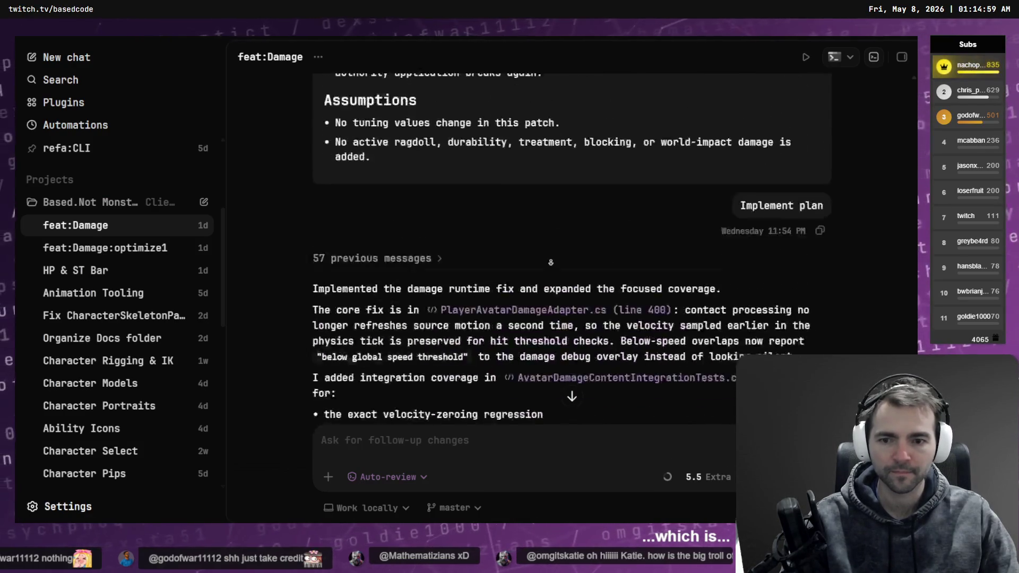
key(alt+Tab)
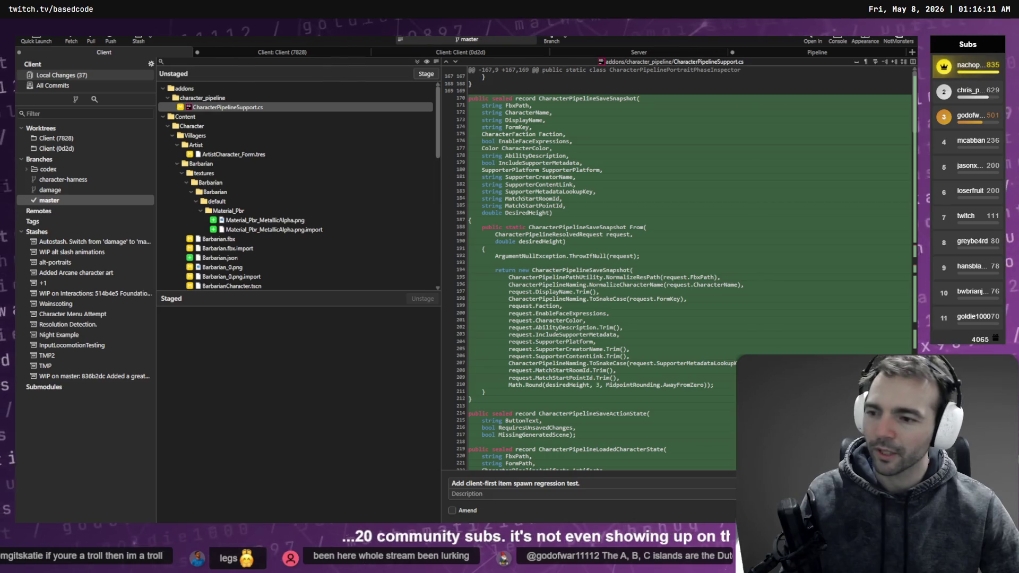
Step: Inspect the ArtistCharacter_Form.tres diff and turn on Amend to load 'Reimplemented arist Character.'
mouse_move(493, 303)
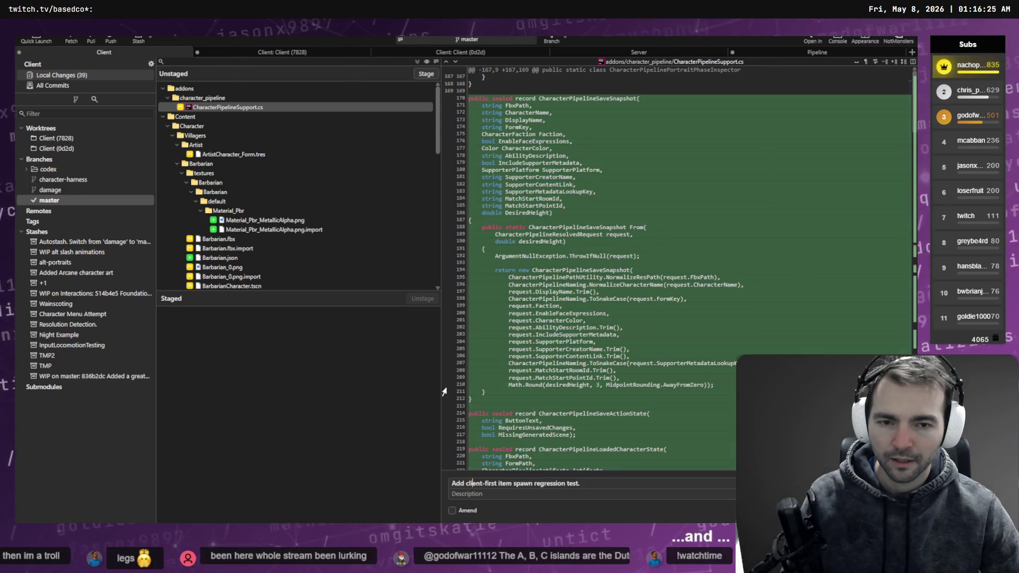
scroll(304, 221, down, 8)
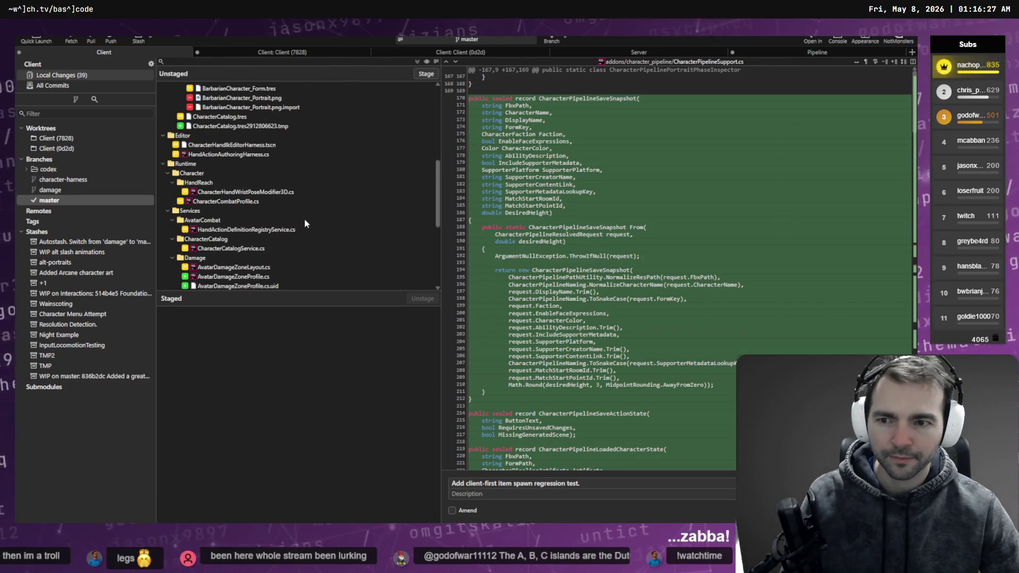
scroll(303, 217, up, 8)
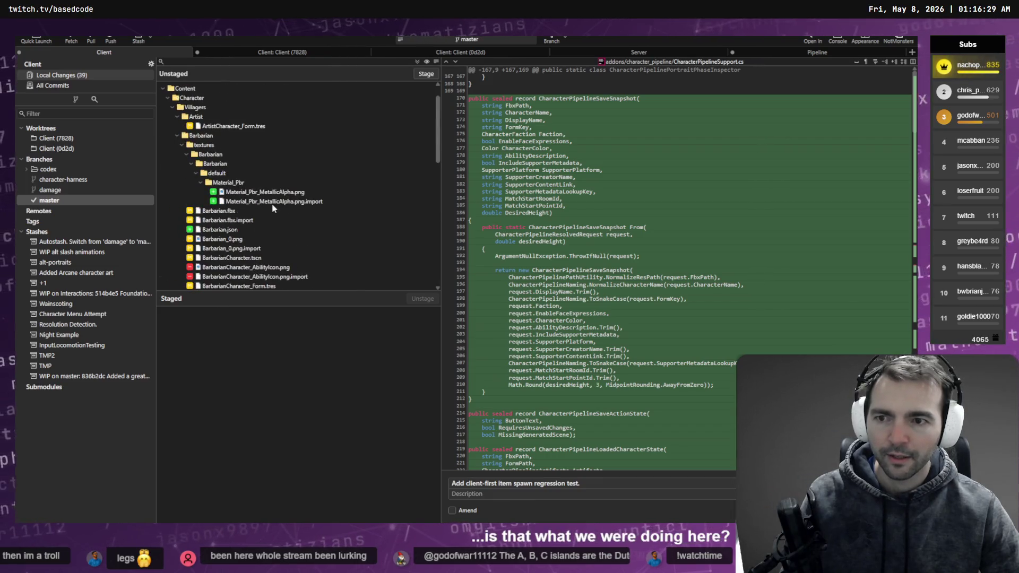
click(255, 126)
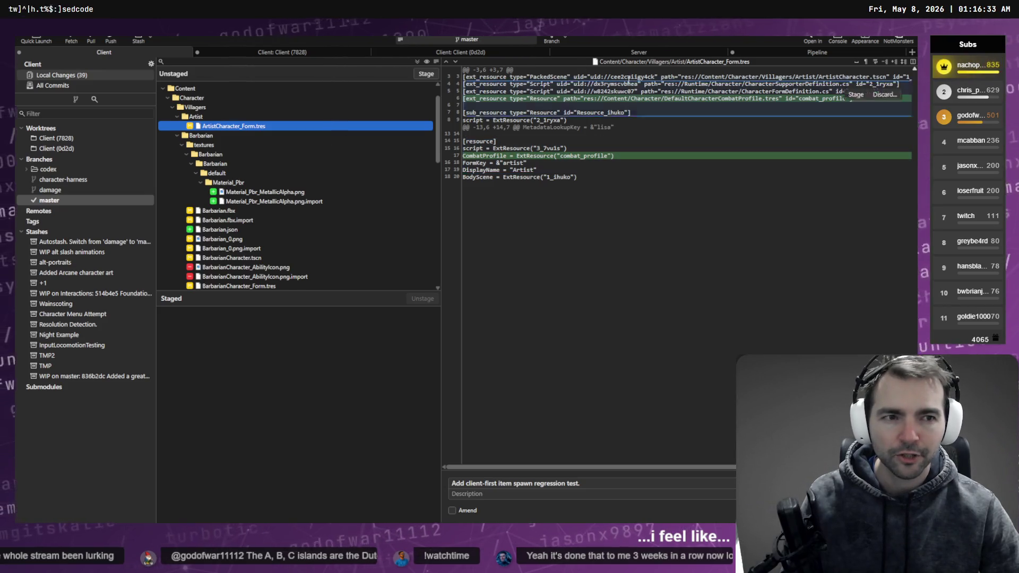
scroll(314, 175, down, 5)
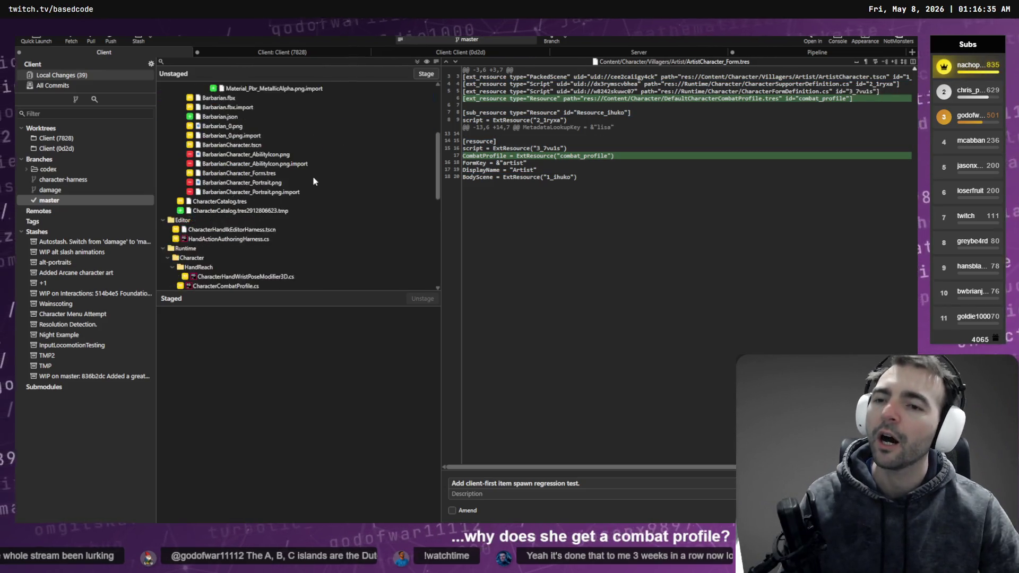
scroll(319, 169, down, 10)
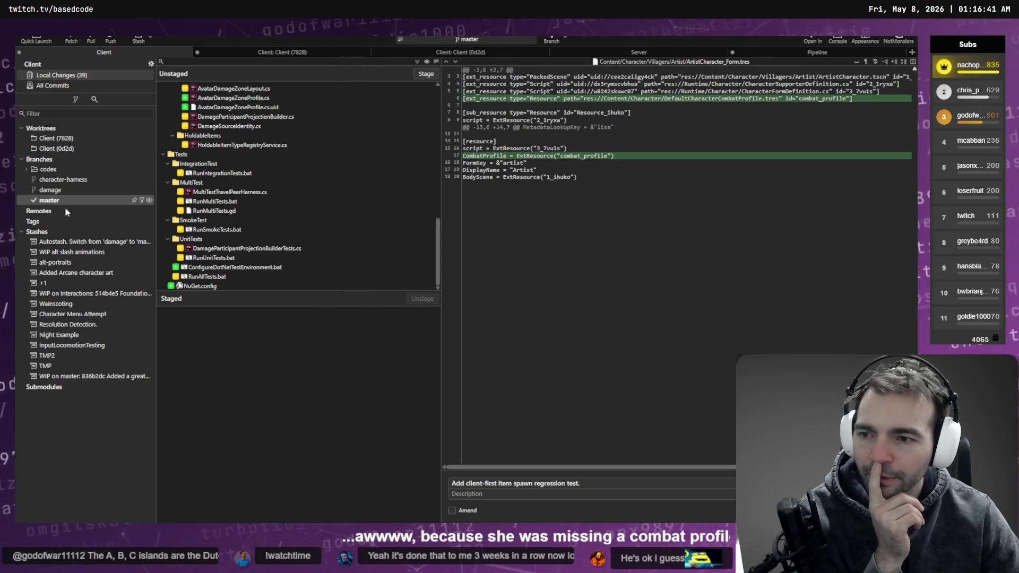
click(452, 510)
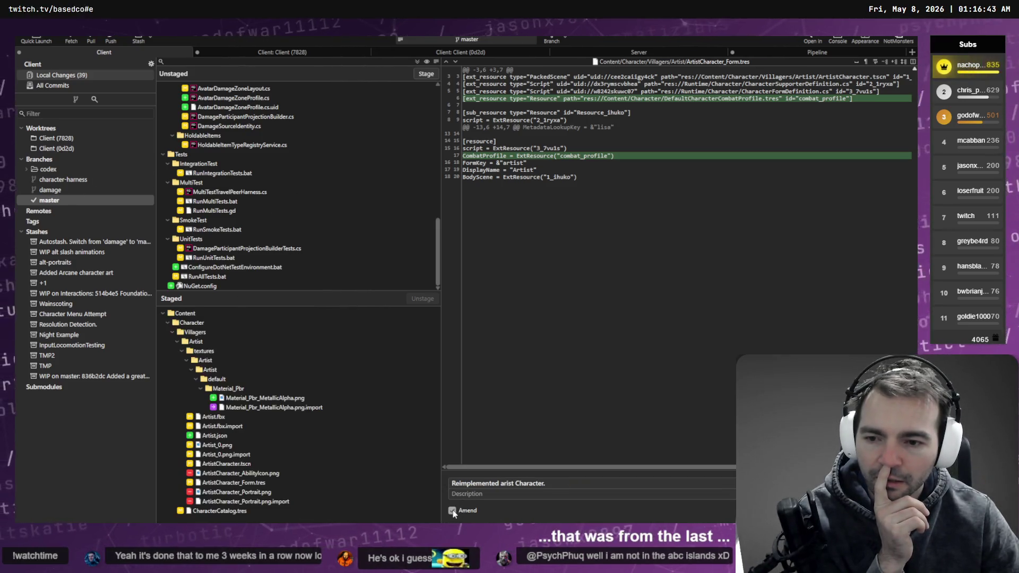
Step: Review the Barbarian metallic-alpha texture, pipeline support code and CharacterCatalog.tres diffs
click(544, 484)
scroll(265, 186, up, 10)
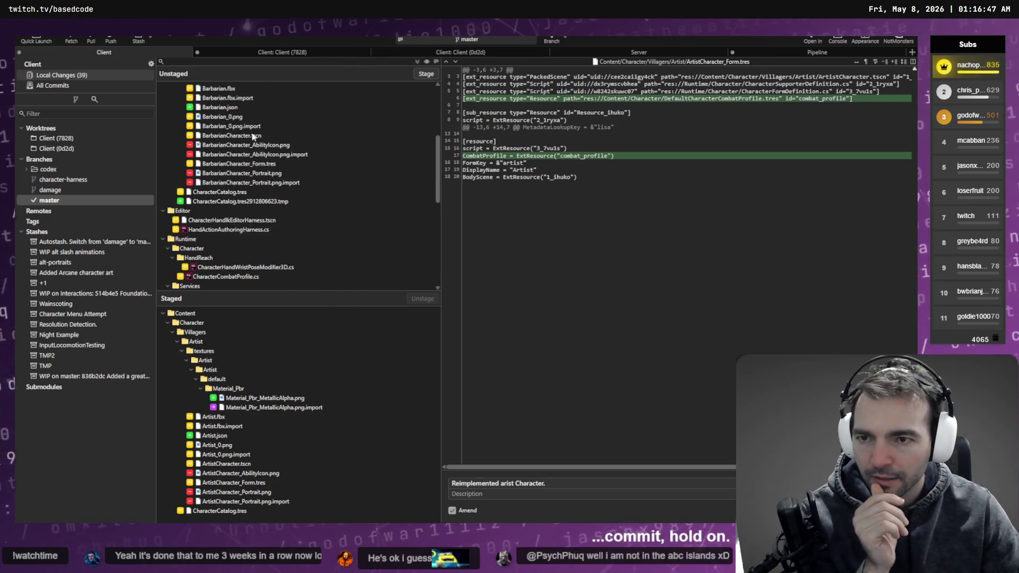
click(426, 74)
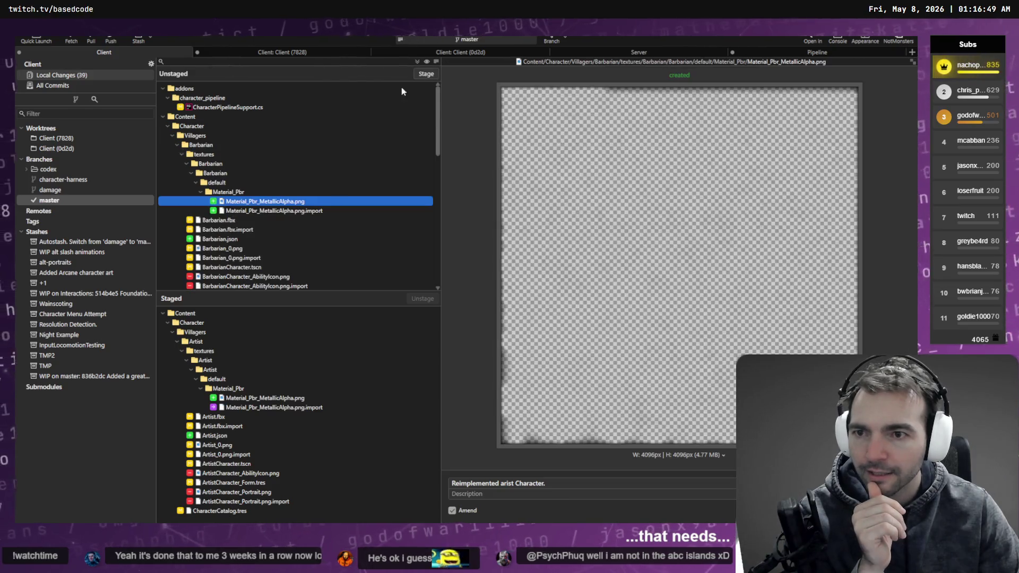
click(253, 107)
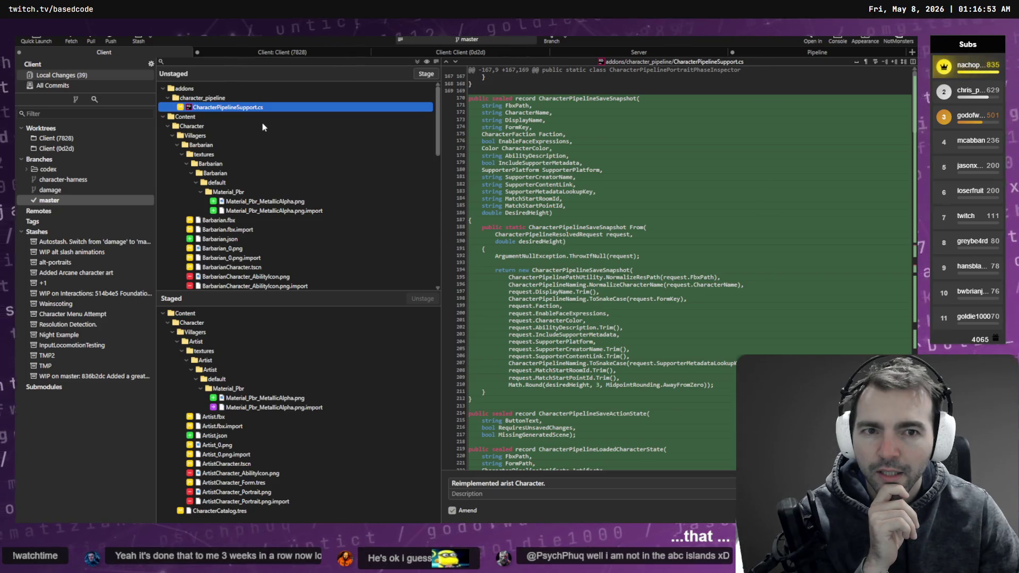
scroll(262, 127, down, 6)
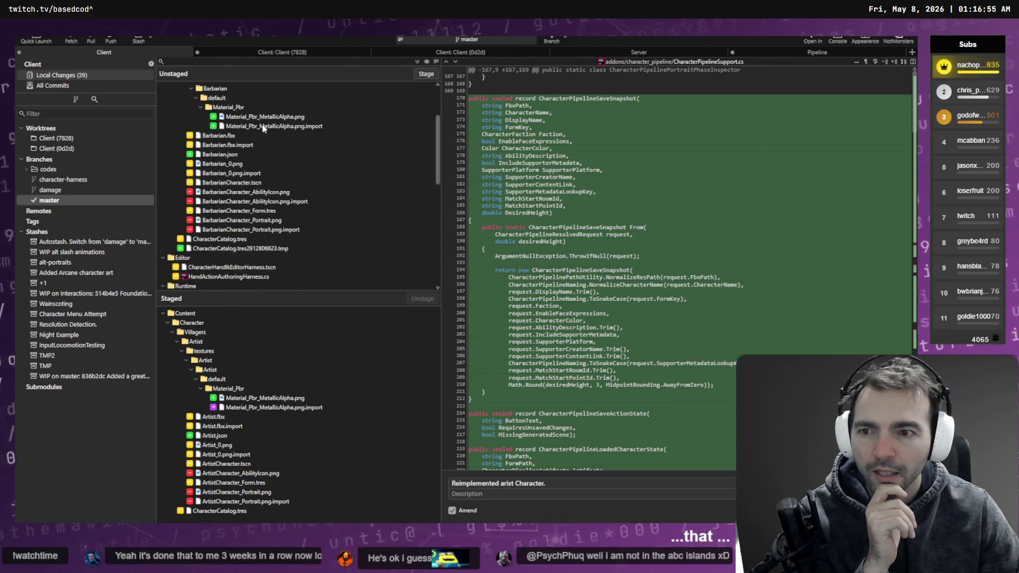
click(245, 154)
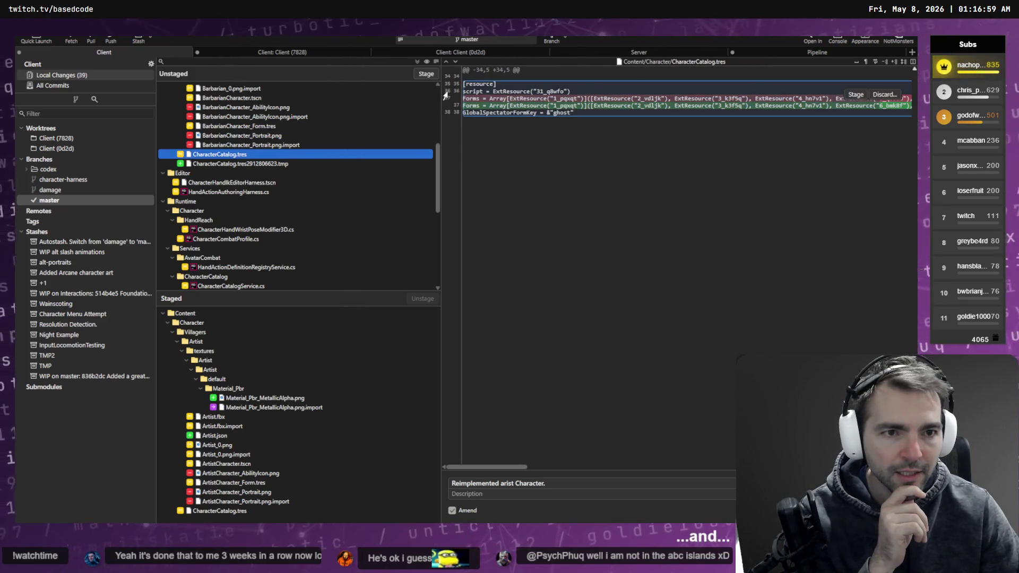
Step: Stage then unstage CharacterCatalog.tres and commit the amended 'Reimplemented arist Character.'
click(424, 75)
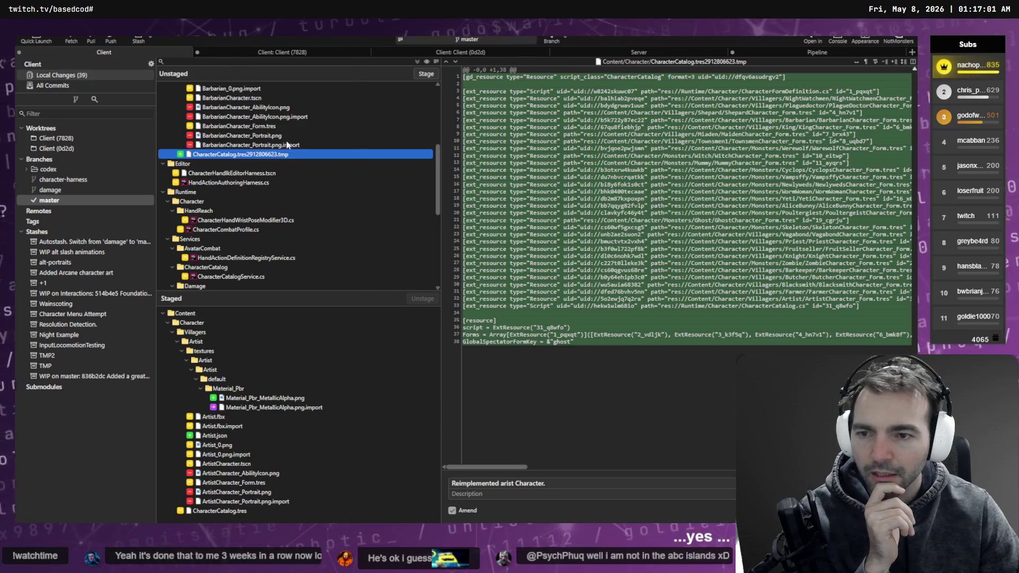
click(287, 510)
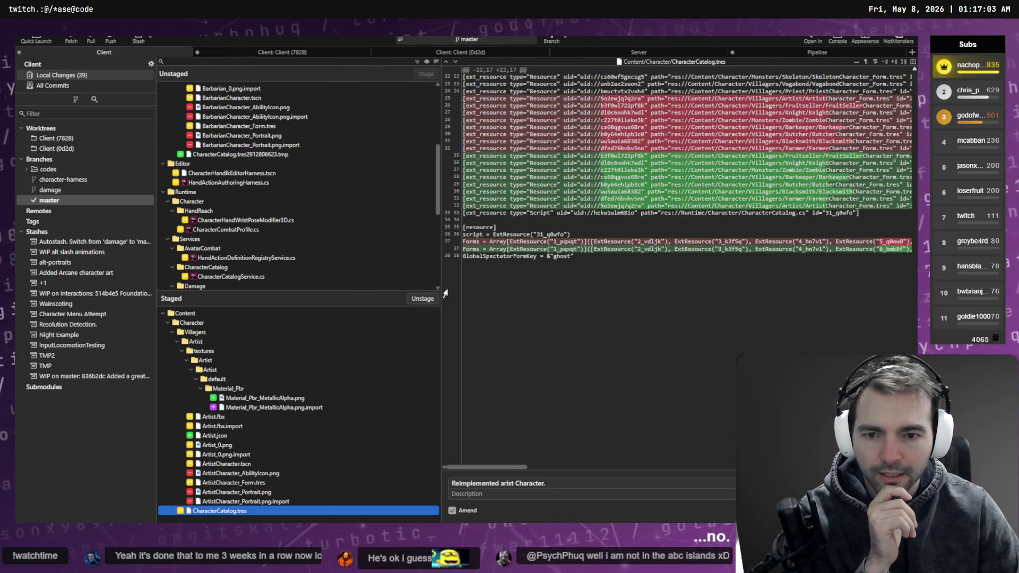
click(423, 299)
scroll(314, 246, down, 6)
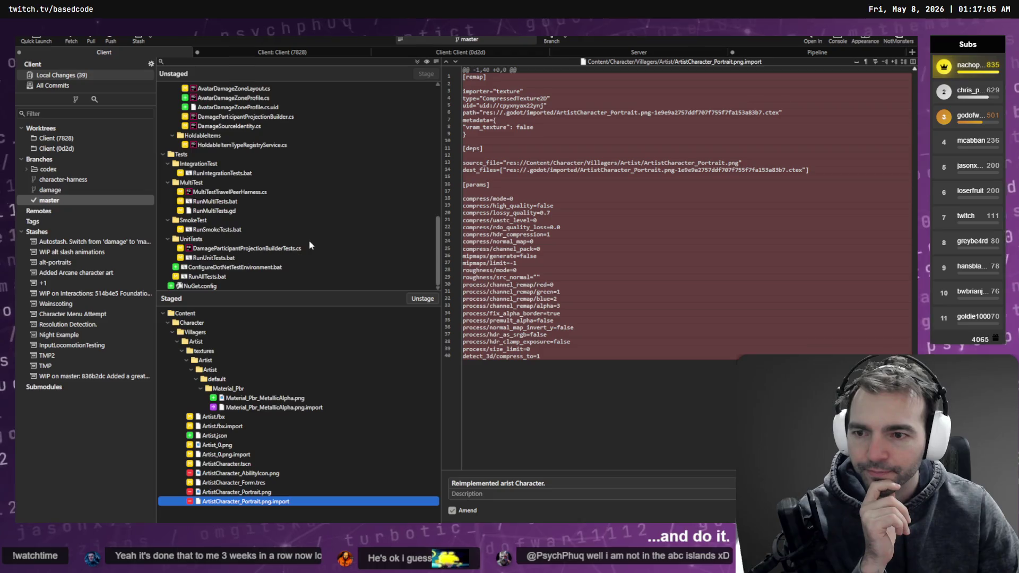
scroll(200, 287, up, 10)
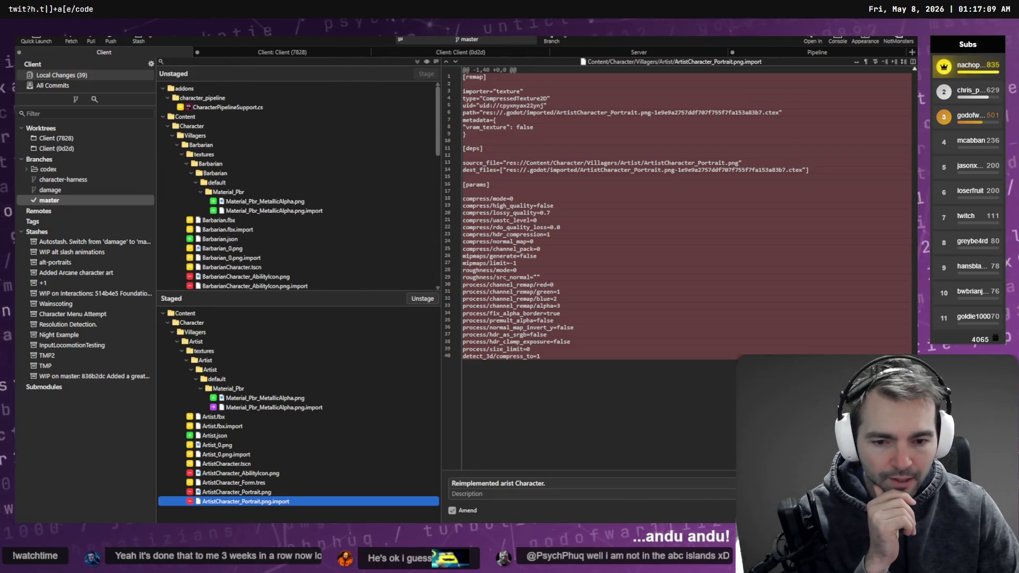
key(alt+Tab)
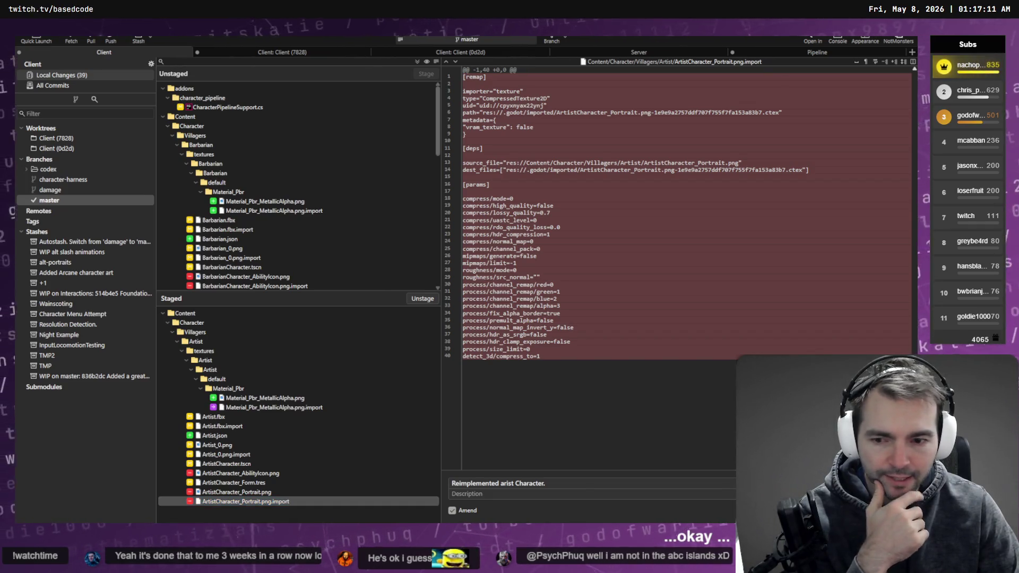
key(ctrl+Return)
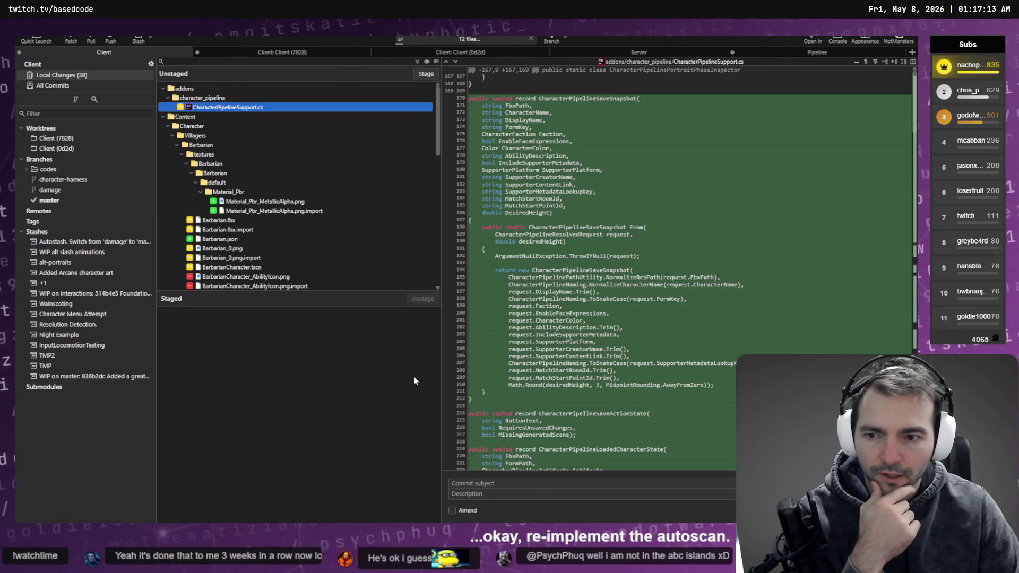
Step: Stage the whole Barbarian character folder and the CharacterCatalog.tres change
scroll(281, 246, down, 5)
scroll(235, 228, up, 5)
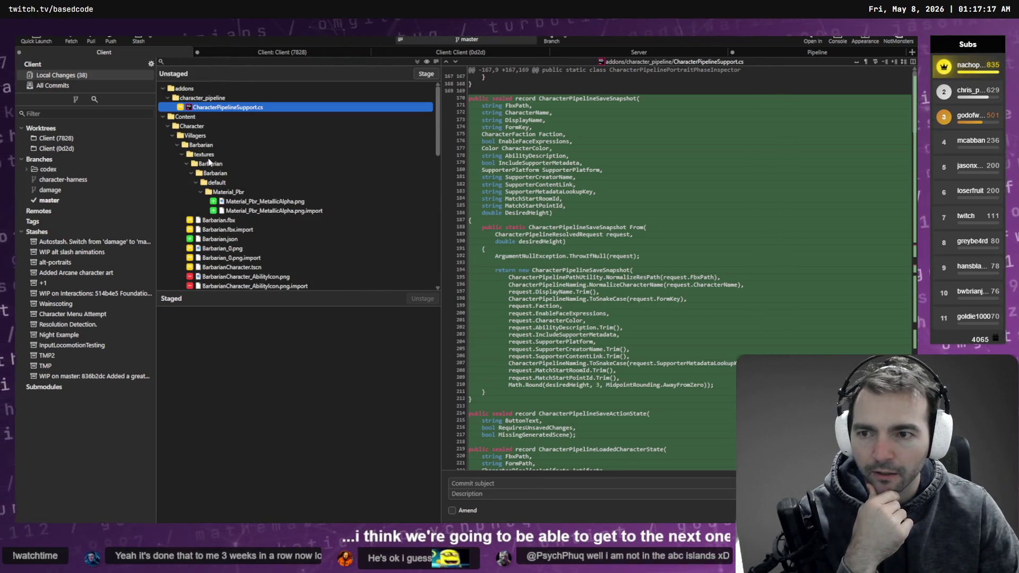
click(212, 166)
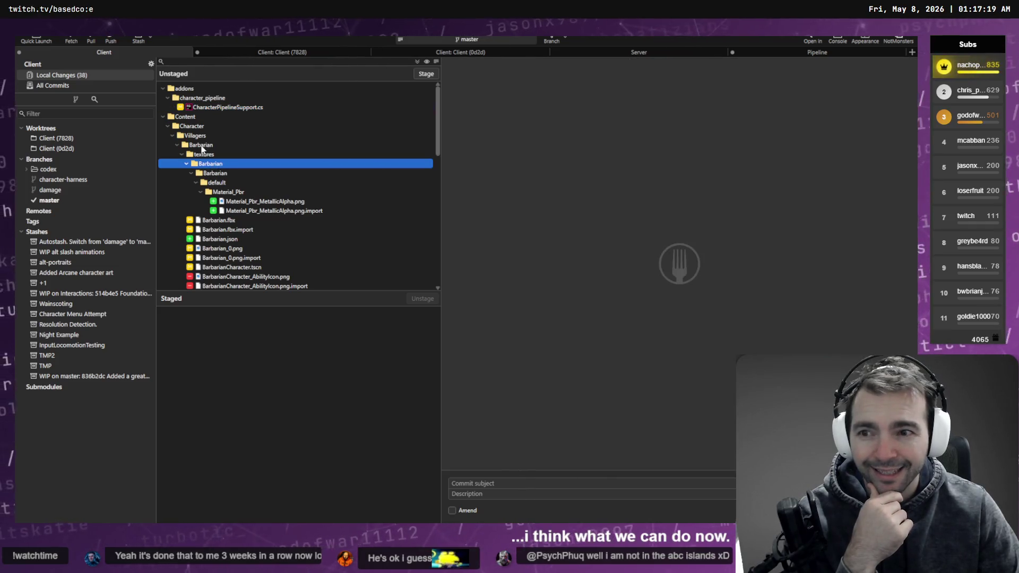
click(210, 146)
click(417, 77)
click(371, 135)
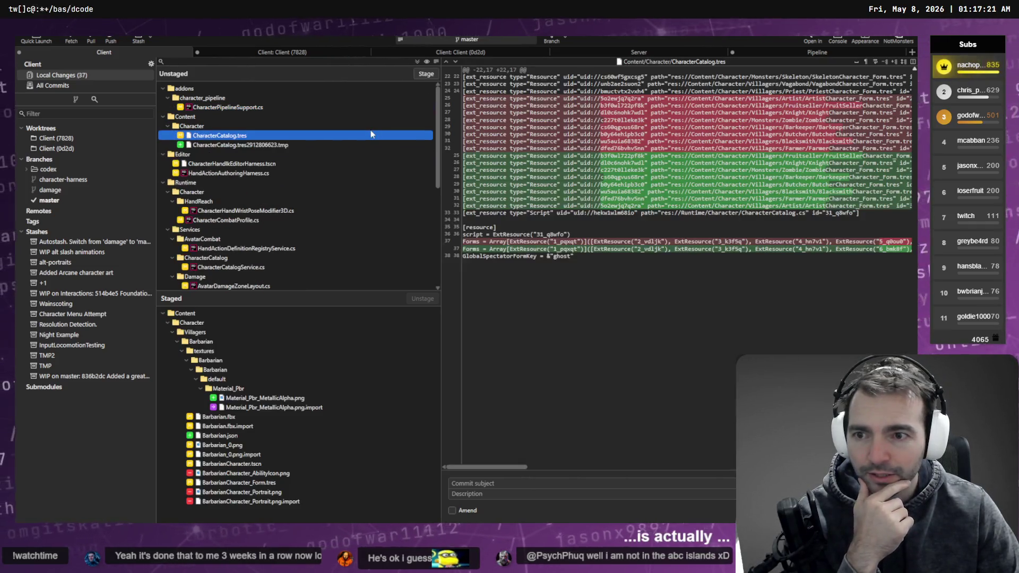
click(423, 79)
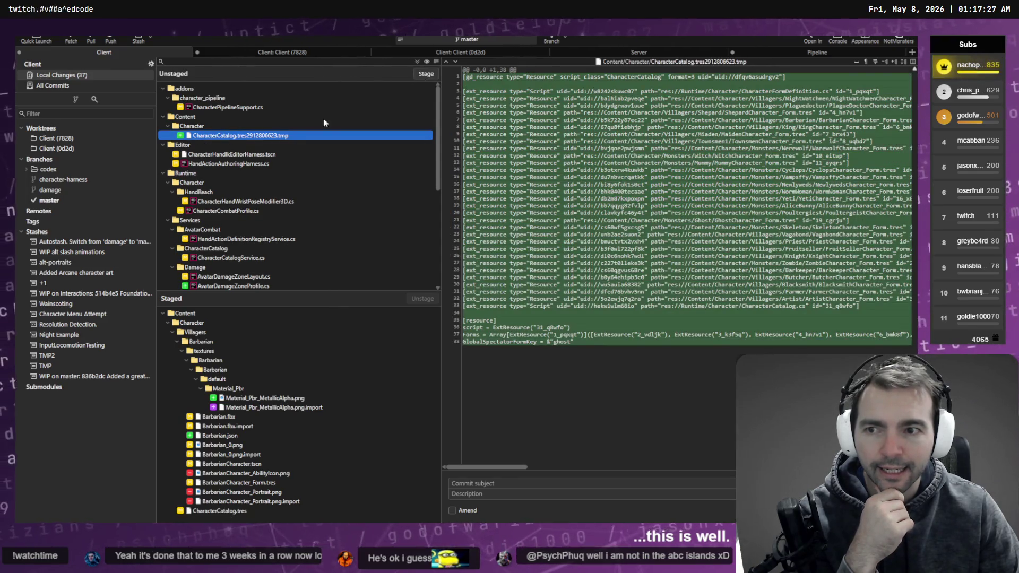
Step: Check the hand IK harness diff and enter the subject 'Reimplement the Barbarian Character.'
click(272, 155)
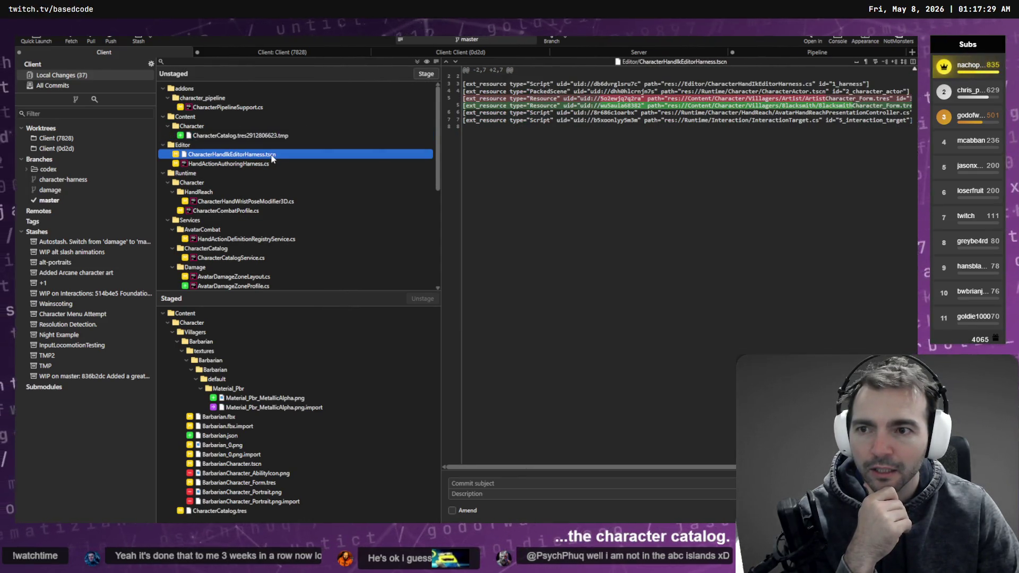
scroll(237, 180, down, 7)
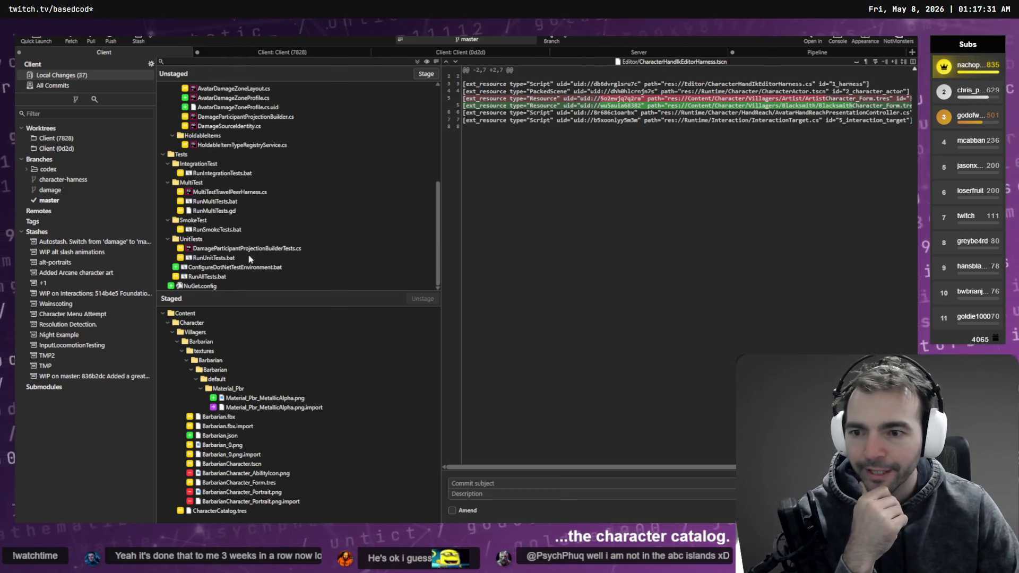
scroll(252, 248, up, 7)
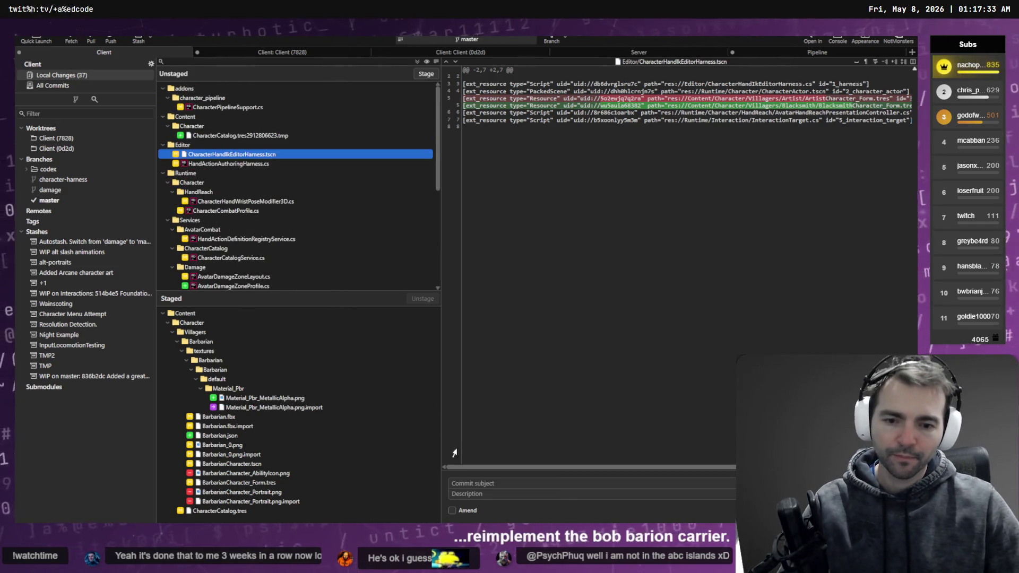
click(478, 483)
text(Reimplement the Barbarian)
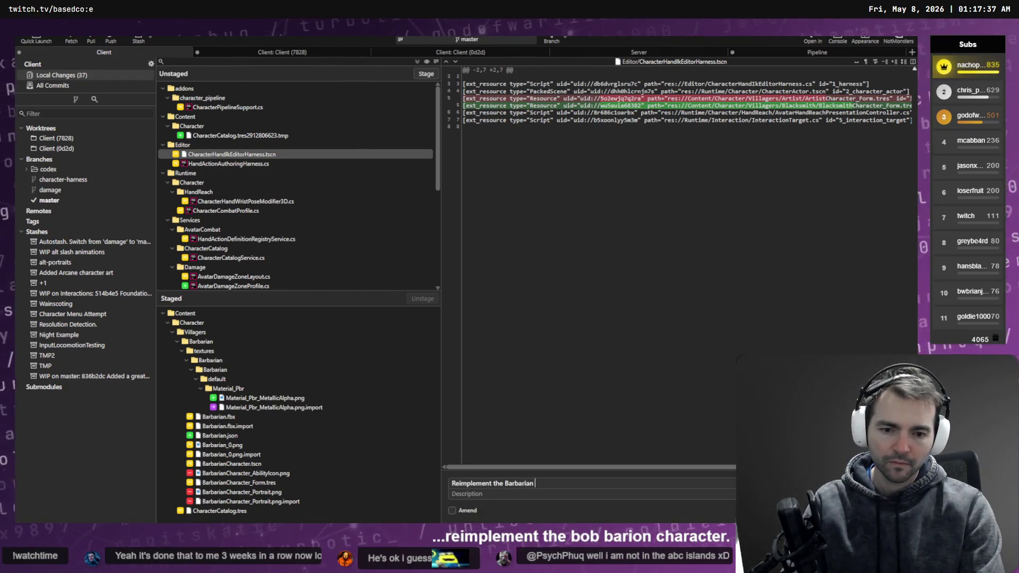
key(ctrl+BackSpace)
text(Character.)
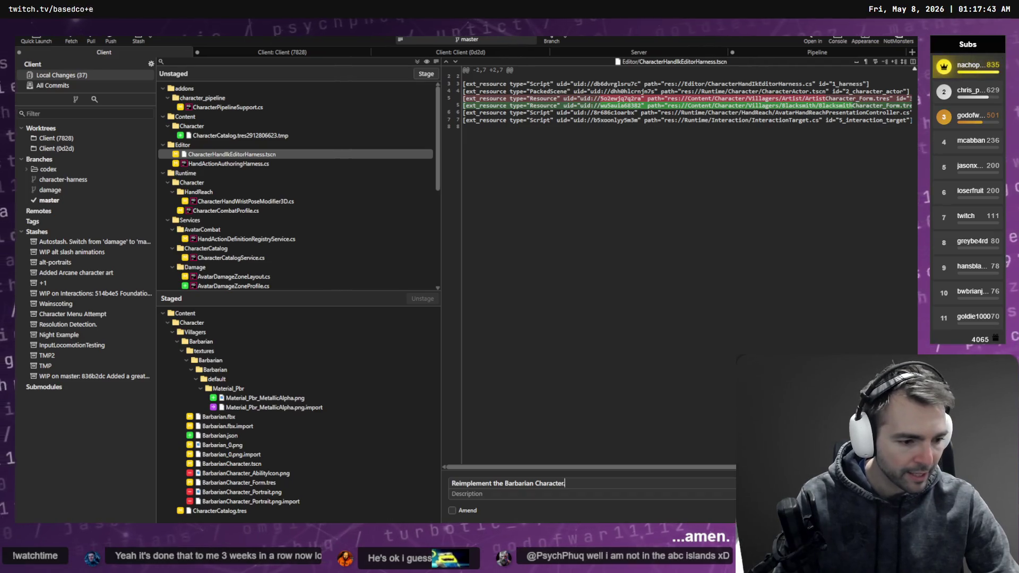
key(alt+Tab)
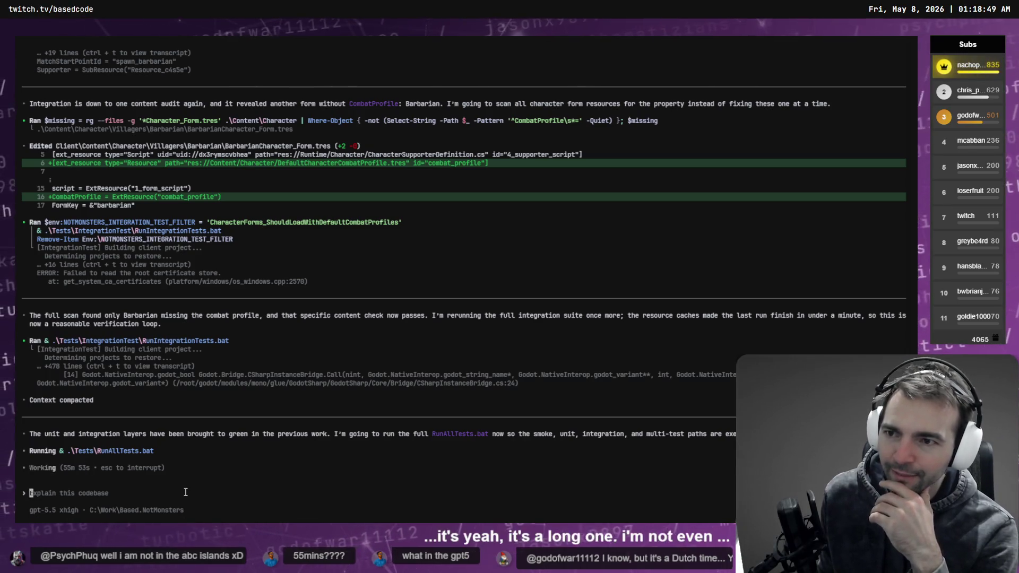
scroll(248, 232, up, 15)
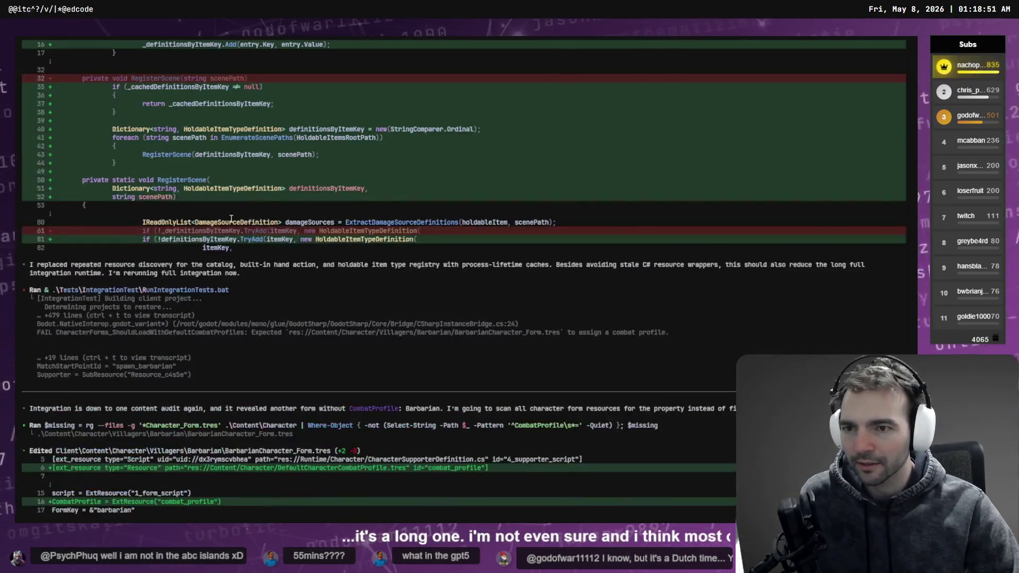
scroll(161, 151, up, 4)
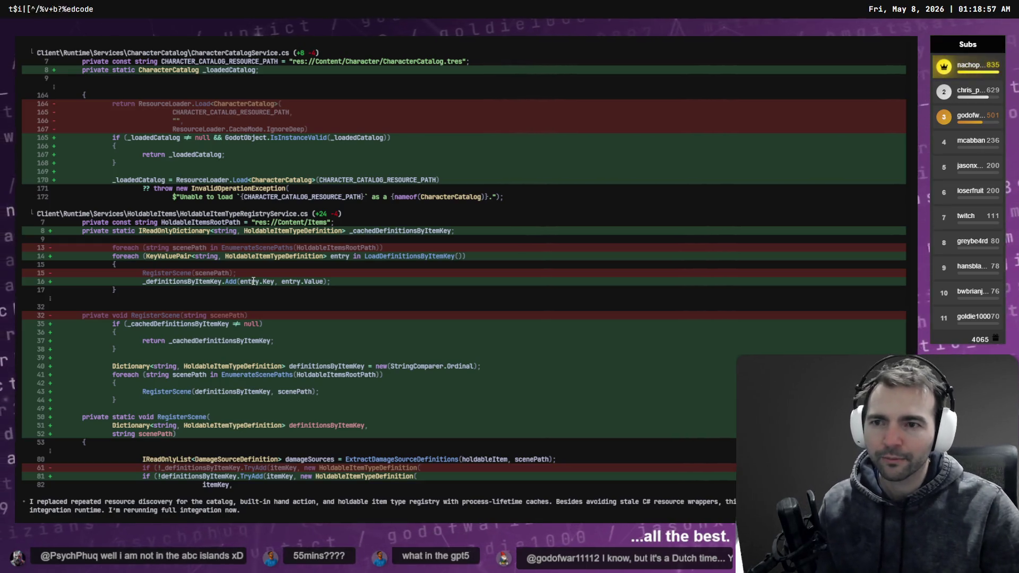
scroll(276, 279, up, 12)
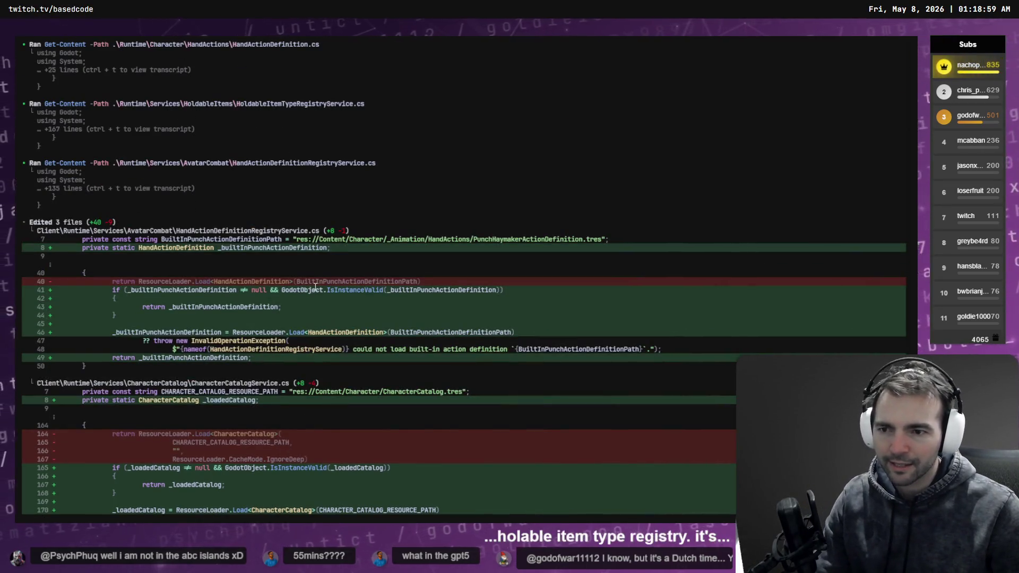
scroll(316, 286, up, 15)
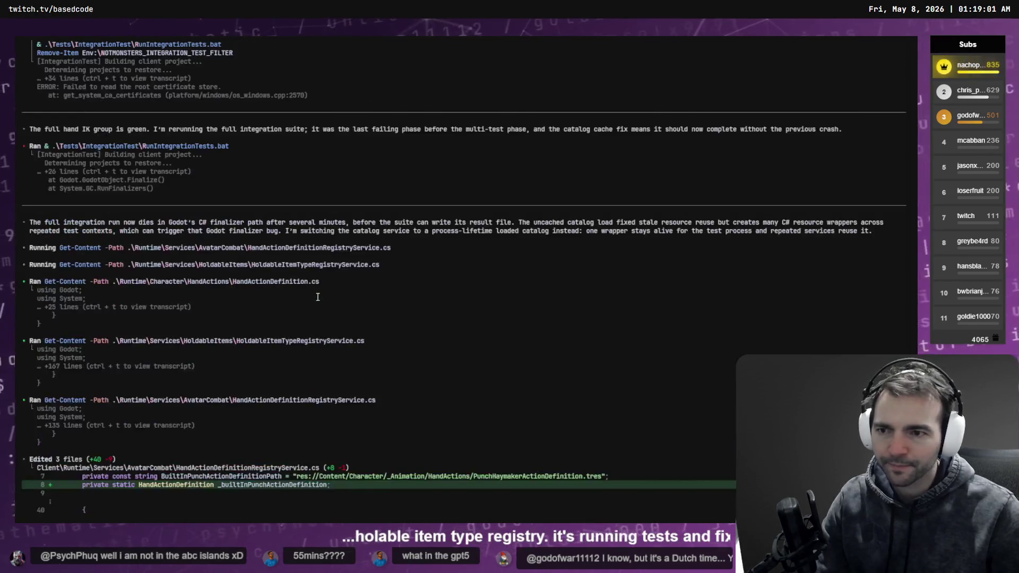
scroll(314, 290, up, 5)
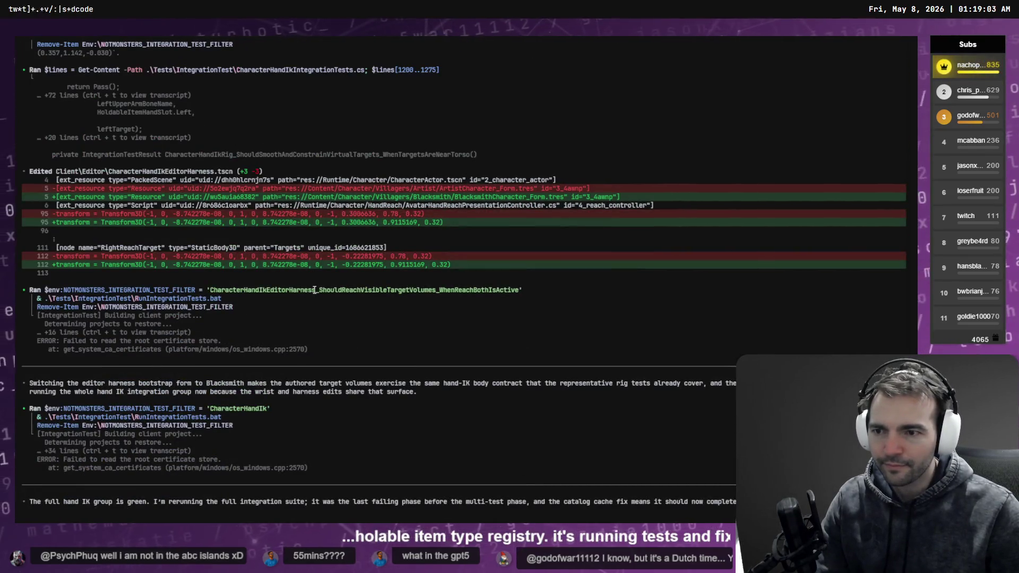
scroll(314, 290, up, 20)
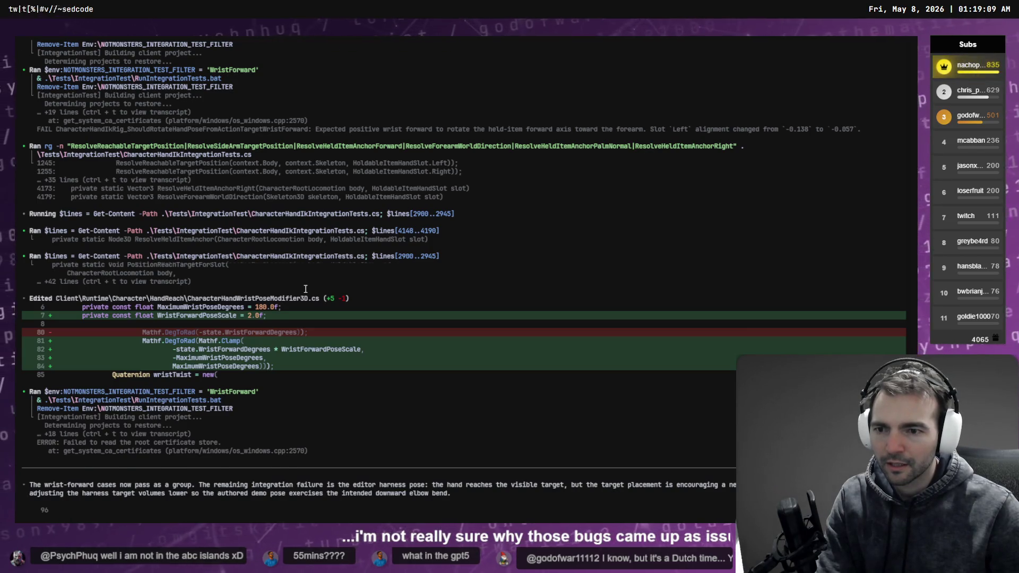
scroll(308, 289, up, 15)
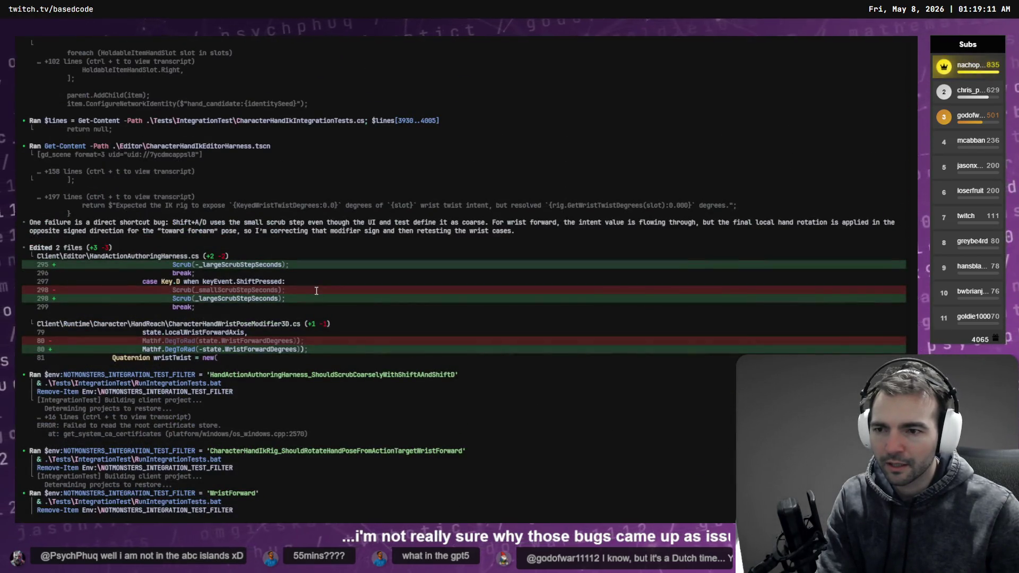
scroll(316, 291, down, 20)
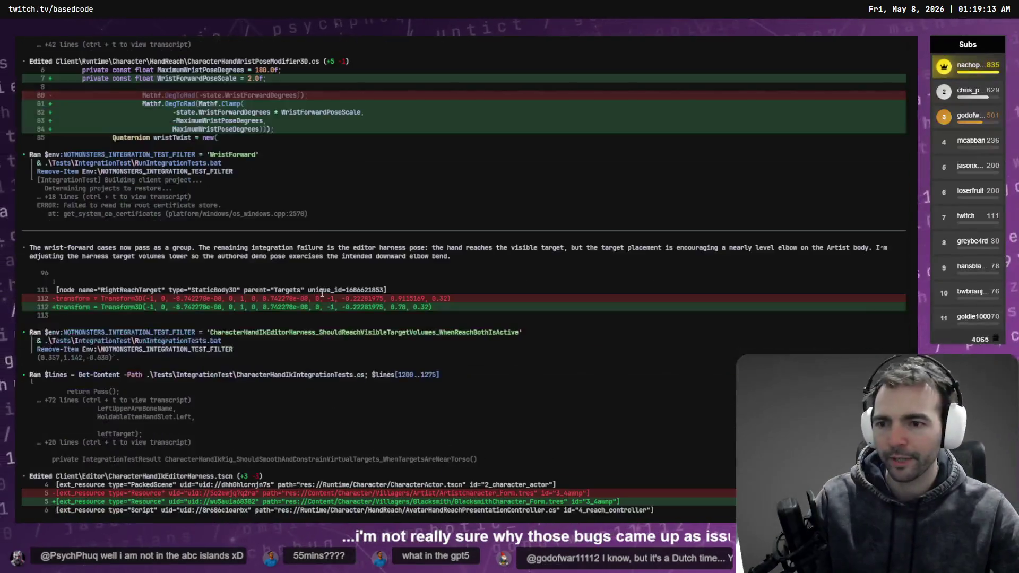
scroll(309, 344, down, 20)
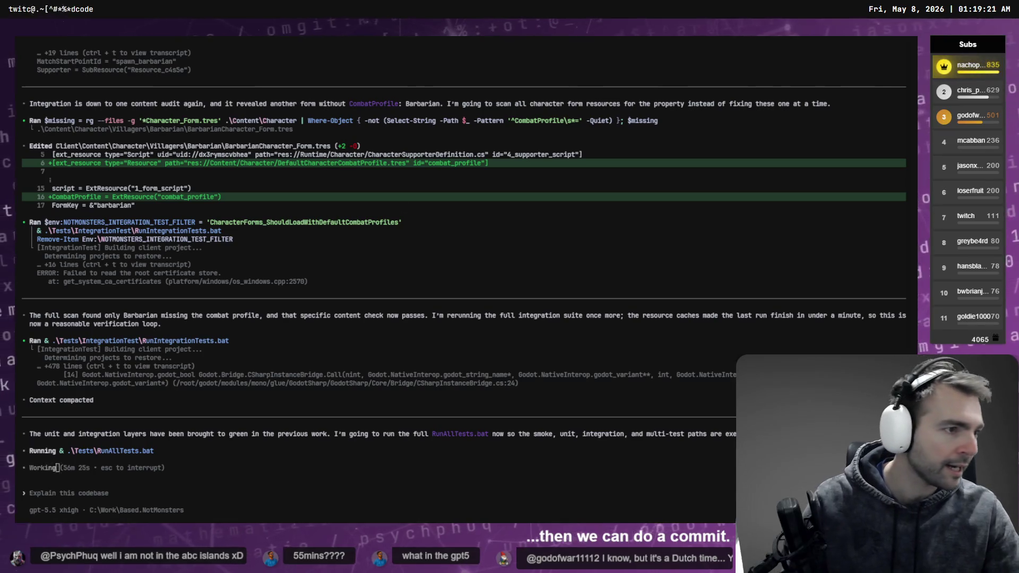
key(alt+Tab)
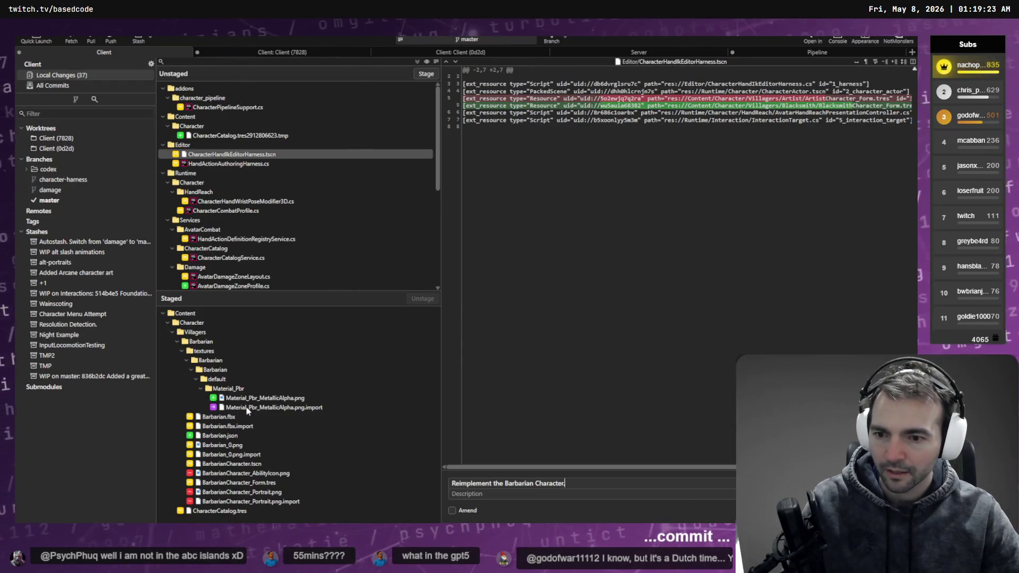
Step: View diffs of the Barbarian metallic-alpha texture, CharacterCatalog.tres and unstaged CharacterCombatProfile.cs
click(249, 398)
click(253, 407)
click(249, 510)
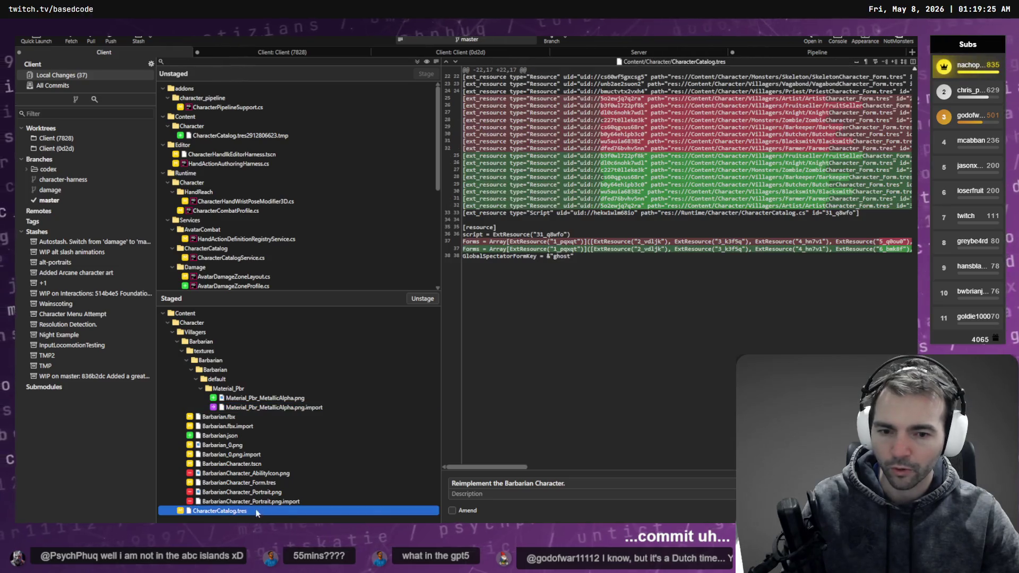
scroll(282, 234, down, 5)
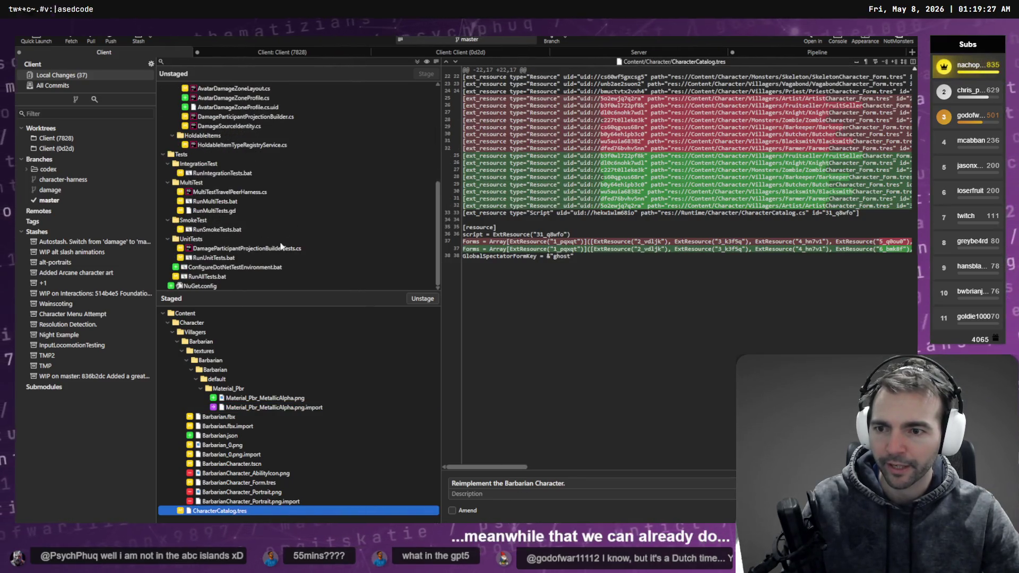
scroll(279, 236, up, 10)
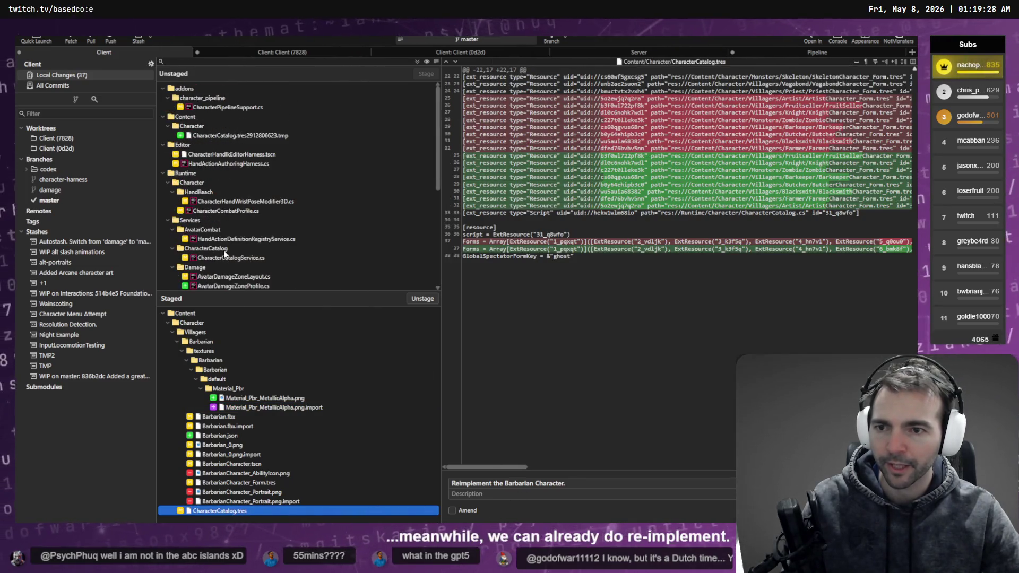
click(242, 211)
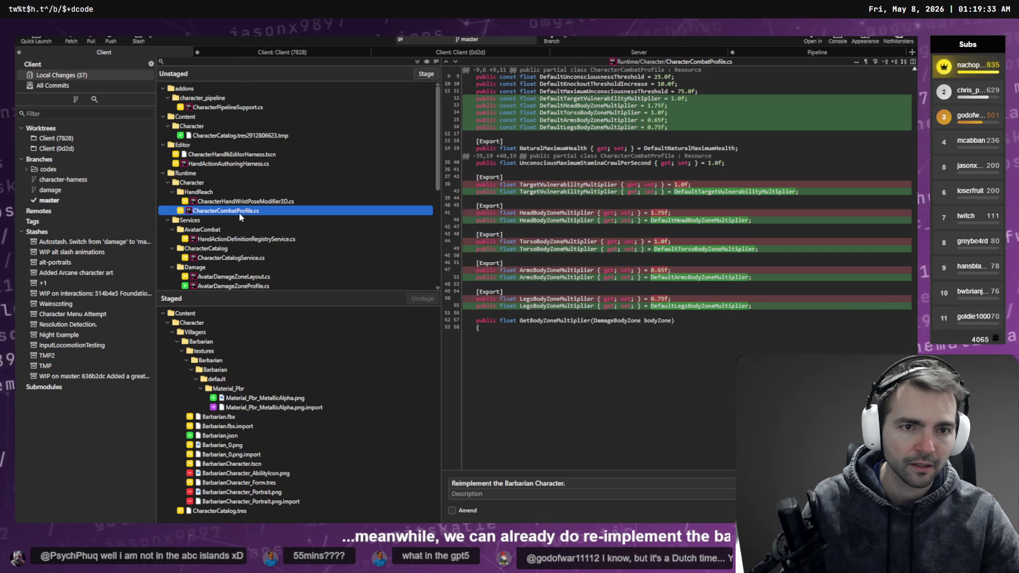
mouse_move(632, 99)
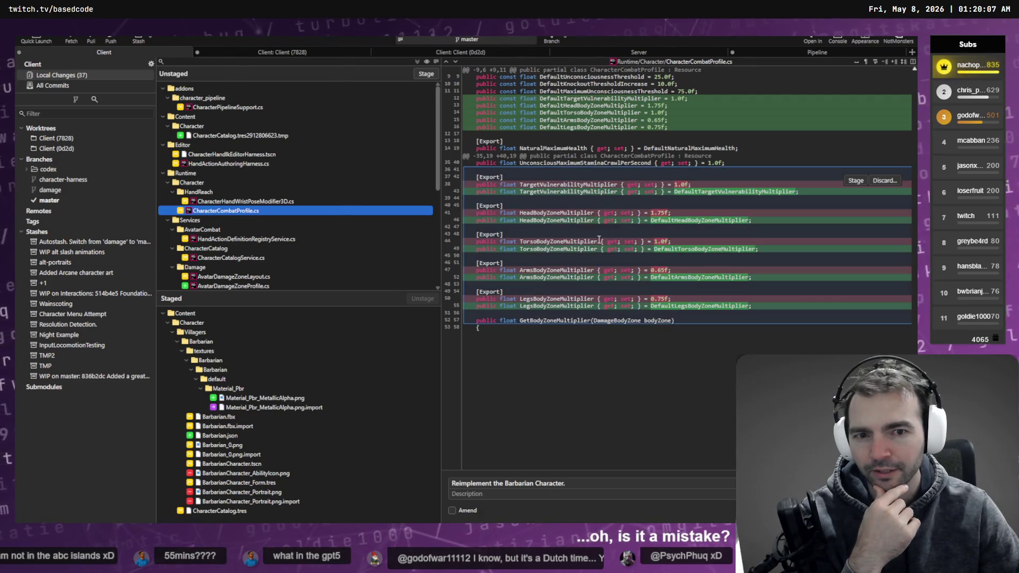
Step: Inspect the HandActionDefinitionRegistryService.cs and CharacterCatalogService.cs diffs
click(249, 240)
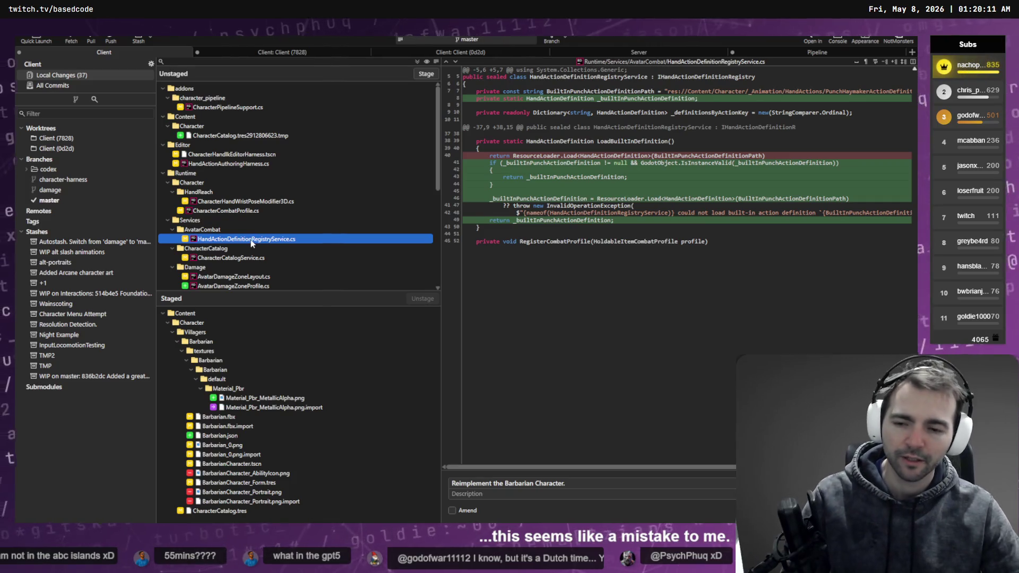
key(alt+Tab)
key(alt+Tab)
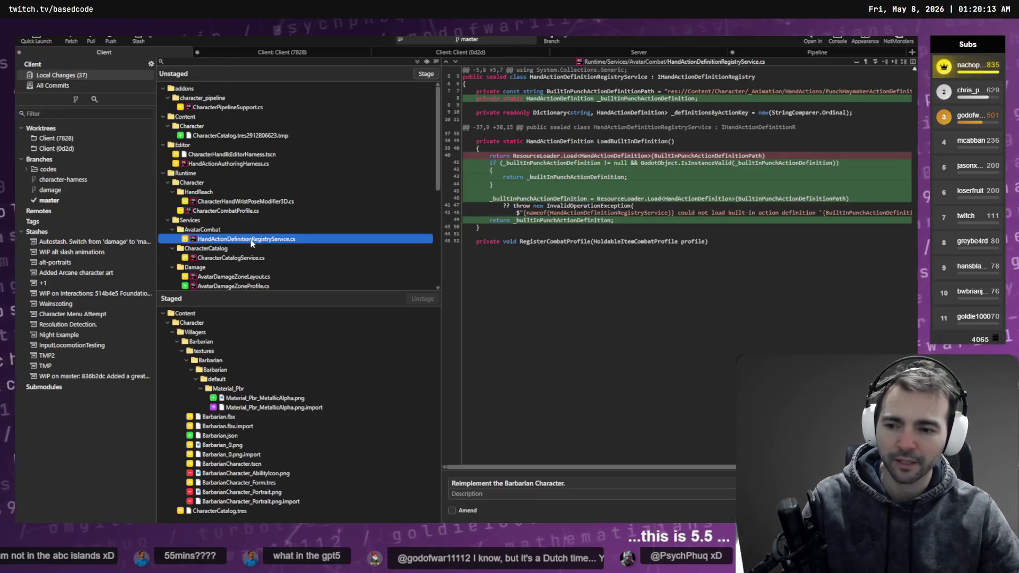
click(245, 259)
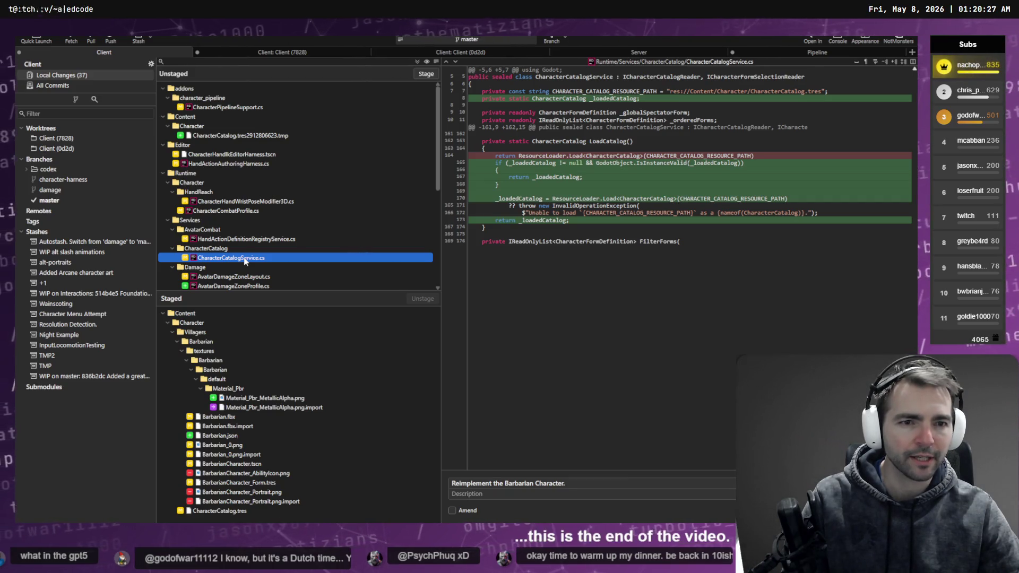
scroll(241, 249, down, 2)
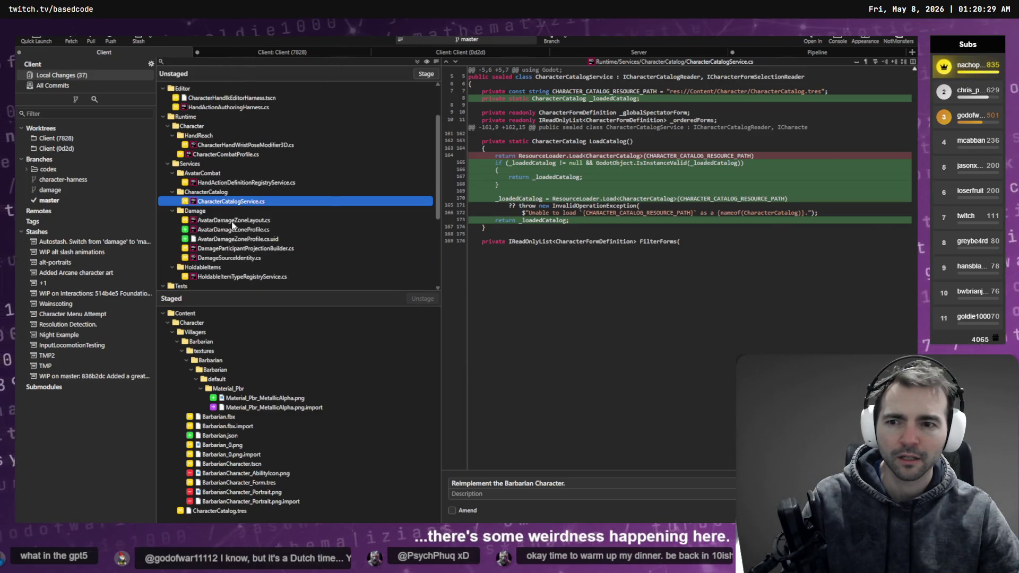
Step: Review the AvatarDamageZone and DamageParticipantProjectionBuilder changes, then show master's commit history
click(233, 222)
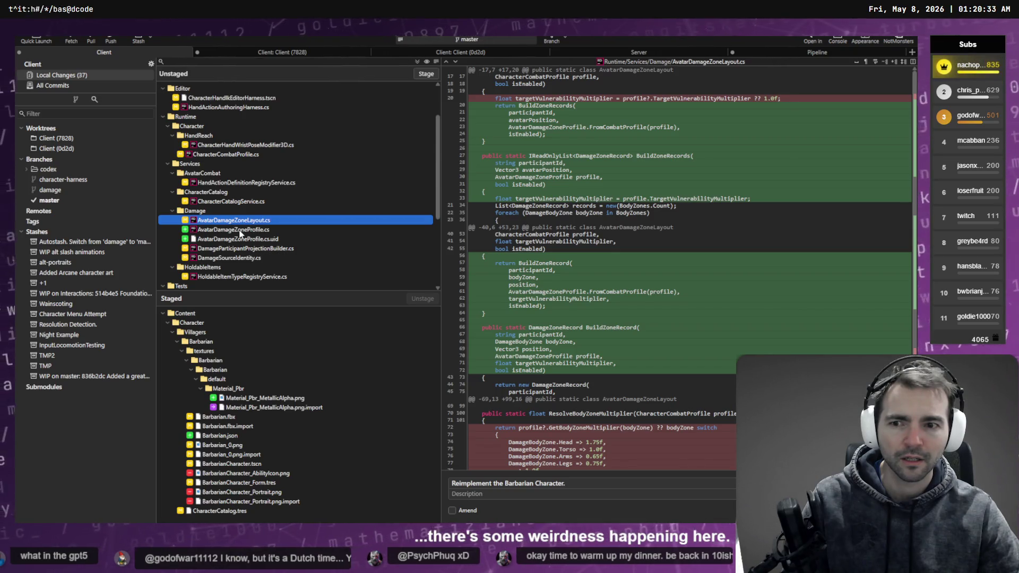
scroll(538, 245, down, 5)
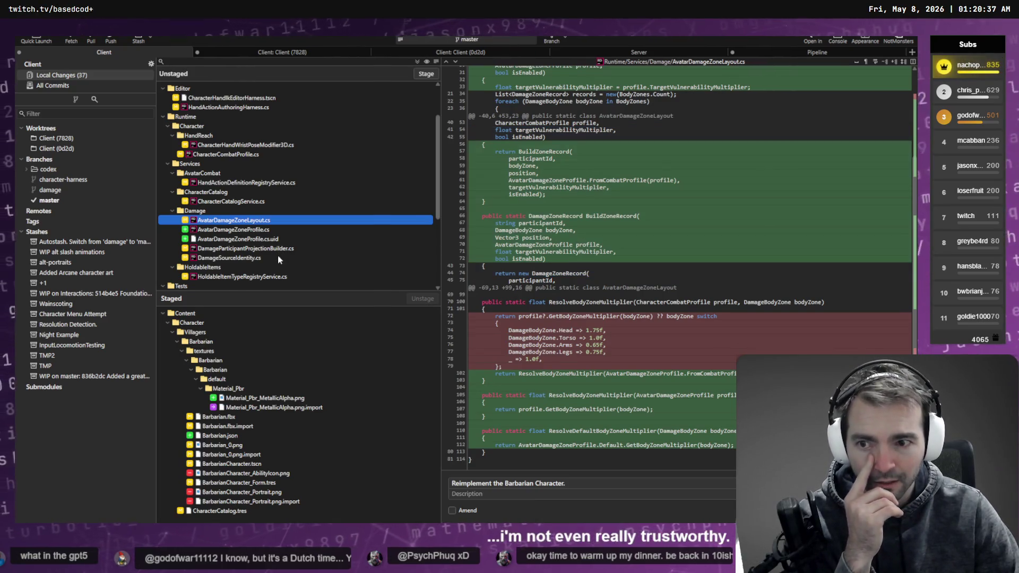
click(232, 230)
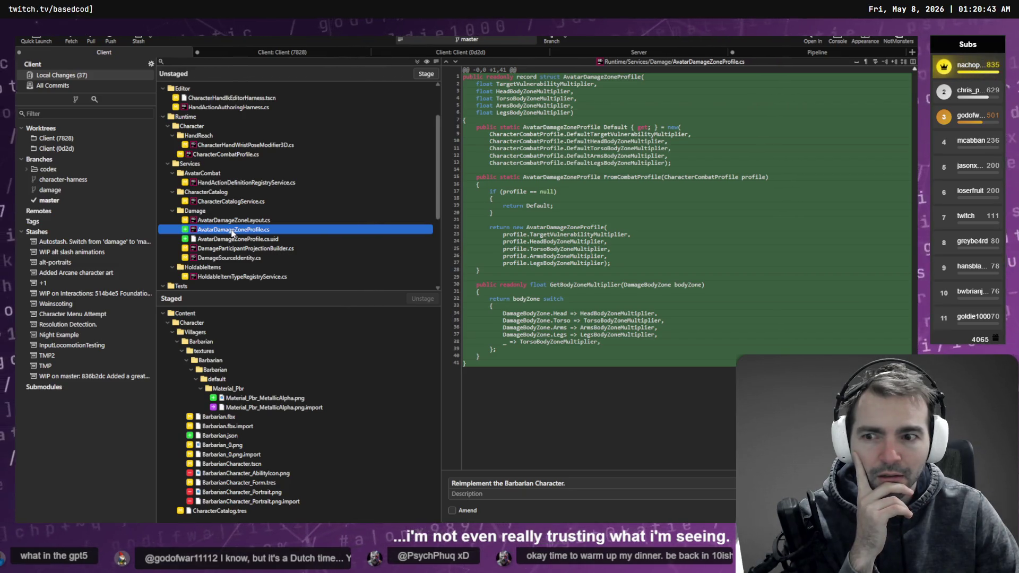
click(262, 248)
scroll(496, 271, down, 5)
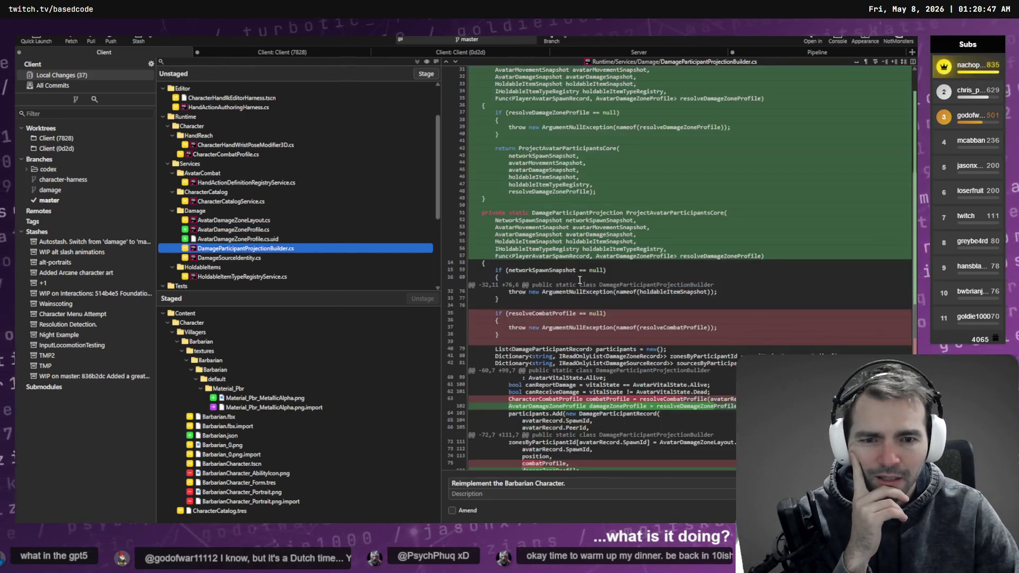
click(98, 201)
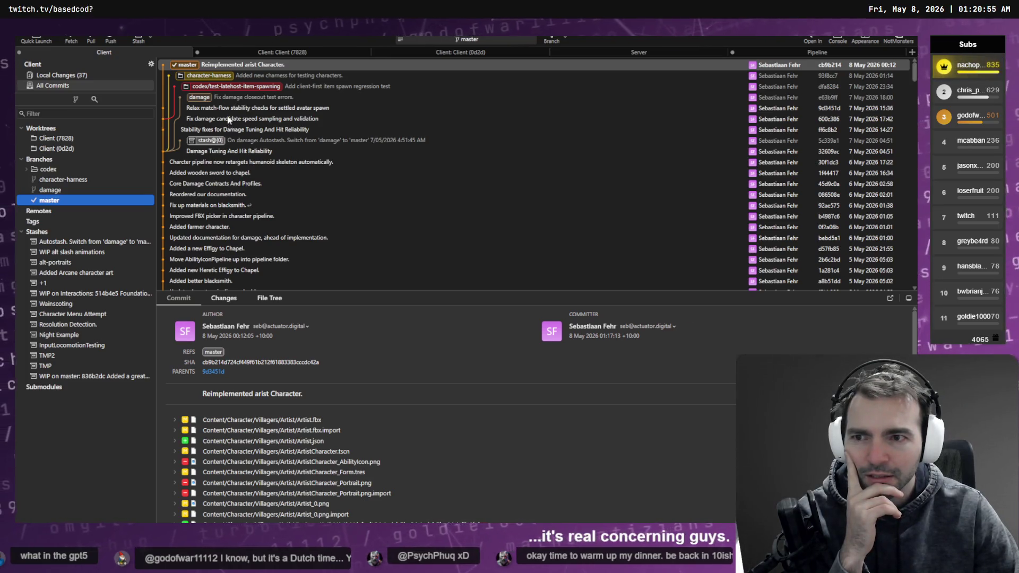
Step: Browse the 'Fix damage closeout test errors' and 'Reimplemented arist Character.' commits
click(240, 100)
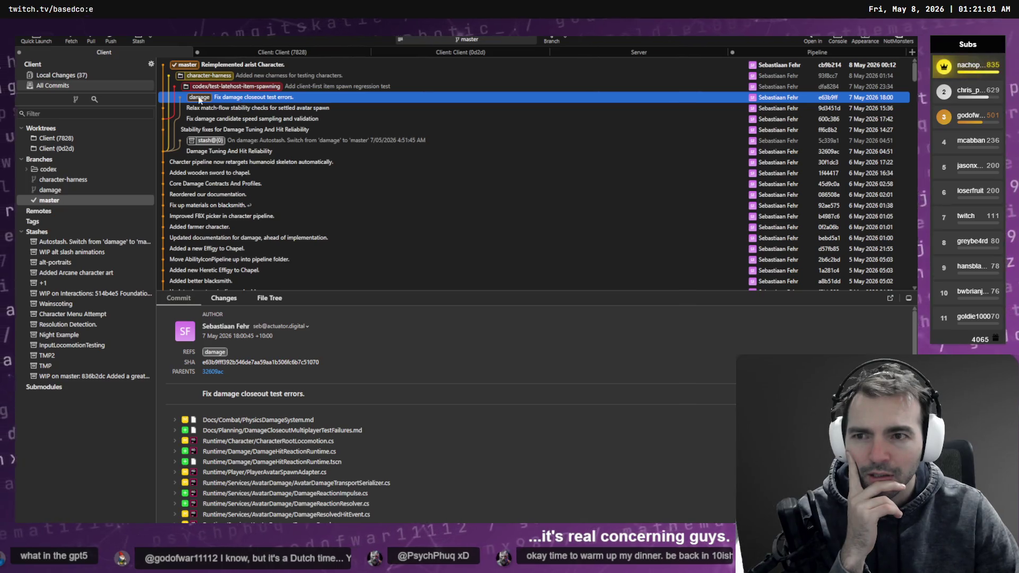
scroll(256, 143, down, 1)
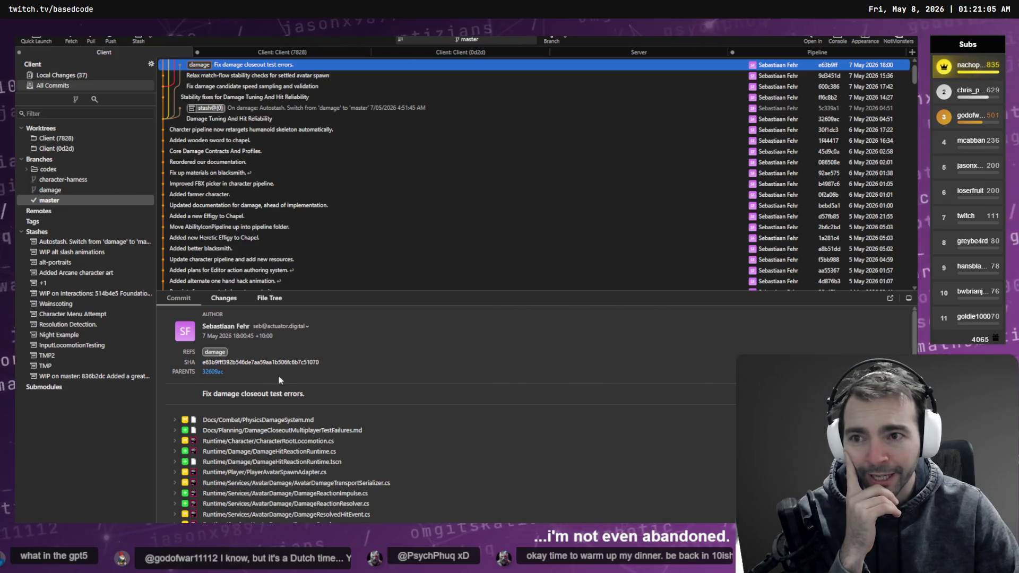
scroll(277, 435, down, 3)
scroll(324, 178, up, 1)
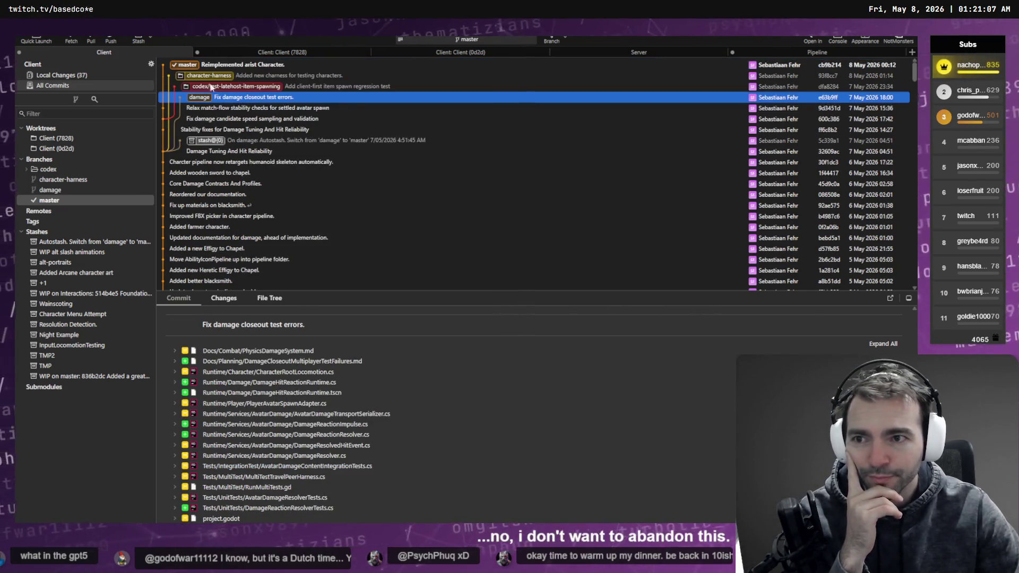
click(274, 64)
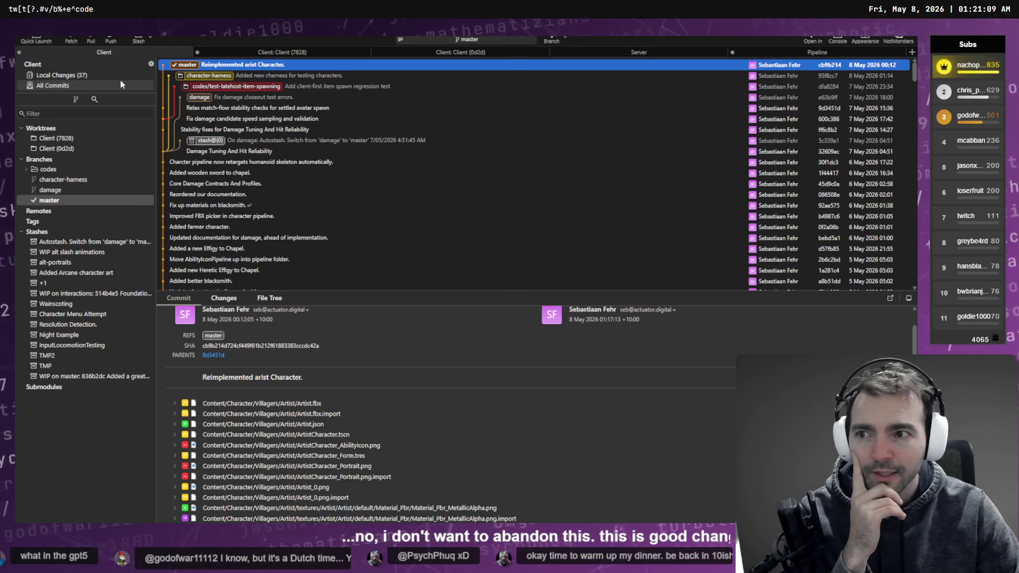
Step: Return to the local changes and look at the unstaged Tests folder
key(ctrl+1)
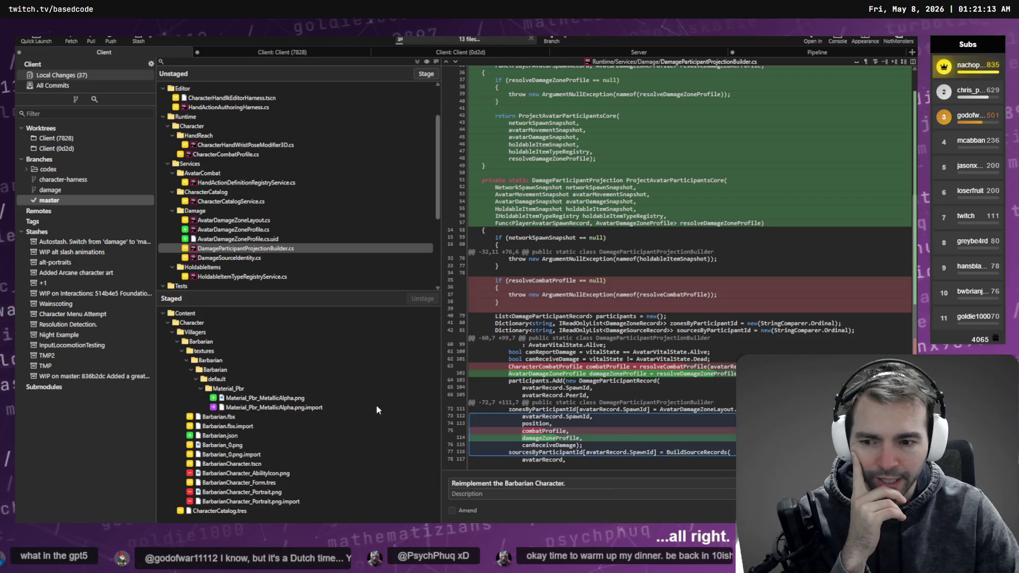
scroll(246, 250, down, 4)
scroll(247, 250, down, 1)
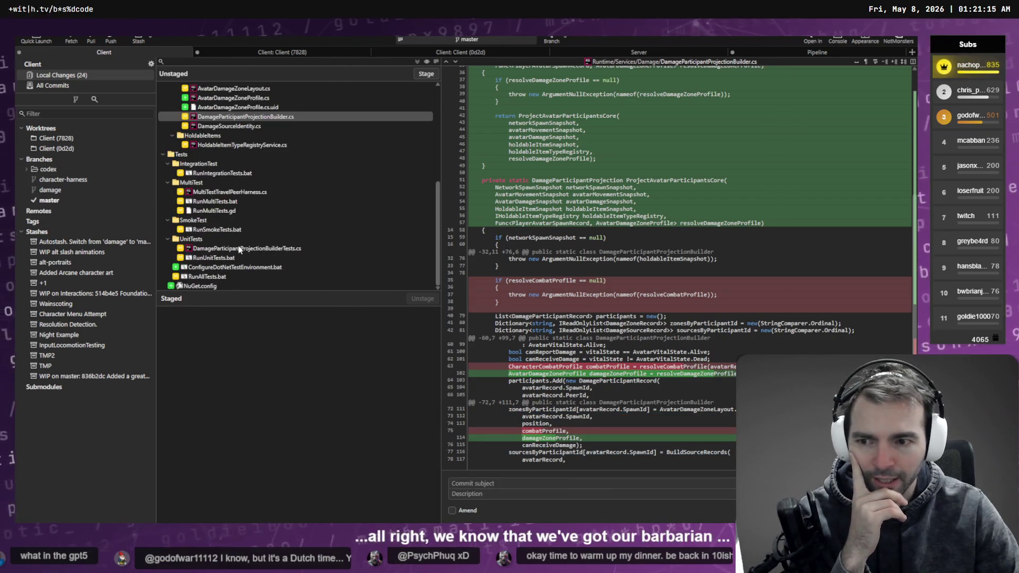
click(186, 154)
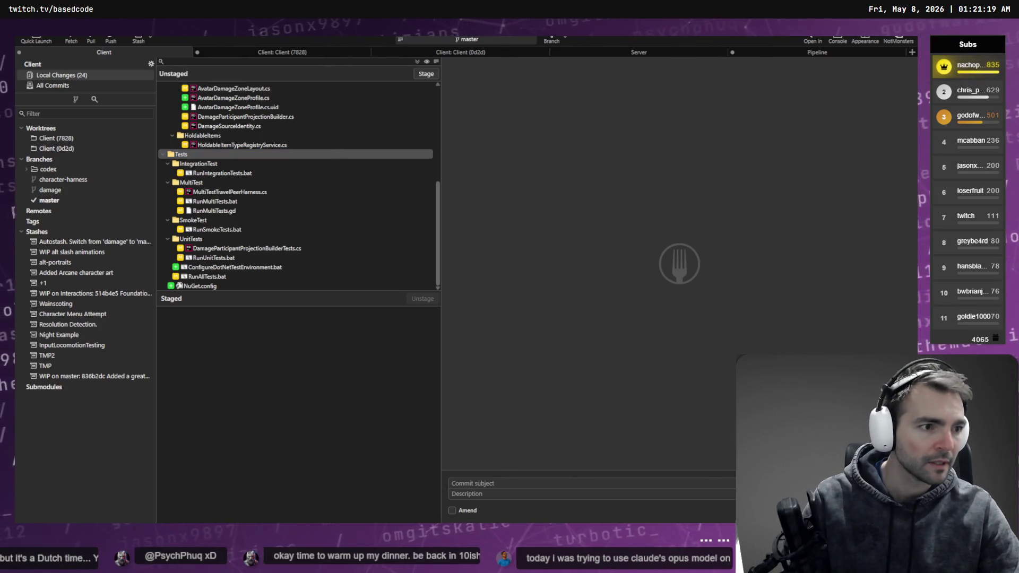
key(alt+Tab)
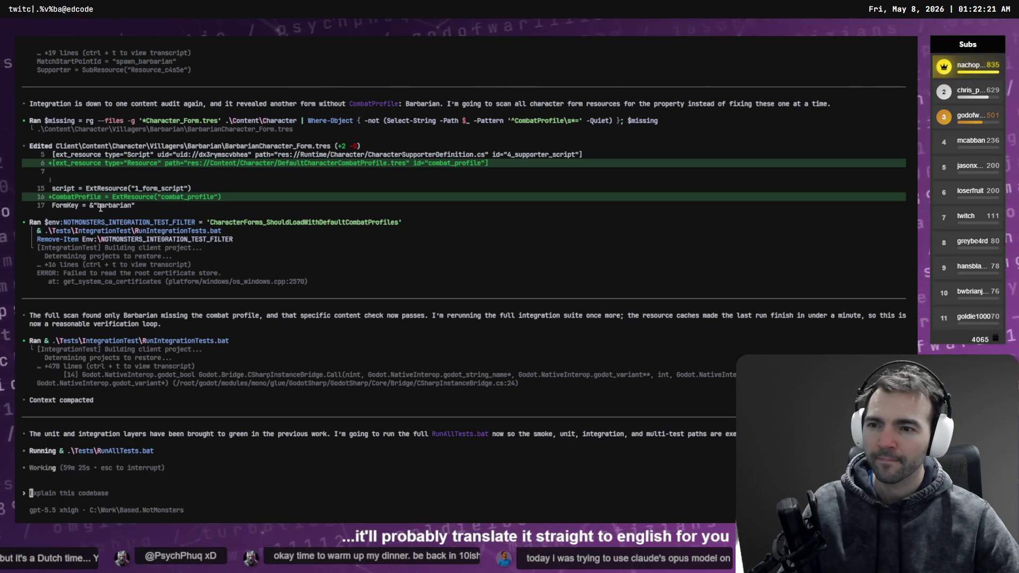
Step: Check the combat_profile reference in the Codex CLI transcript, then move to the Codex desktop app
drag(112, 197, 223, 196)
click(229, 197)
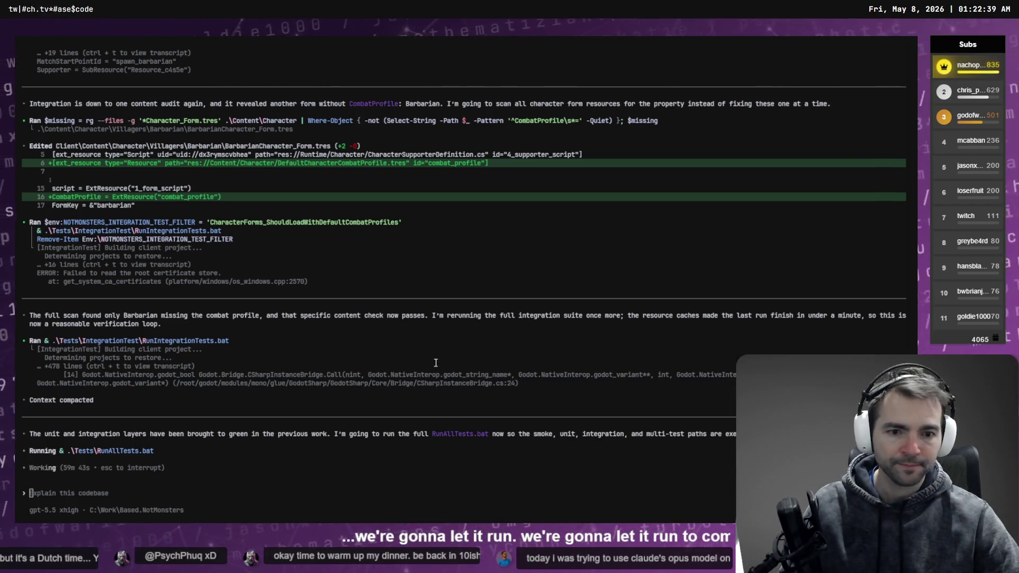
key(alt+Tab)
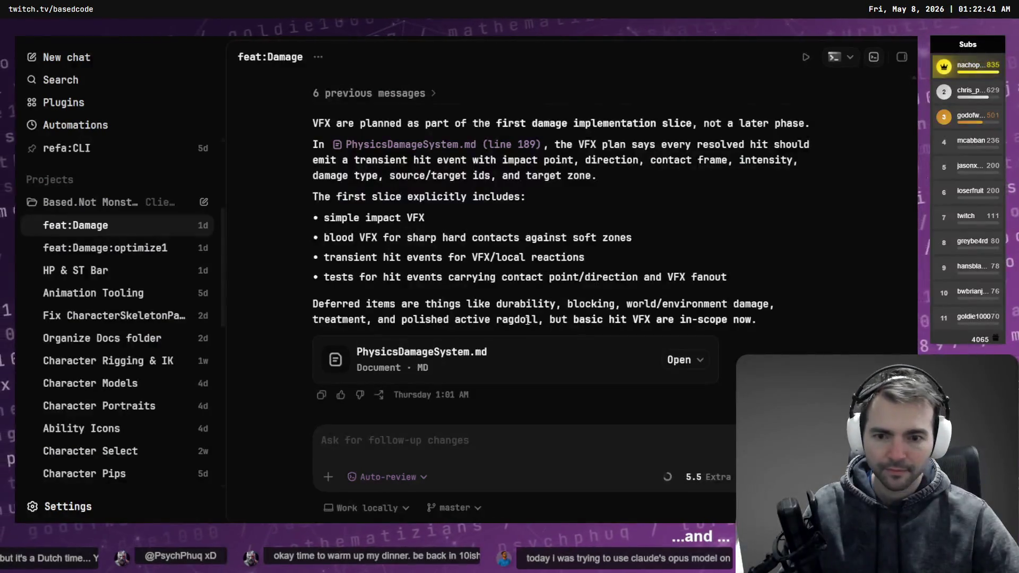
Step: Bring up the Character Harness chat and shrink the app interface to fit more
key(ctrl+Tab)
scroll(468, 301, down, 5)
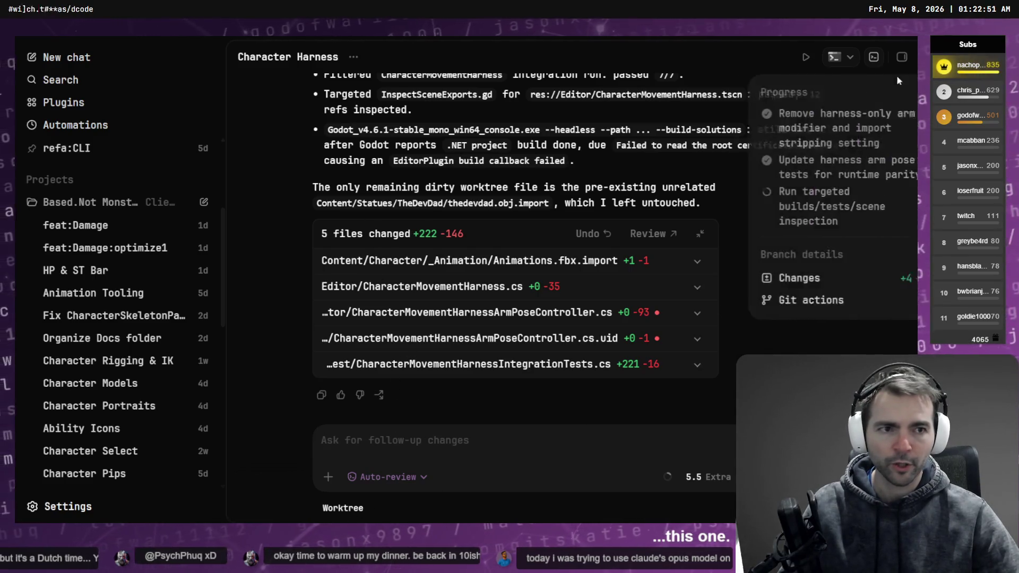
click(902, 59)
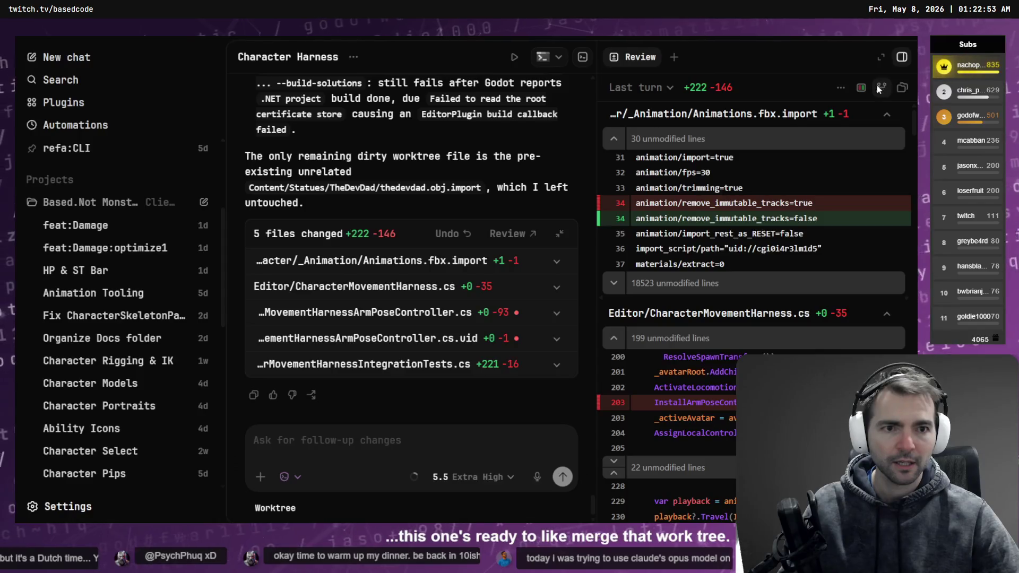
click(615, 57)
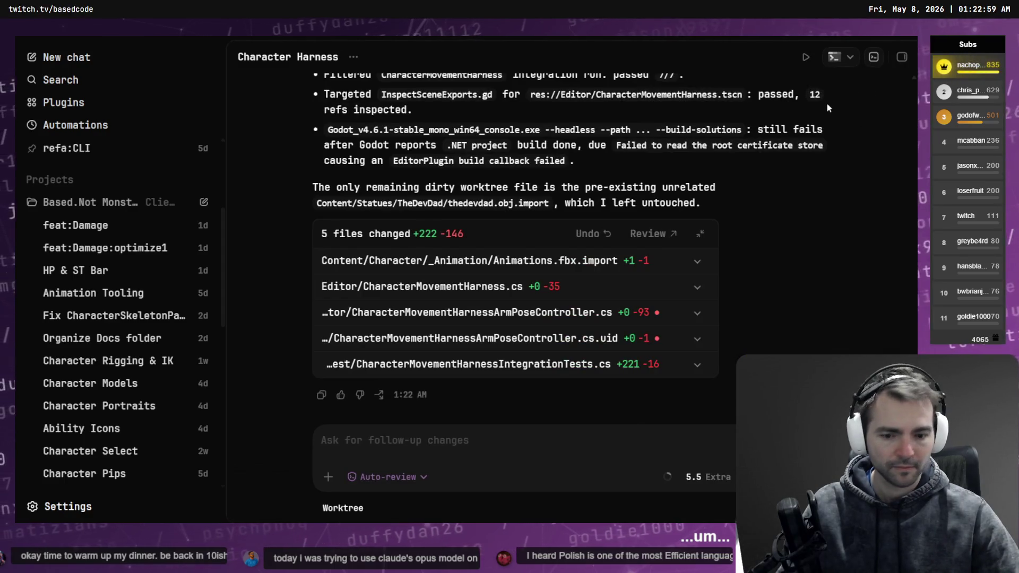
key(ctrl+minus)
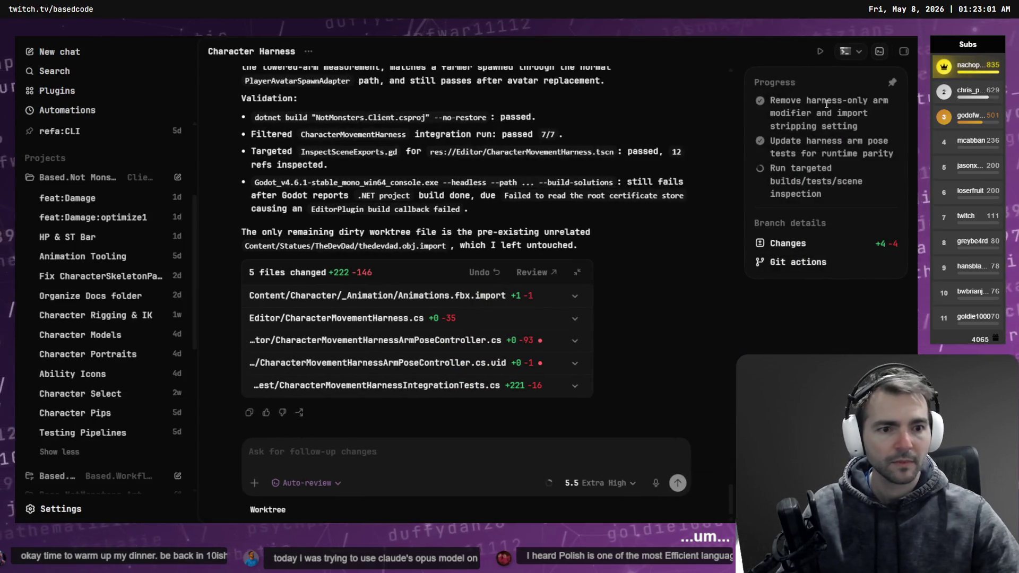
Step: Scroll through the five changed files' diffs in the Review panel
click(807, 245)
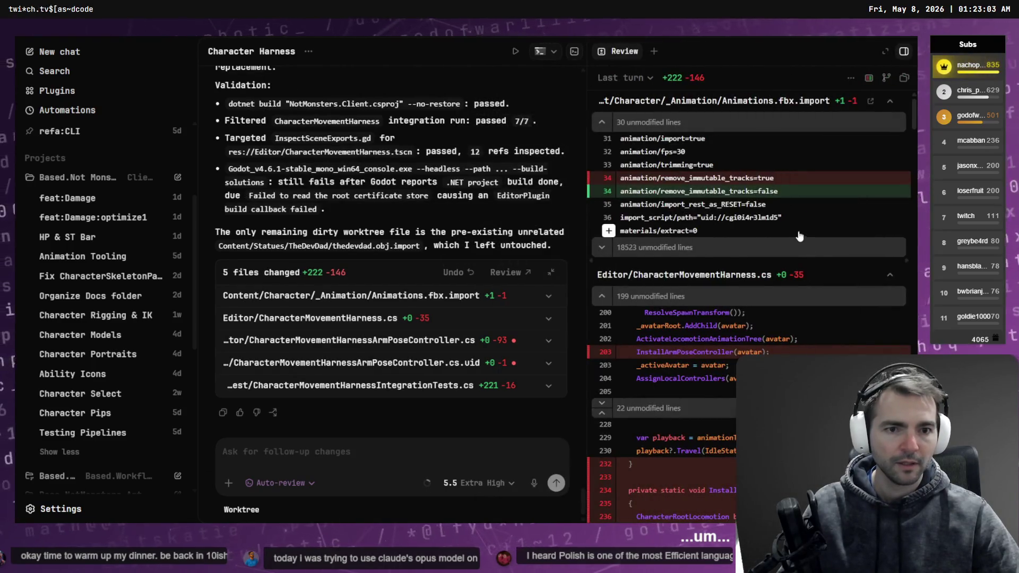
scroll(807, 250, down, 15)
scroll(796, 236, down, 20)
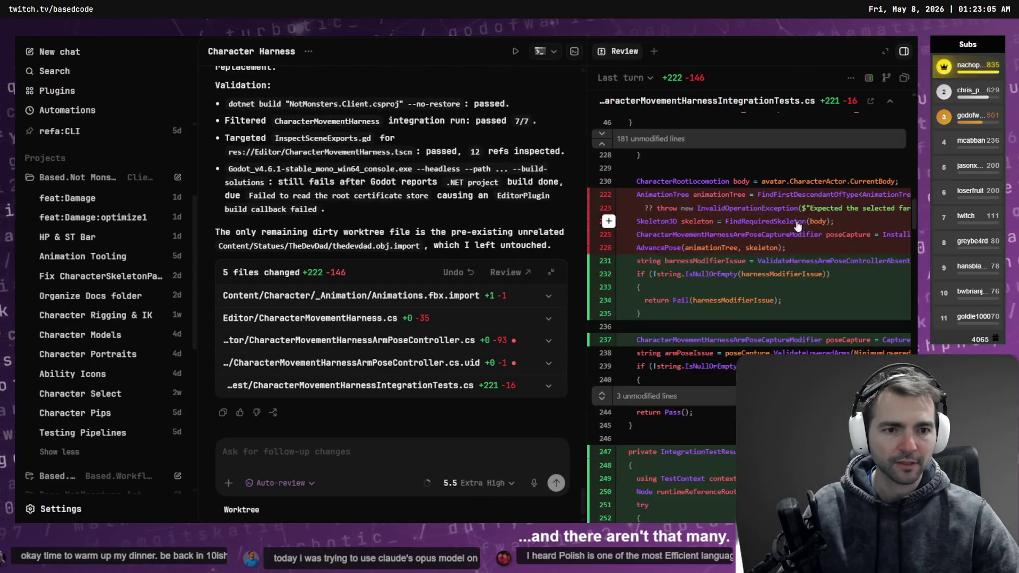
scroll(716, 278, up, 10)
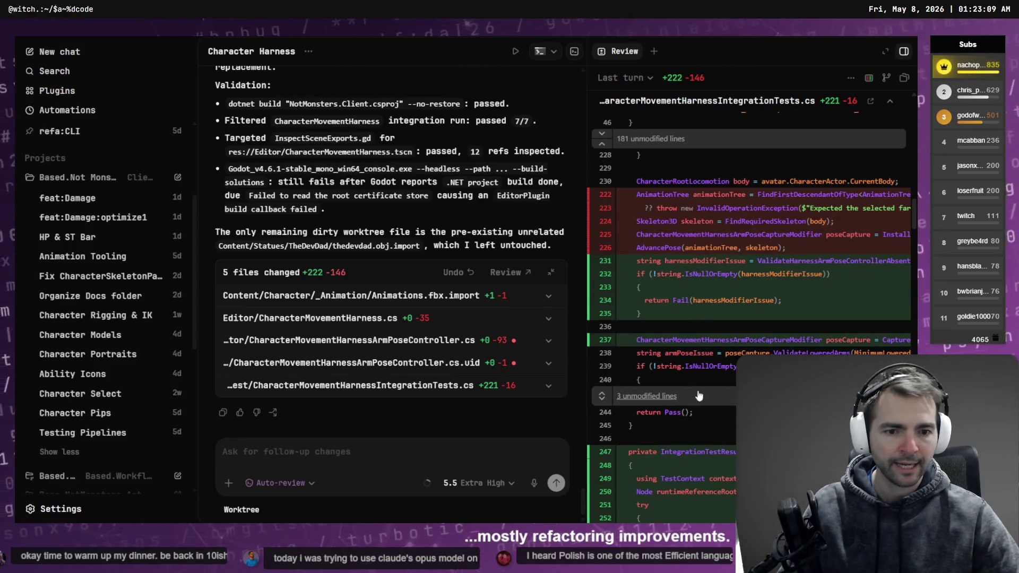
scroll(750, 343, up, 10)
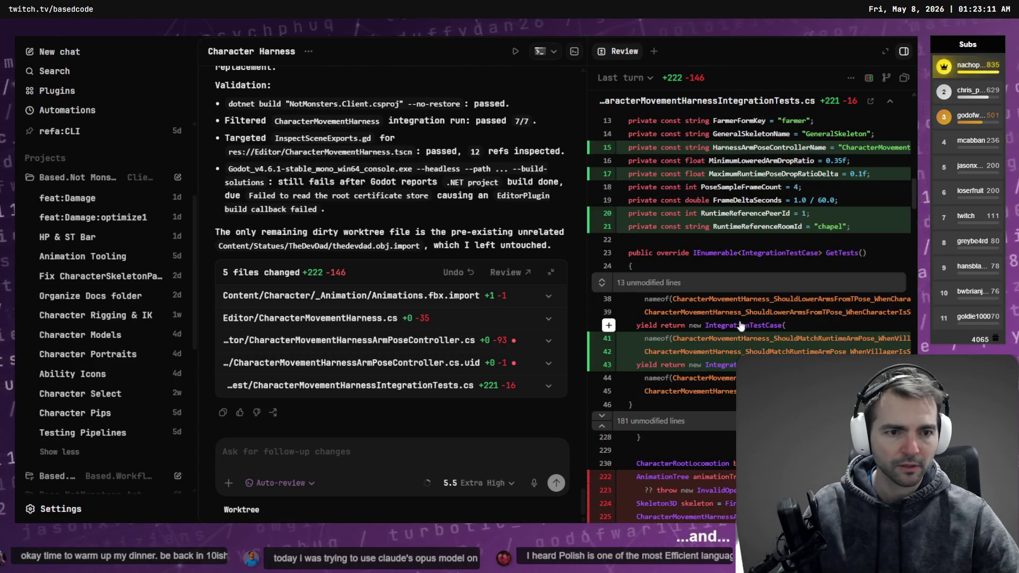
scroll(661, 230, up, 2)
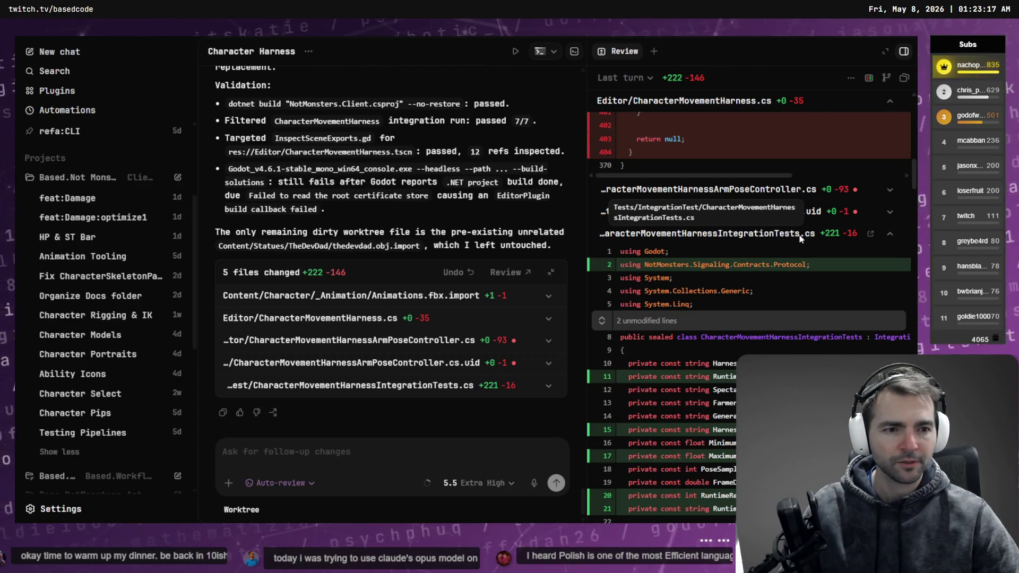
scroll(695, 234, up, 5)
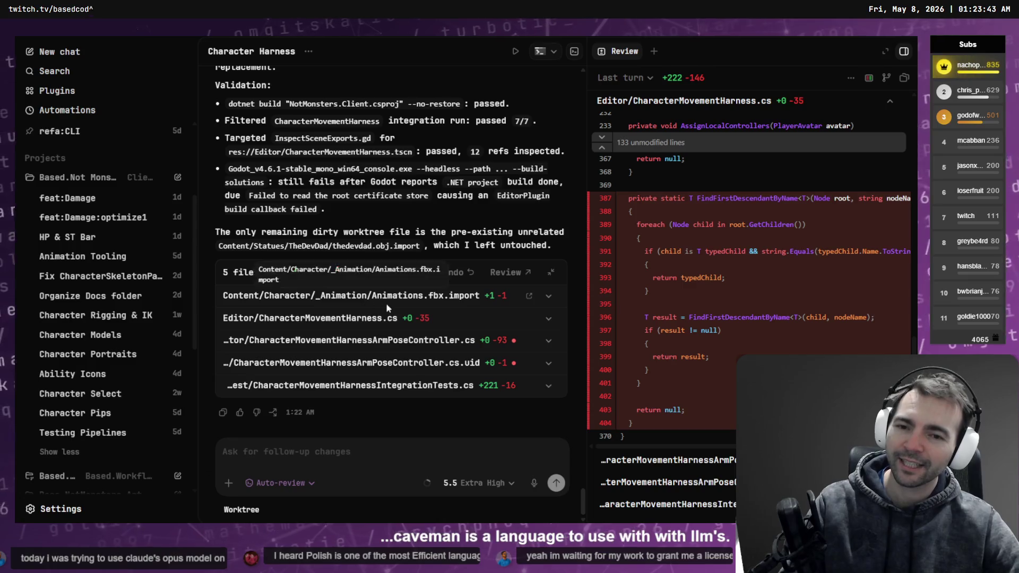
scroll(382, 302, up, 5)
scroll(392, 287, down, 5)
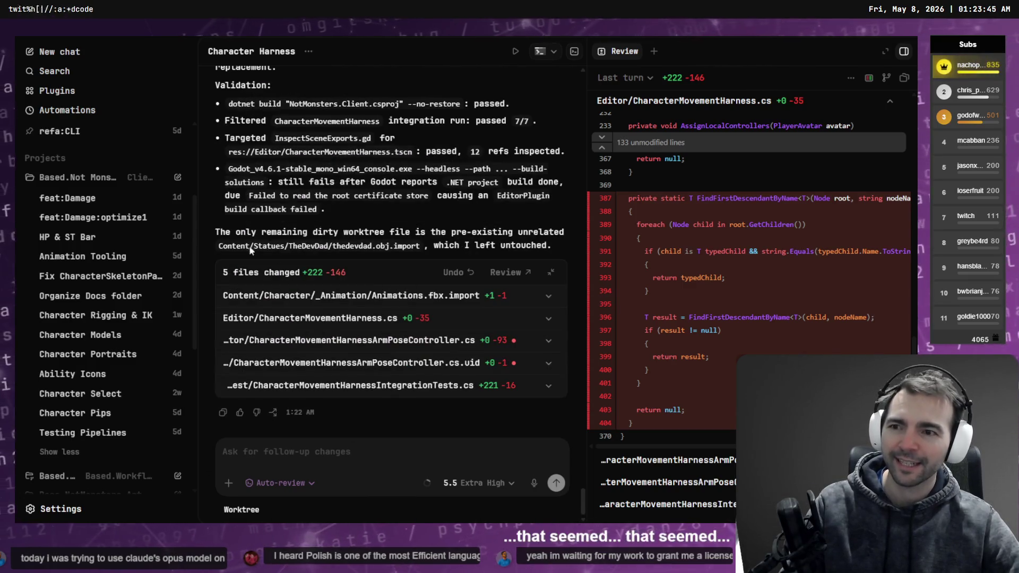
scroll(130, 292, down, 6)
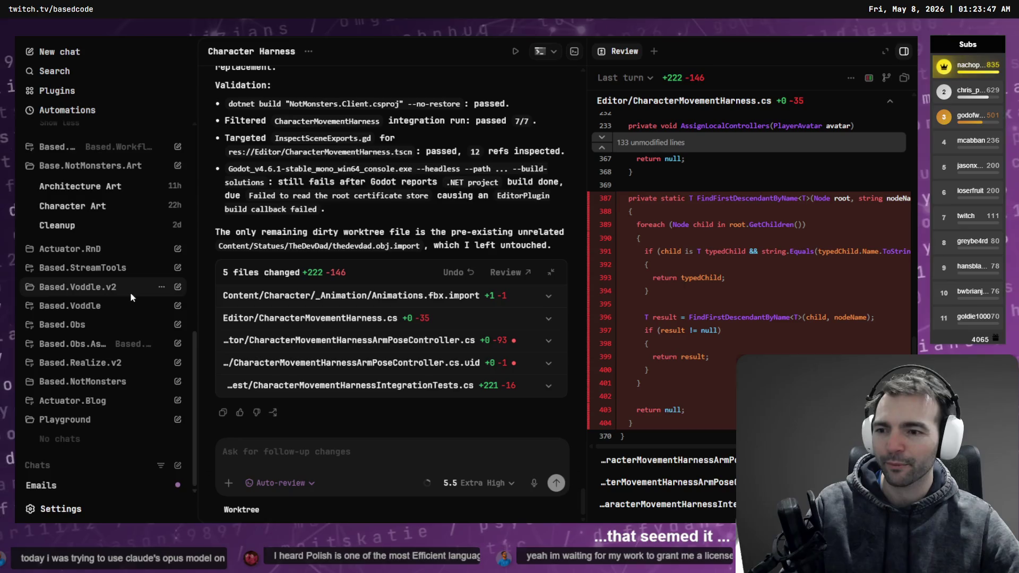
scroll(112, 391, up, 5)
scroll(113, 393, up, 4)
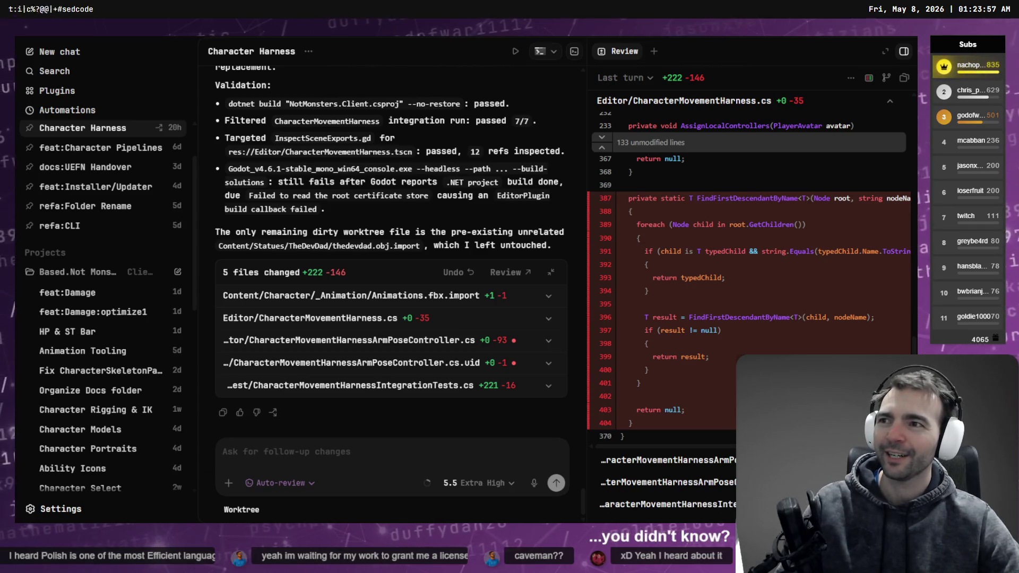
key(ctrl+n)
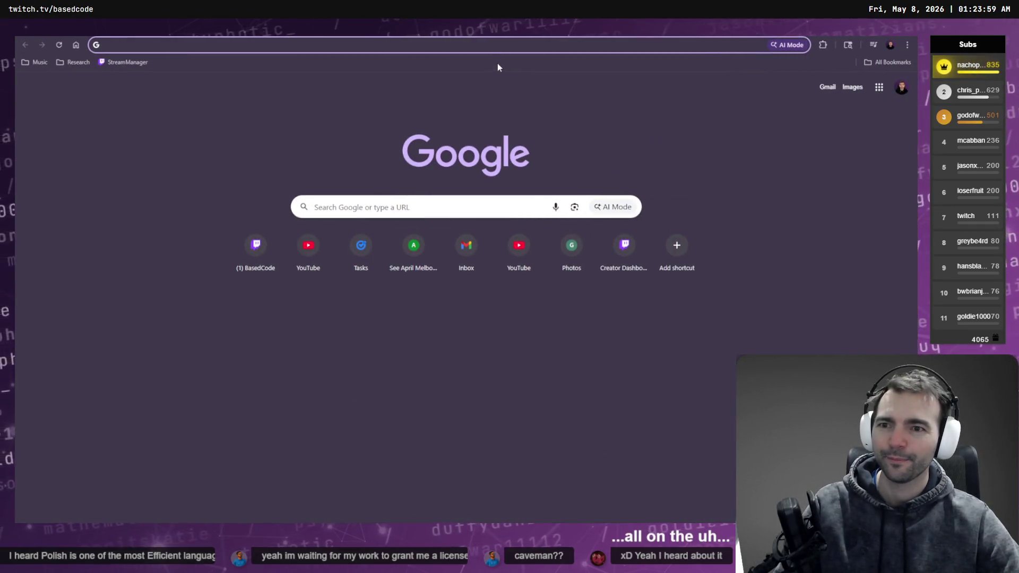
Step: Go to the caveman repository on GitHub and zoom the page to 200%
text(caveman)
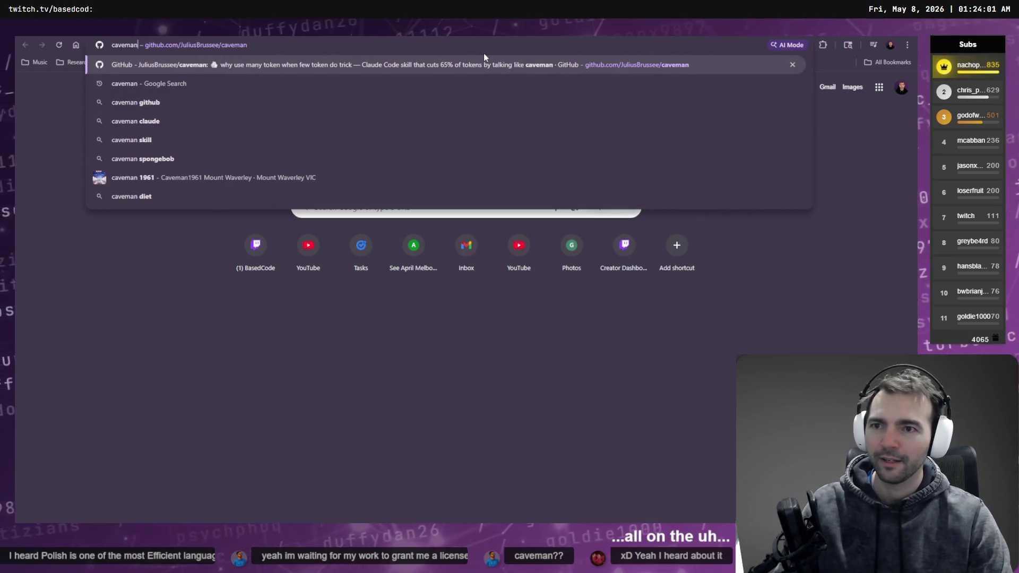
key(Return)
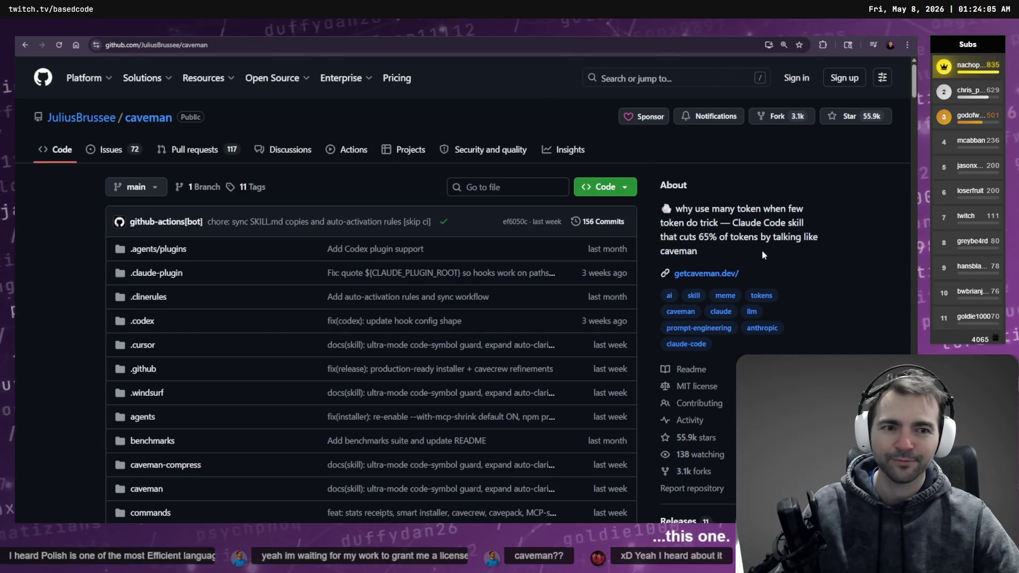
key(ctrl+plus)
key(ctrl+plus)
key(ctrl+plus)
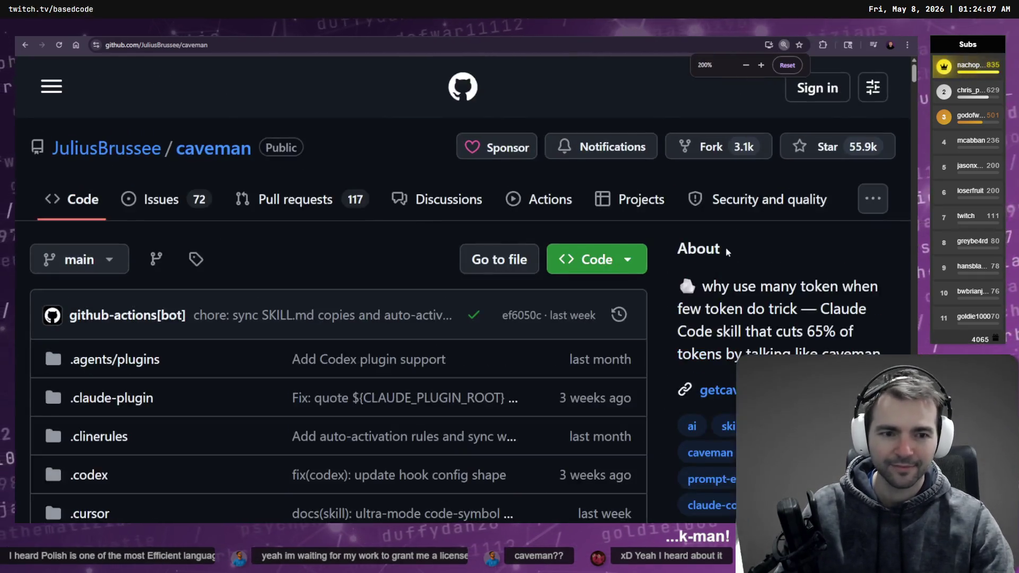
Step: Read the repository description about cutting 65% of tokens, highlighting phrases along the way
mouse_move(702, 286)
mouse_down()
mouse_move(776, 318)
mouse_move(782, 332)
mouse_up()
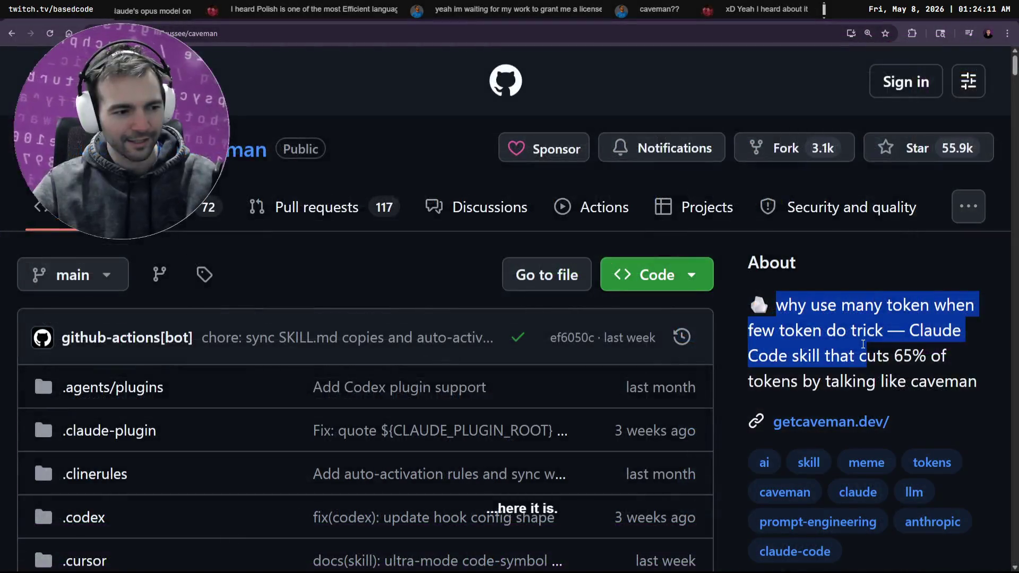
click(881, 353)
mouse_move(967, 384)
mouse_down()
mouse_move(870, 530)
mouse_move(749, 306)
mouse_up()
click(805, 332)
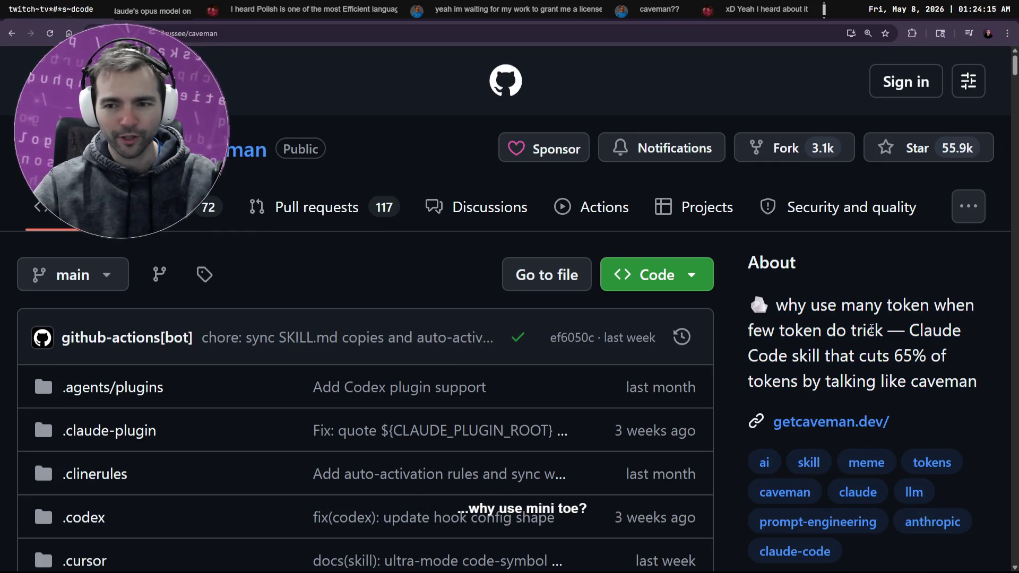
drag(830, 354, 944, 355)
click(913, 381)
mouse_move(749, 380)
mouse_down()
mouse_move(946, 381)
mouse_move(776, 305)
mouse_up()
click(980, 384)
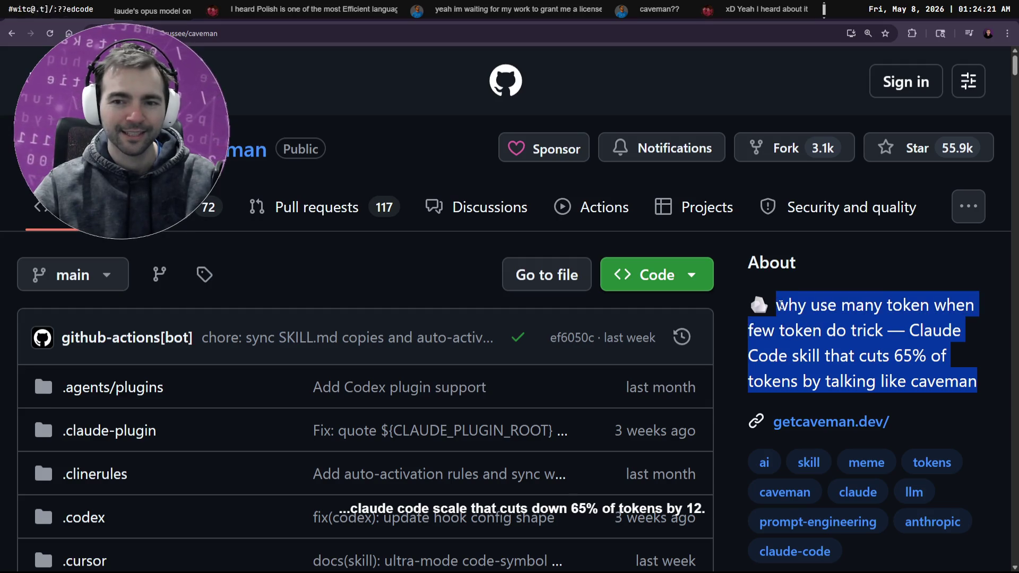
scroll(800, 360, down, 10)
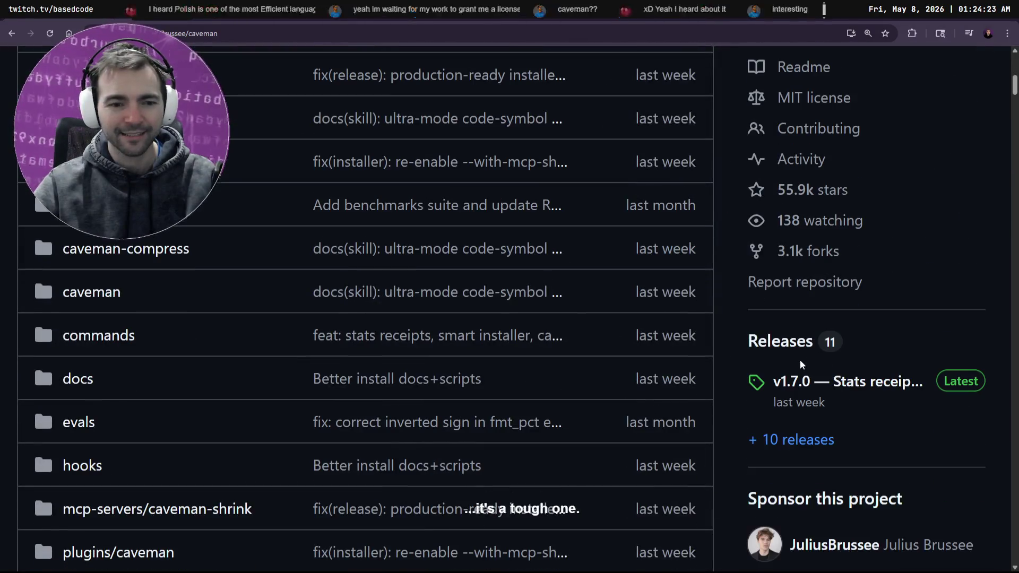
ctrl+scroll(796, 358, down, 4)
scroll(780, 366, down, 5)
scroll(778, 366, down, 10)
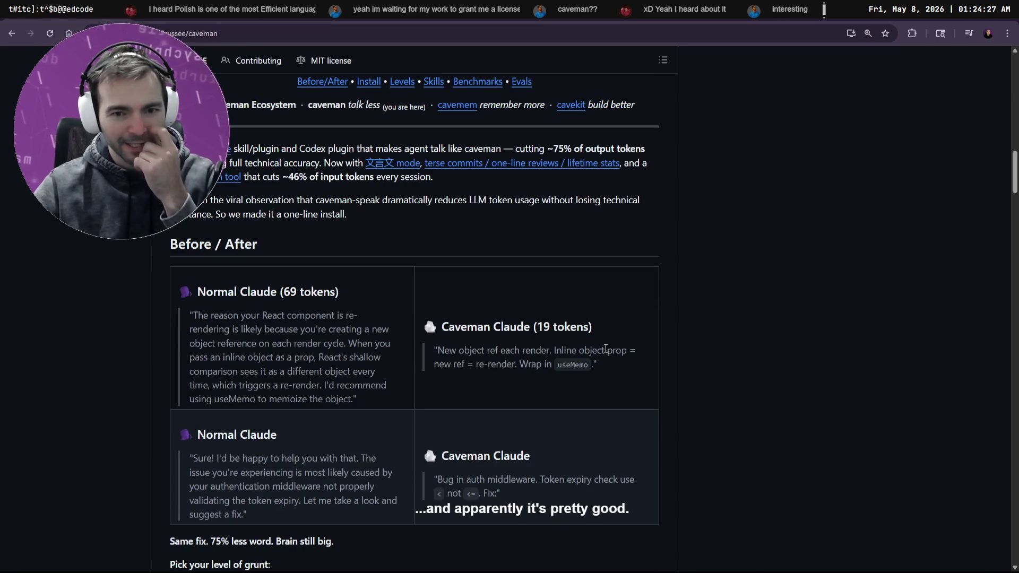
mouse_move(358, 409)
mouse_down()
mouse_move(141, 320)
mouse_move(143, 301)
mouse_up()
drag(597, 366, 443, 345)
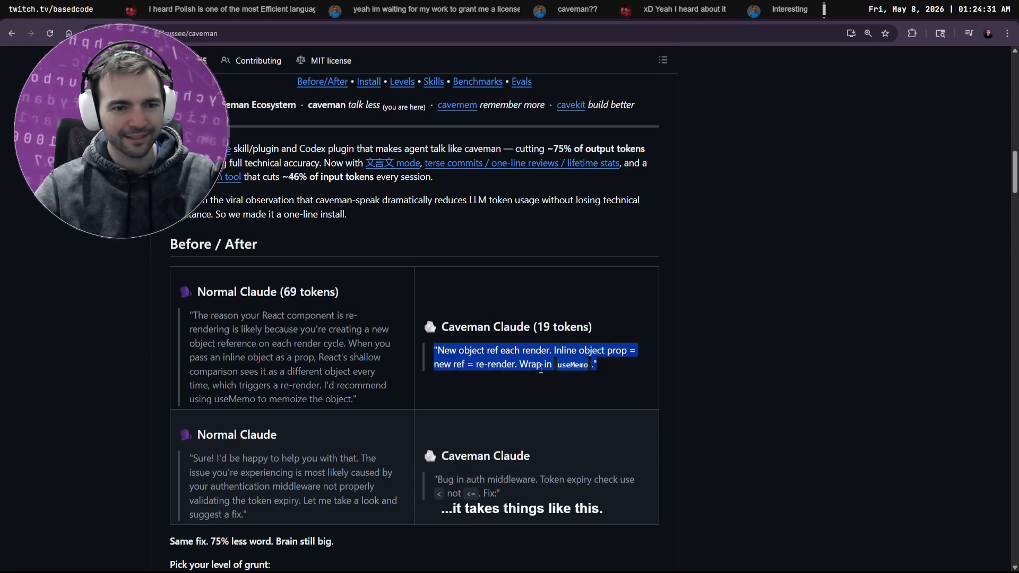
click(541, 369)
scroll(541, 368, down, 3)
mouse_move(559, 368)
mouse_down()
mouse_move(402, 318)
mouse_move(409, 325)
mouse_up()
drag(350, 355, 165, 304)
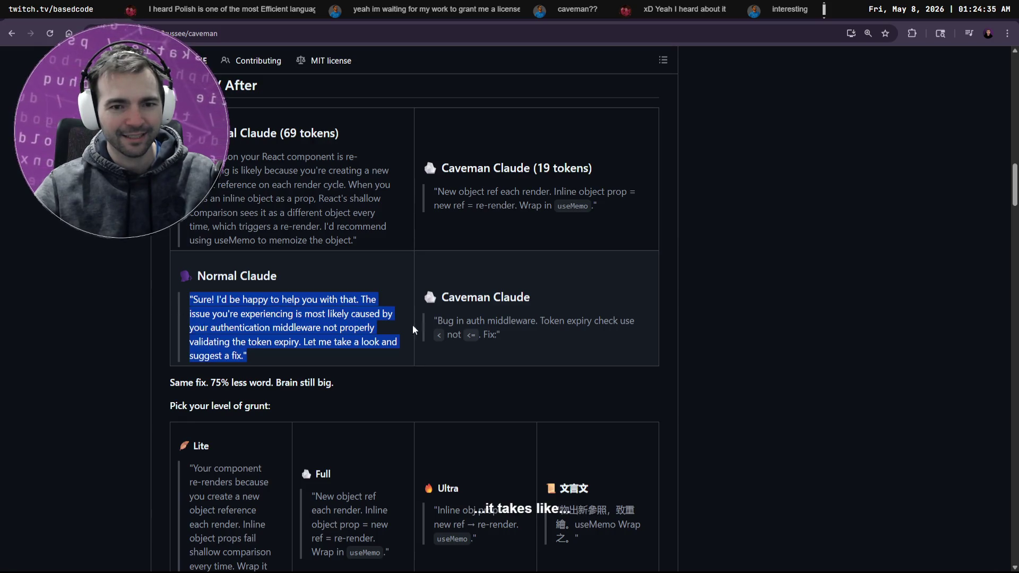
click(399, 328)
drag(495, 333, 434, 320)
click(521, 334)
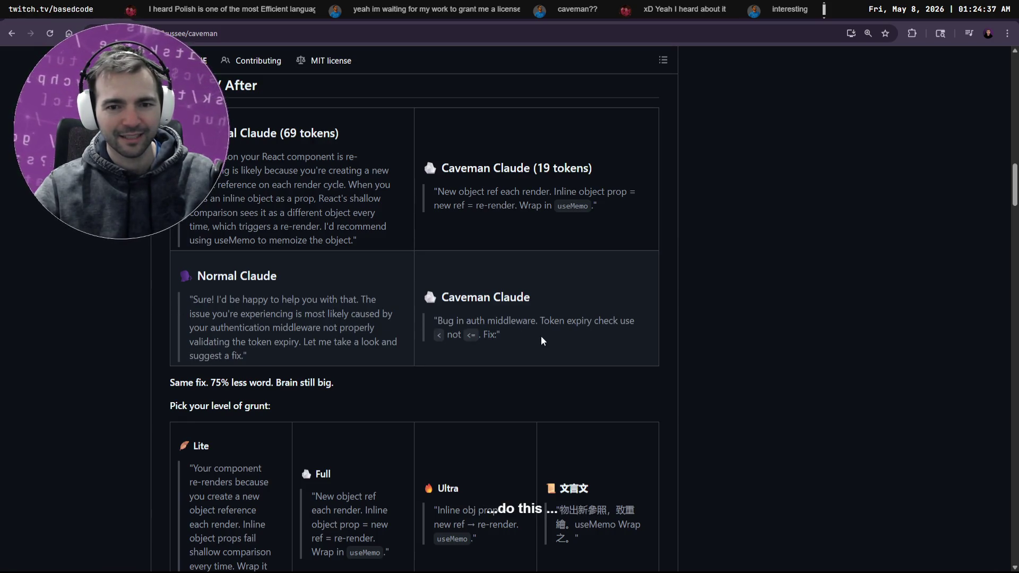
scroll(606, 323, down, 8)
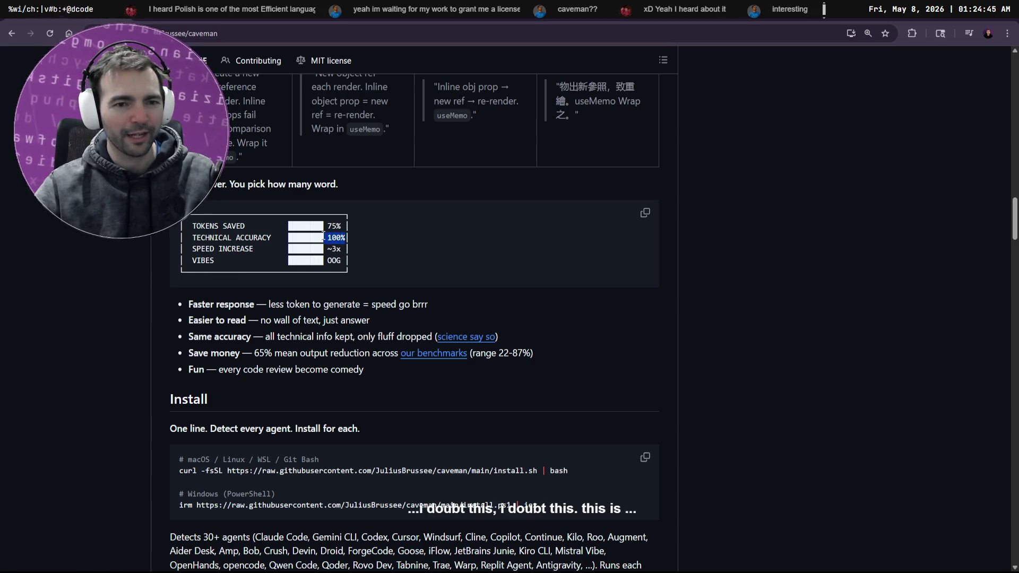
click(444, 269)
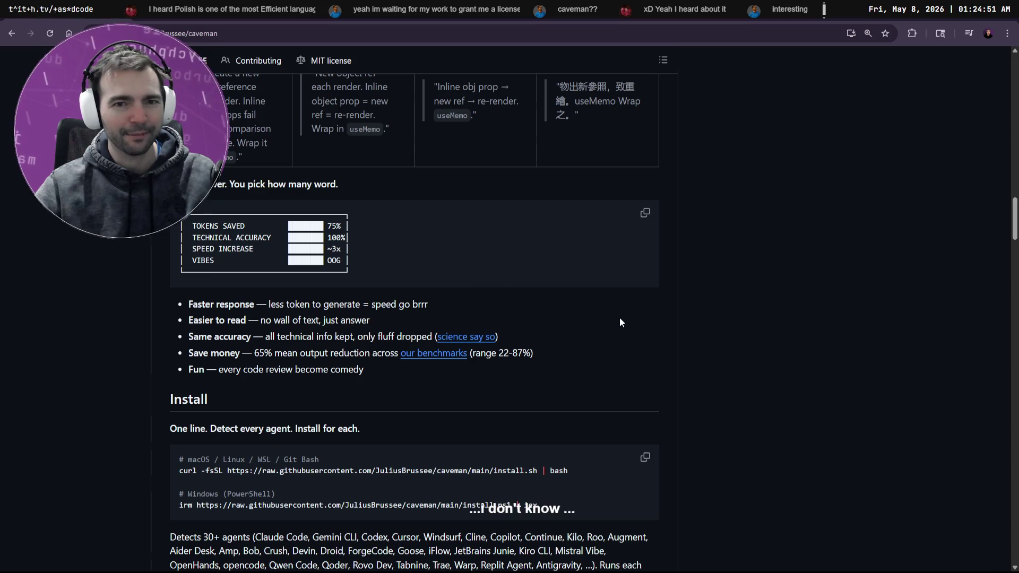
scroll(798, 413, up, 20)
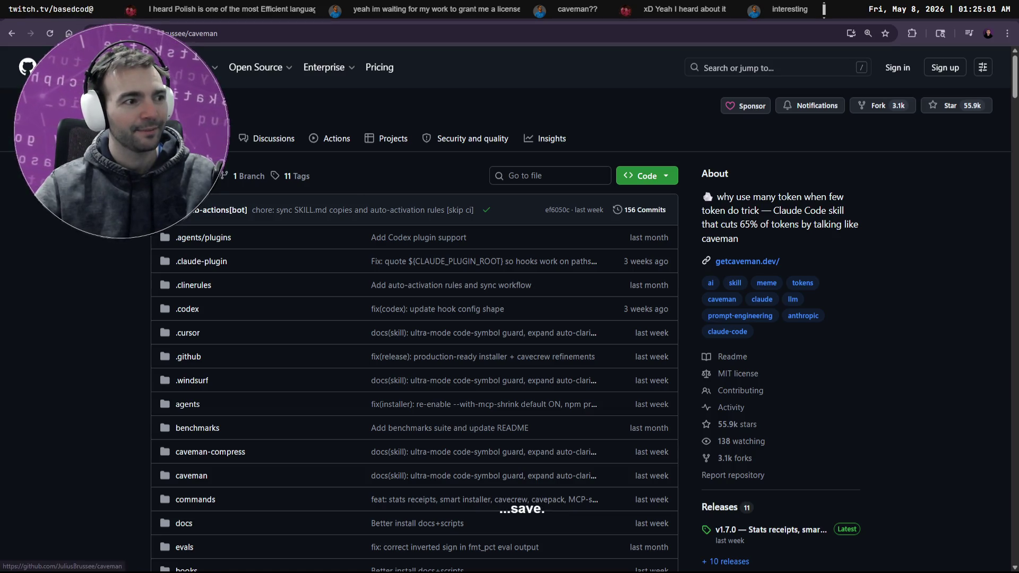
key(alt+Tab)
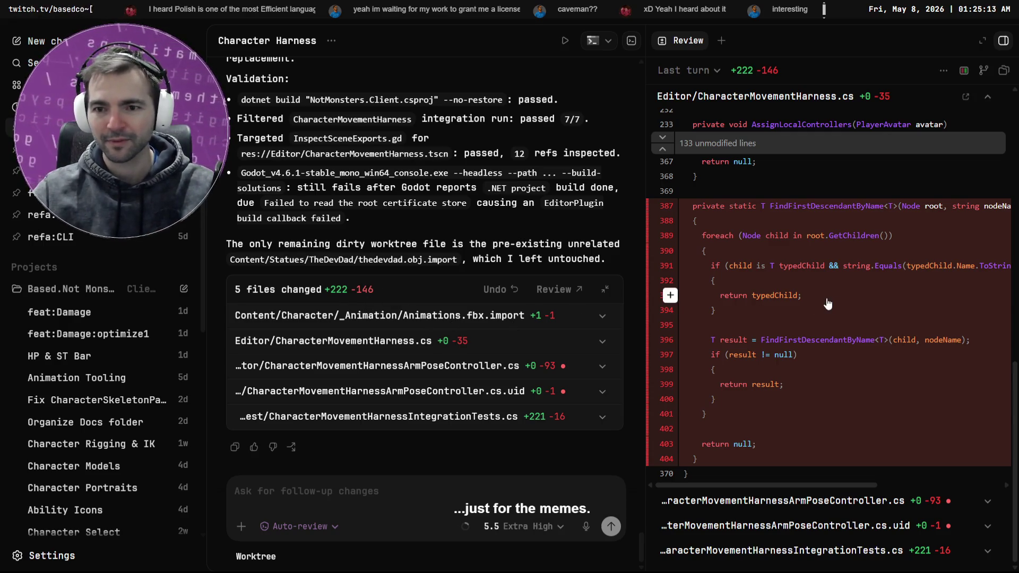
Step: Hide the diff review panel so the task progress checklist and branch details show
scroll(809, 301, up, 5)
scroll(817, 307, up, 5)
scroll(834, 338, down, 10)
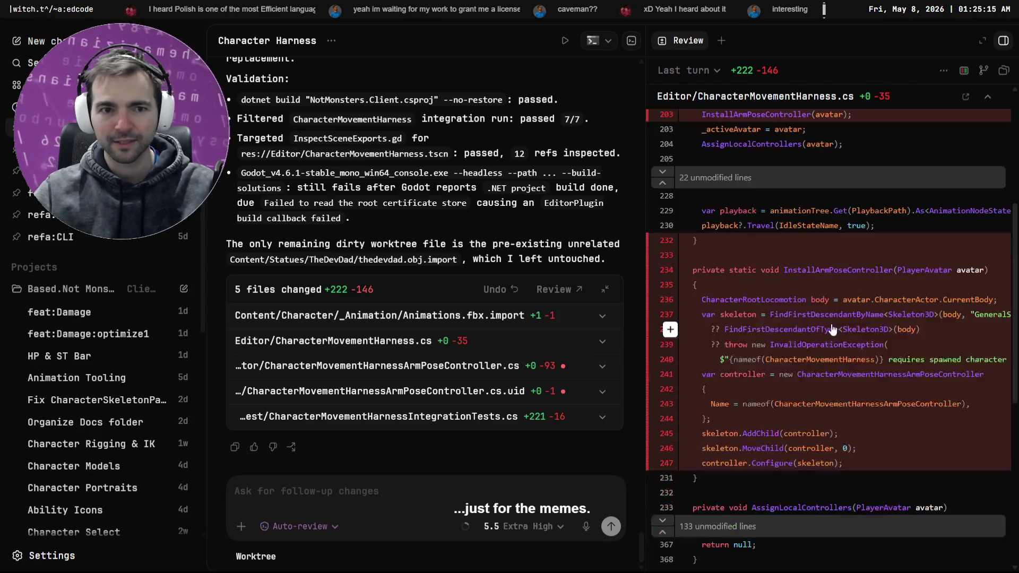
scroll(834, 338, down, 1)
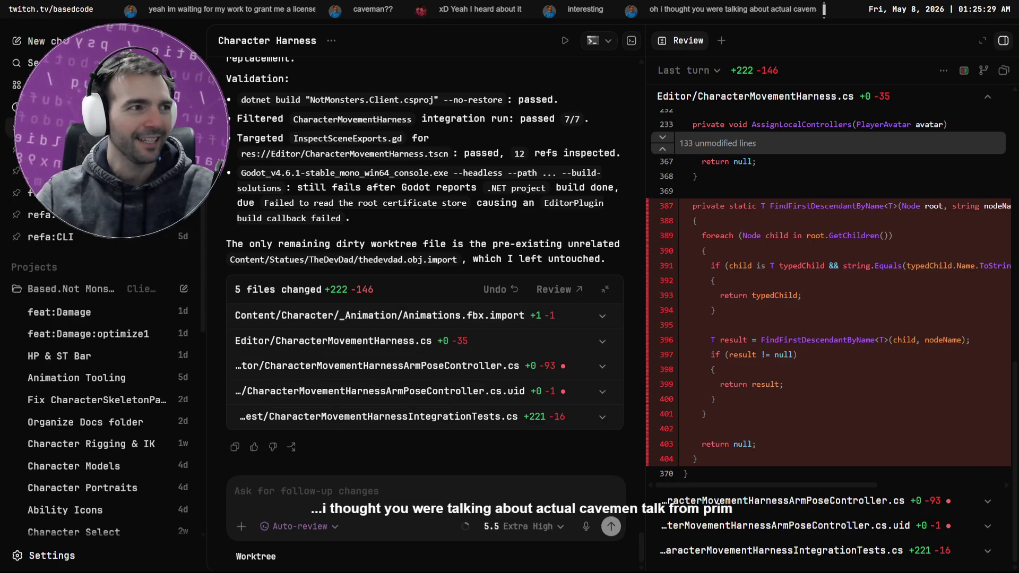
scroll(433, 196, up, 3)
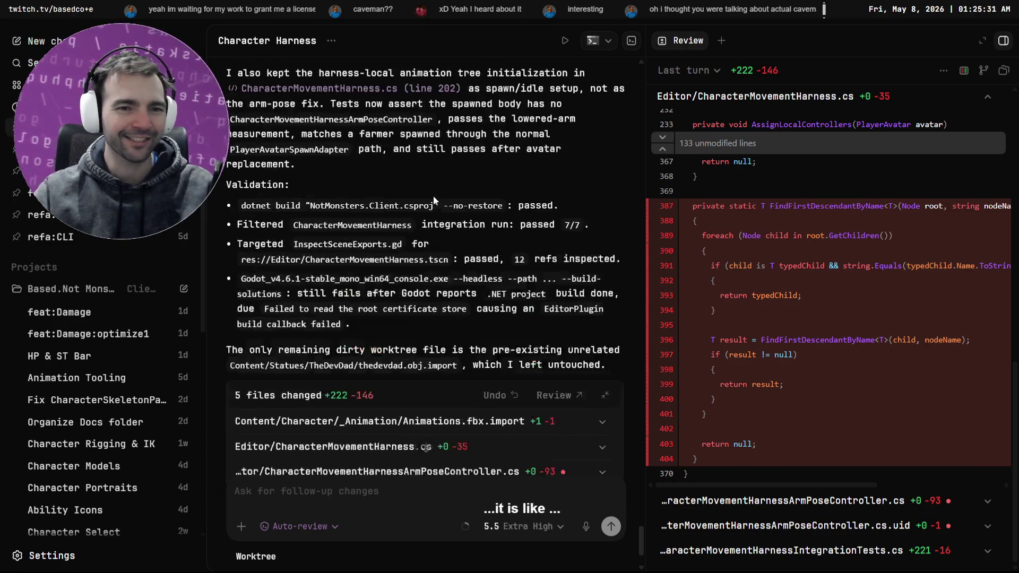
scroll(431, 200, up, 6)
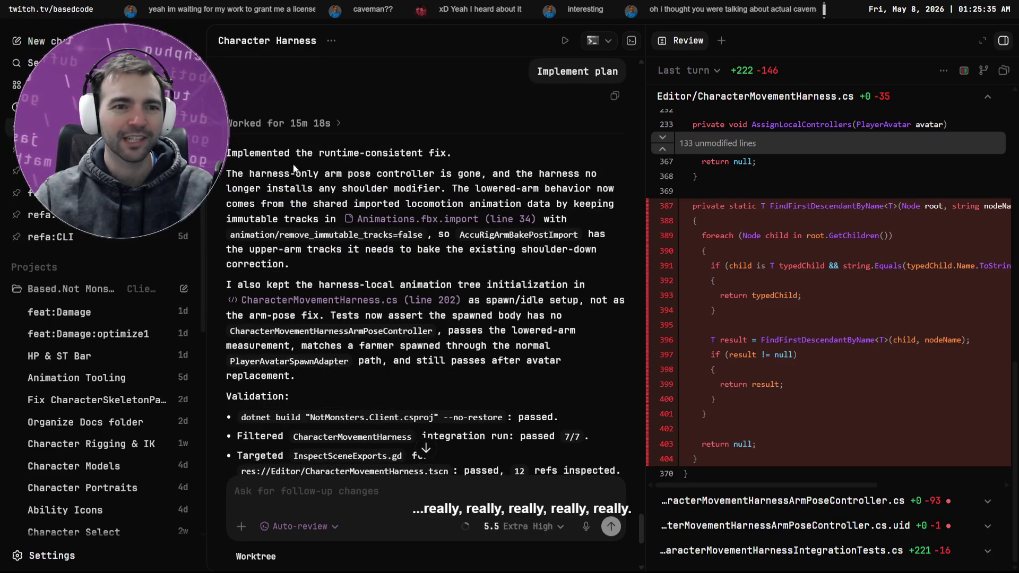
scroll(281, 183, down, 2)
scroll(281, 188, down, 6)
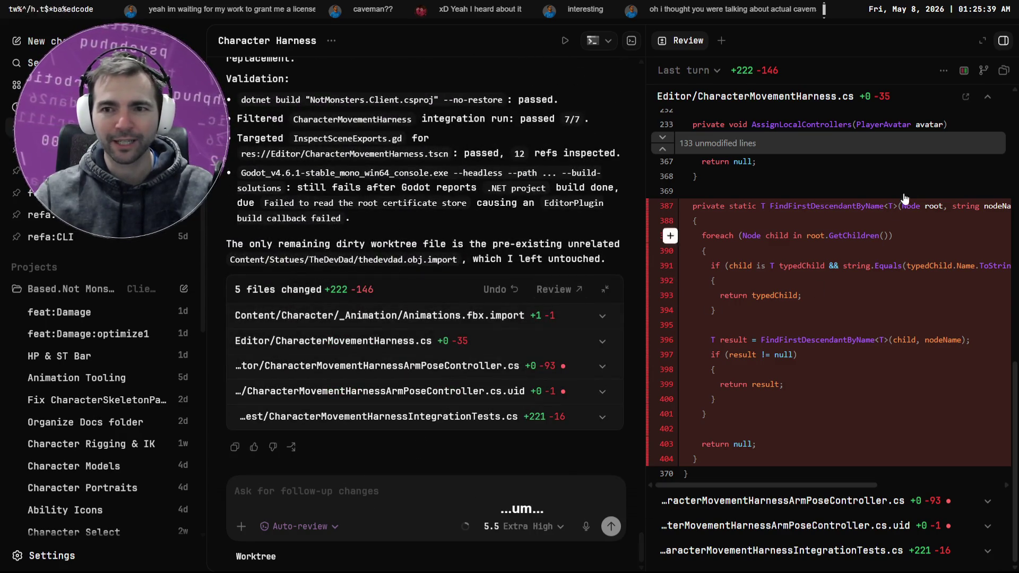
click(1003, 41)
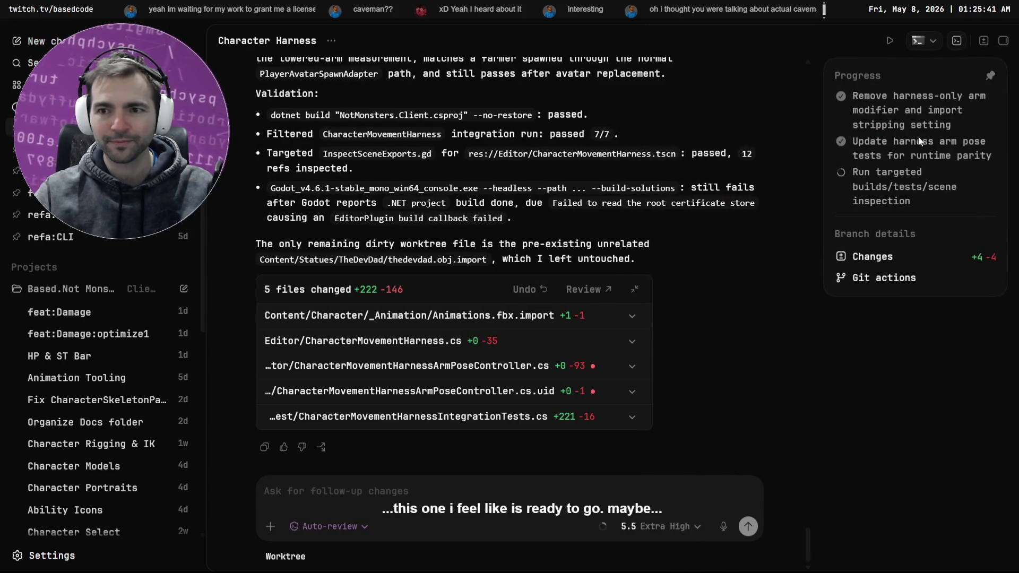
click(879, 263)
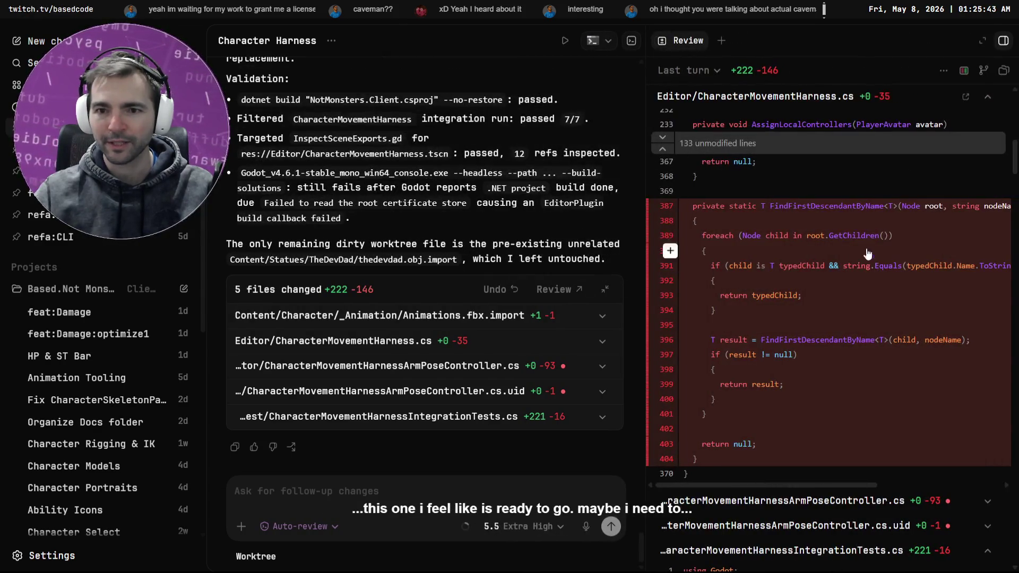
click(681, 40)
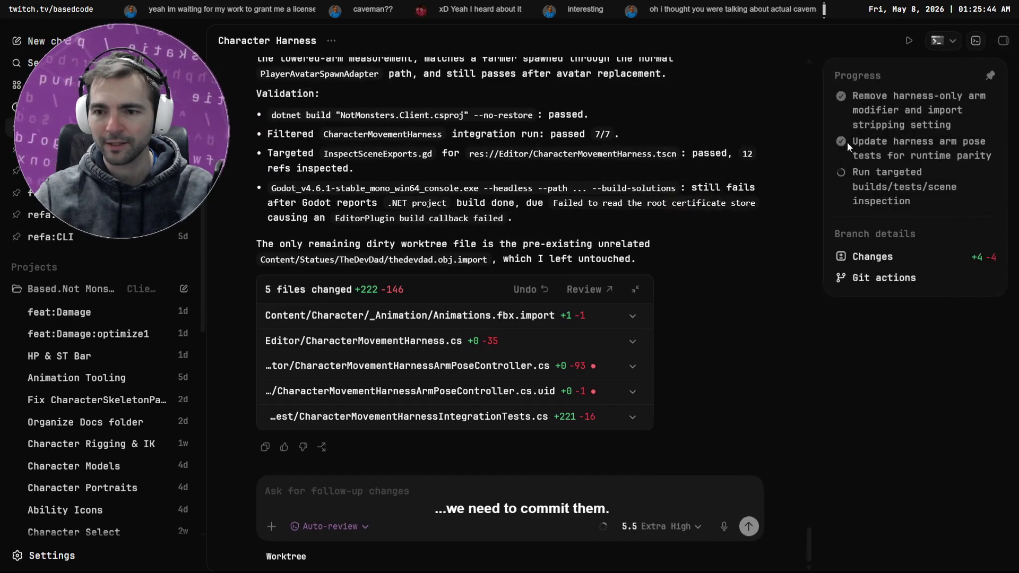
Step: Open the branch's Git actions dropdown and dismiss it without committing
click(883, 278)
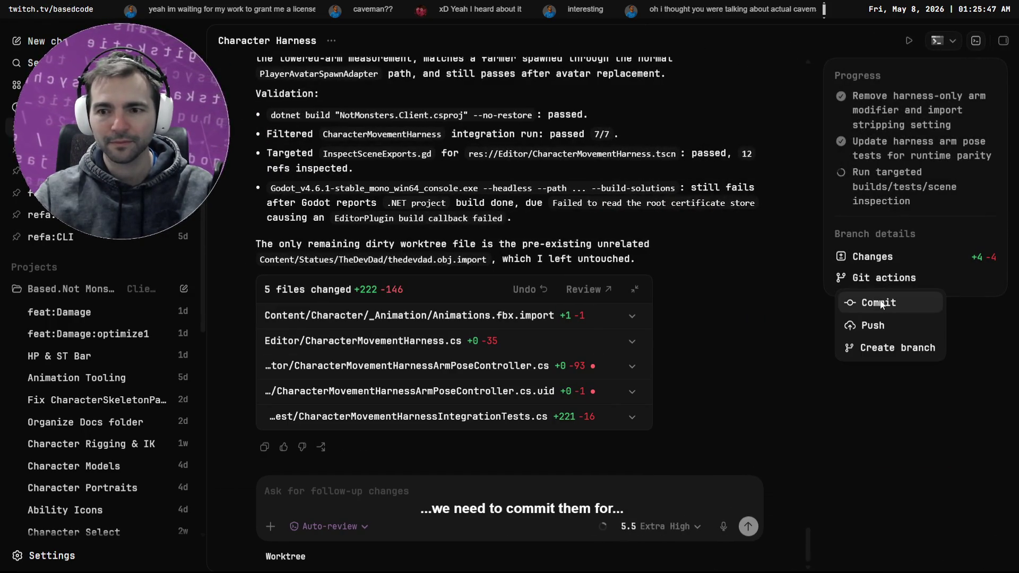
click(750, 250)
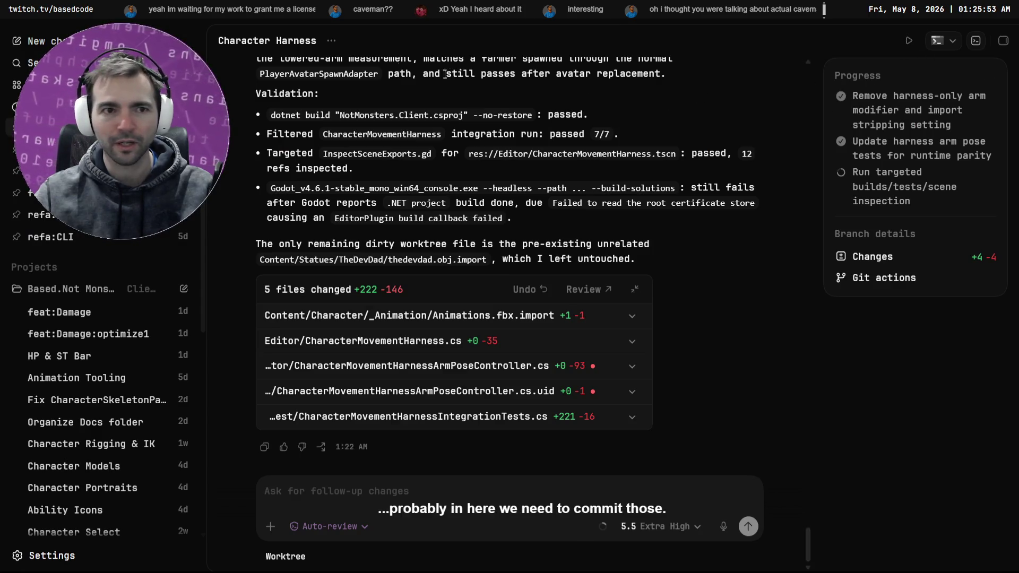
key(alt+Tab)
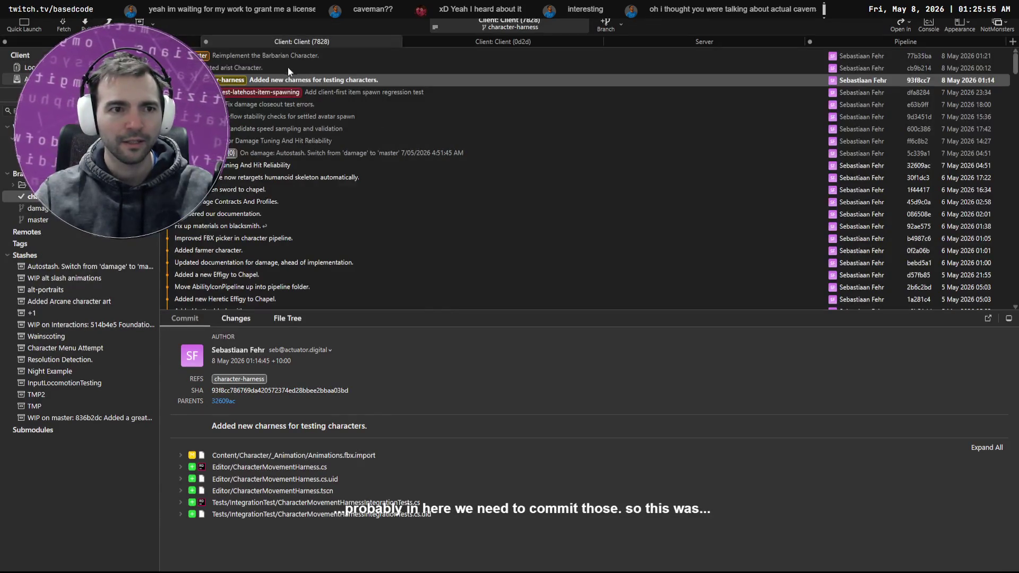
Step: Discard the unrelated thedevdad.obj.import change from Local Changes
click(32, 67)
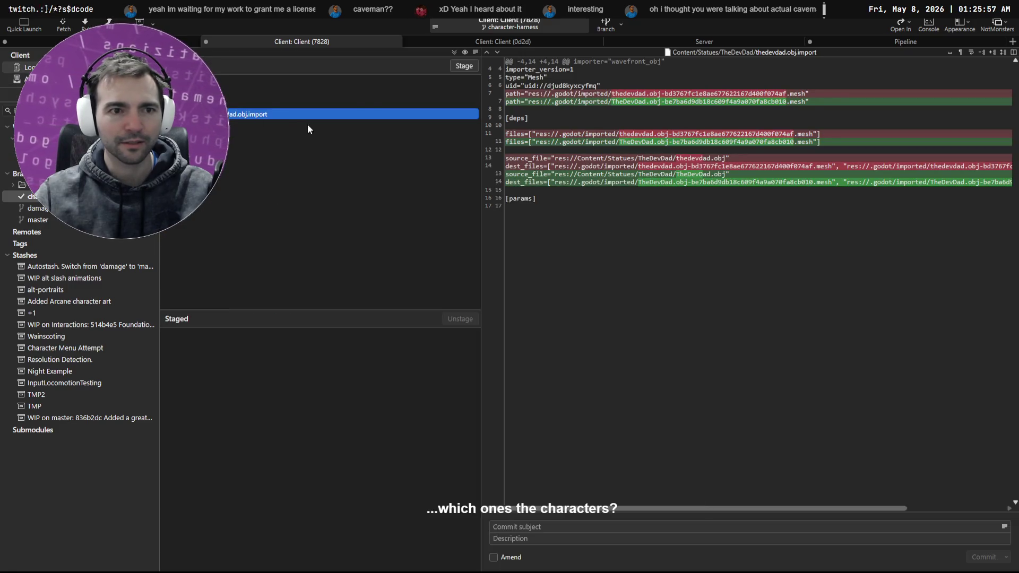
key(ctrl+BackSpace)
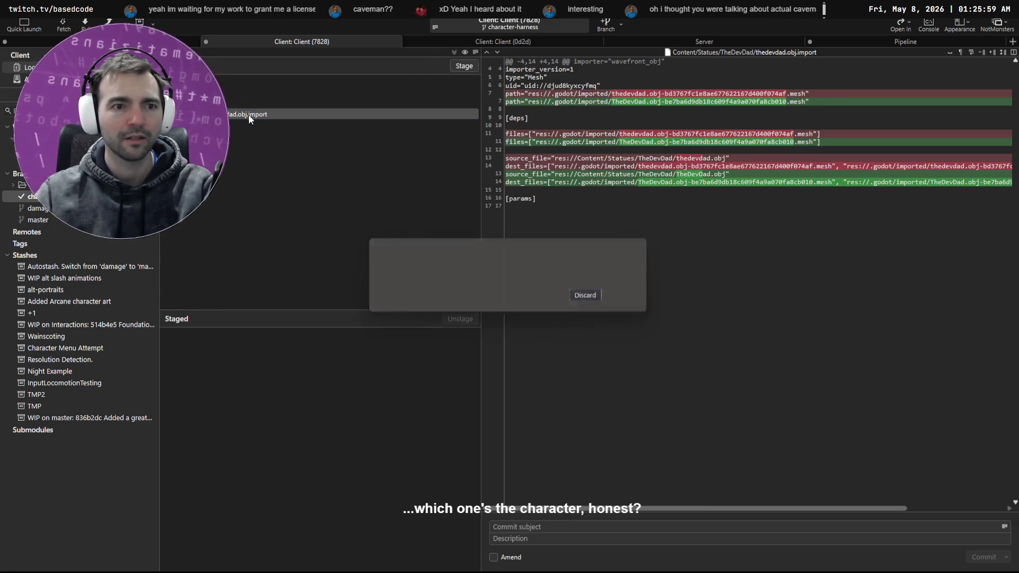
click(592, 296)
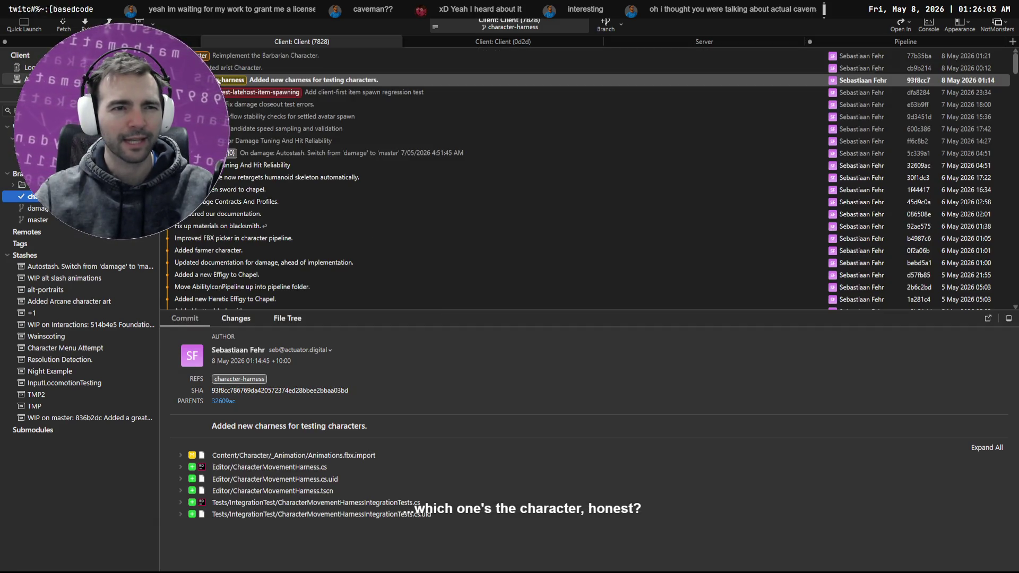
click(218, 79)
Step: Switch to the Client (0d2d) repository and check out the master branch
click(468, 45)
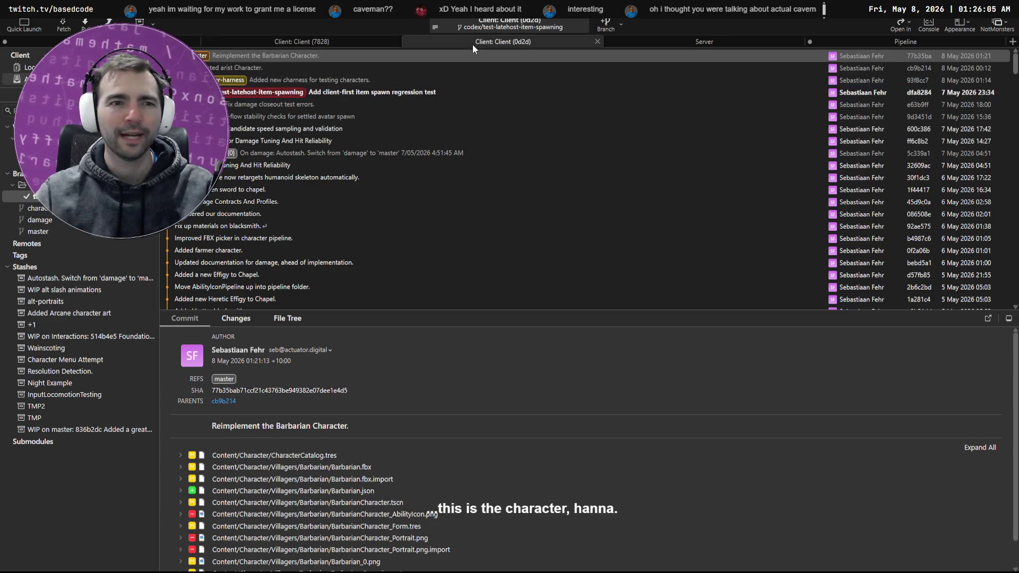
click(311, 94)
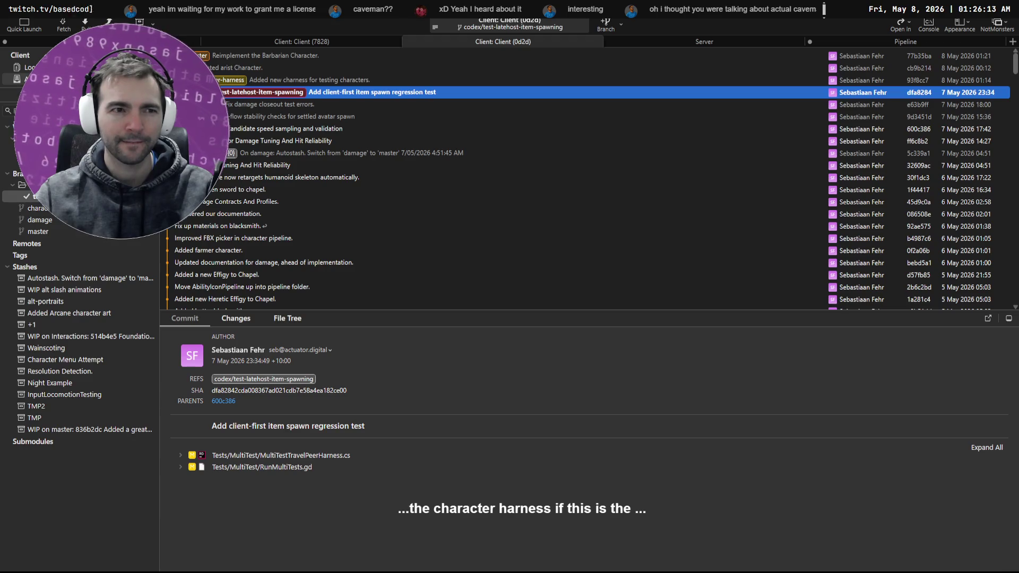
double_click(38, 232)
click(24, 79)
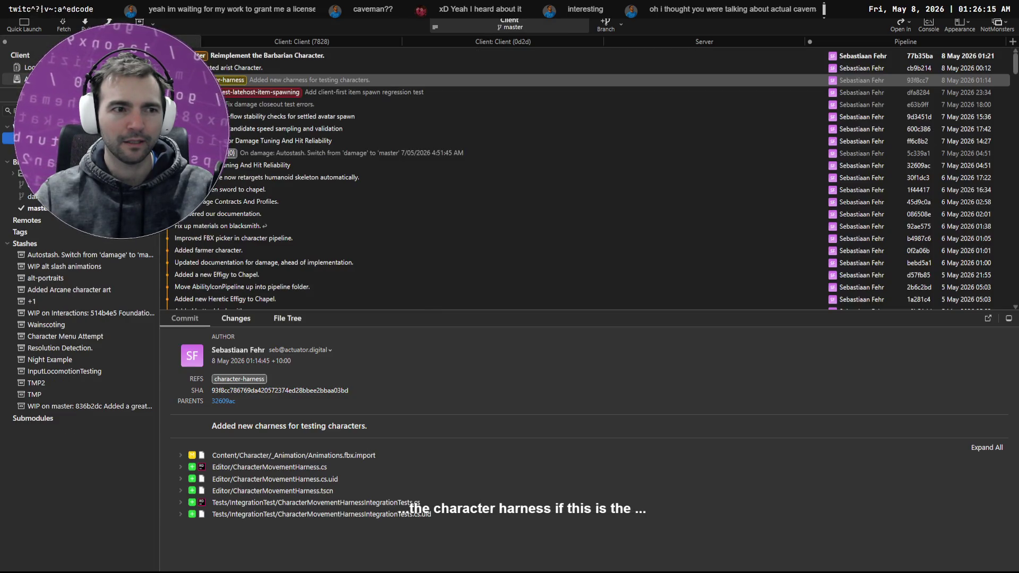
click(258, 92)
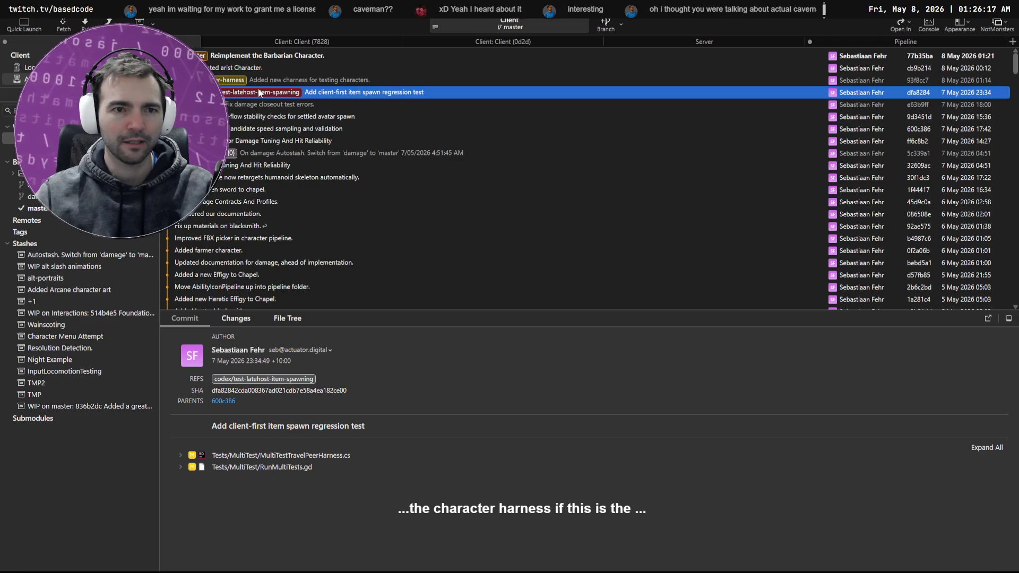
key(Up)
key(Up)
key(Up)
click(272, 92)
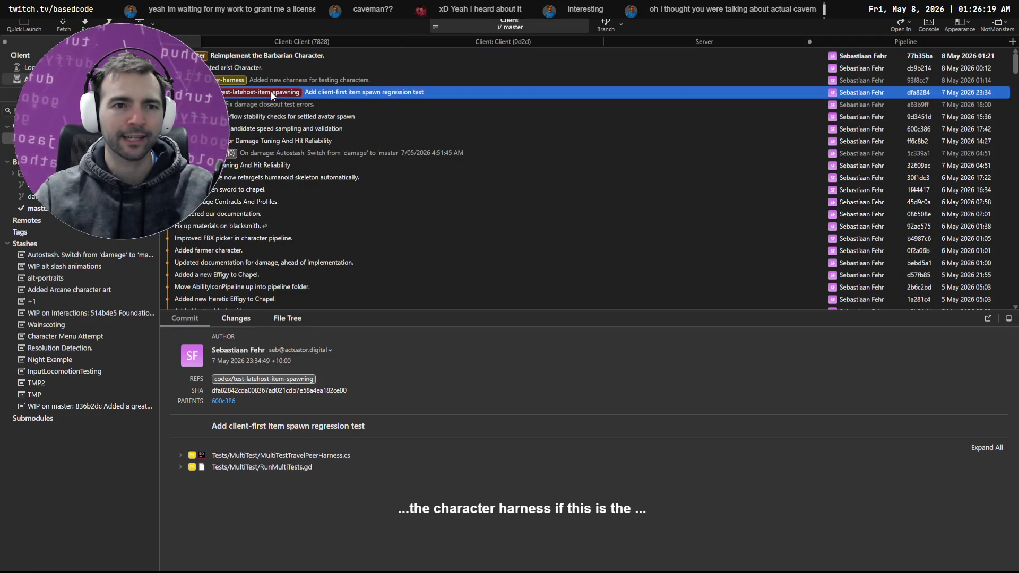
double_click(232, 80)
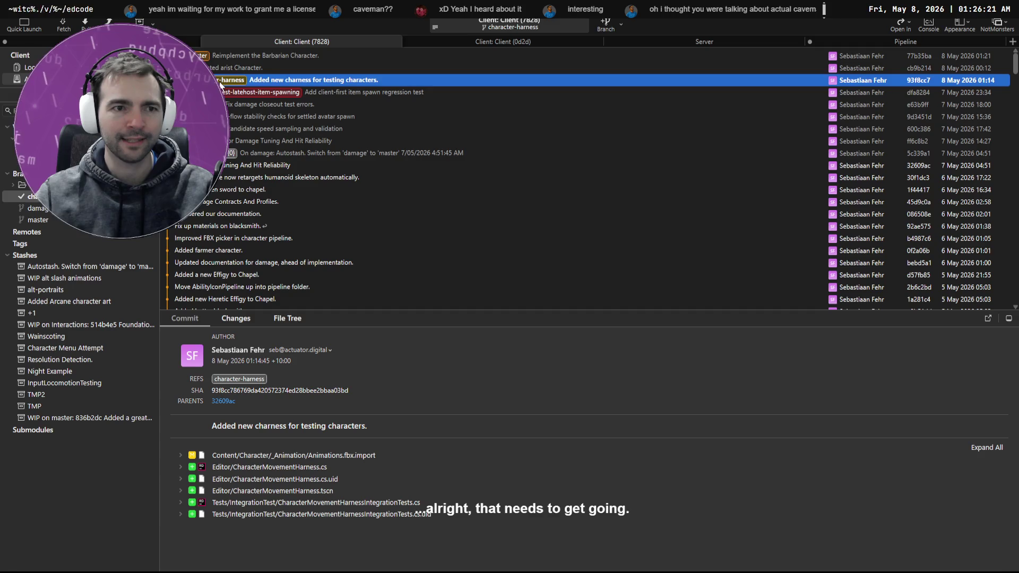
click(225, 93)
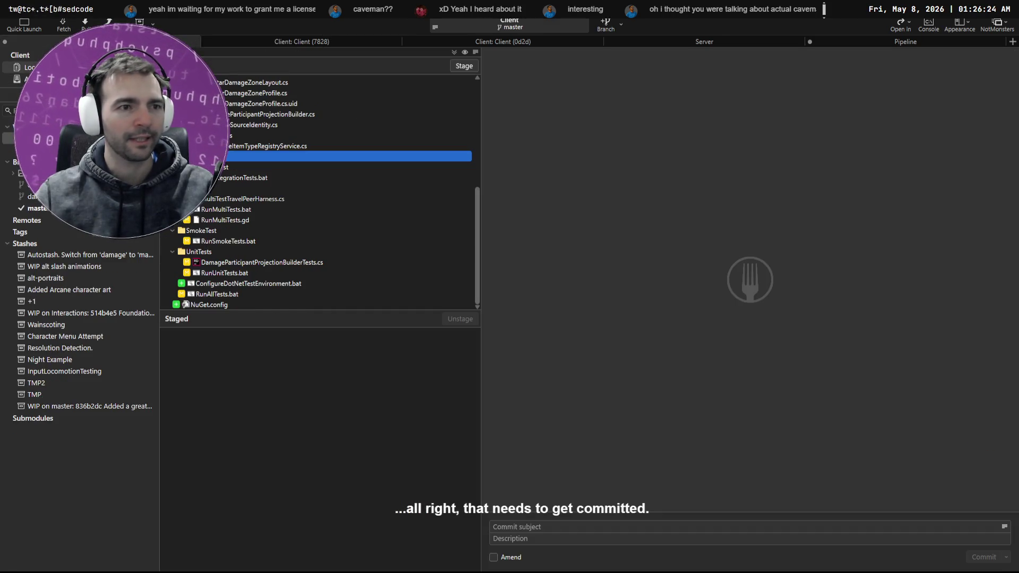
Step: List master's uncommitted changes in Local Changes
click(29, 68)
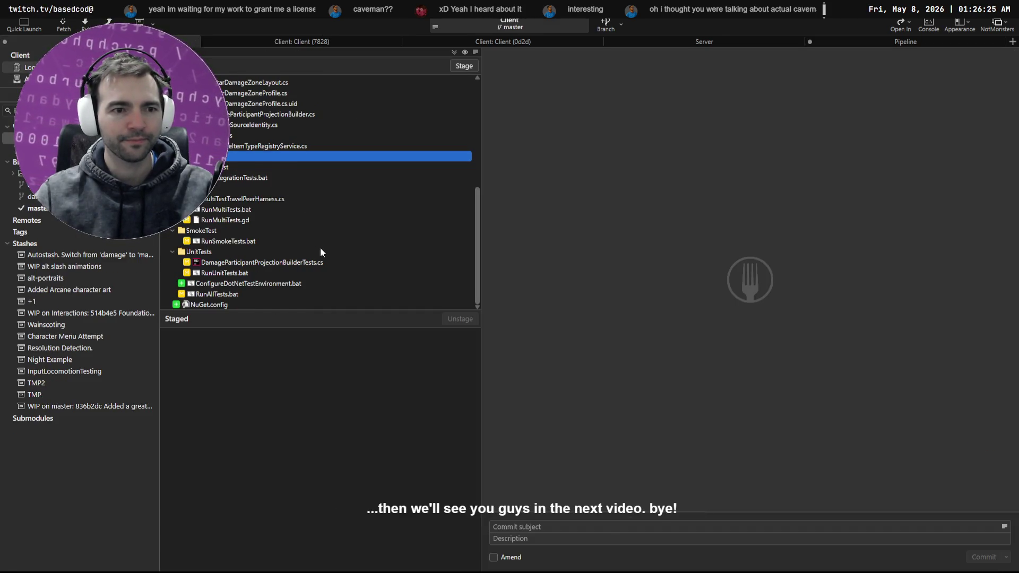
scroll(329, 239, up, 7)
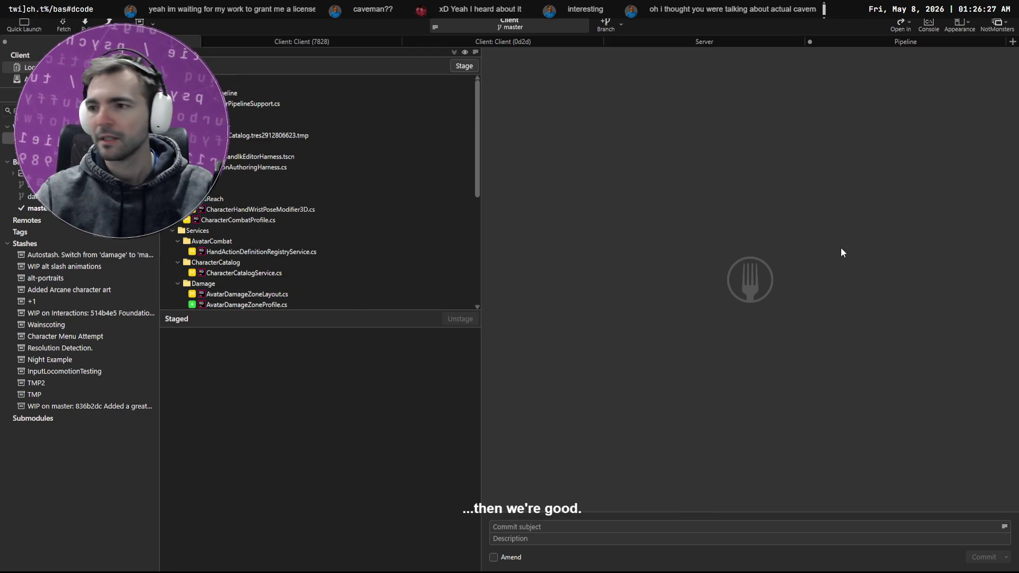
key(alt+Tab)
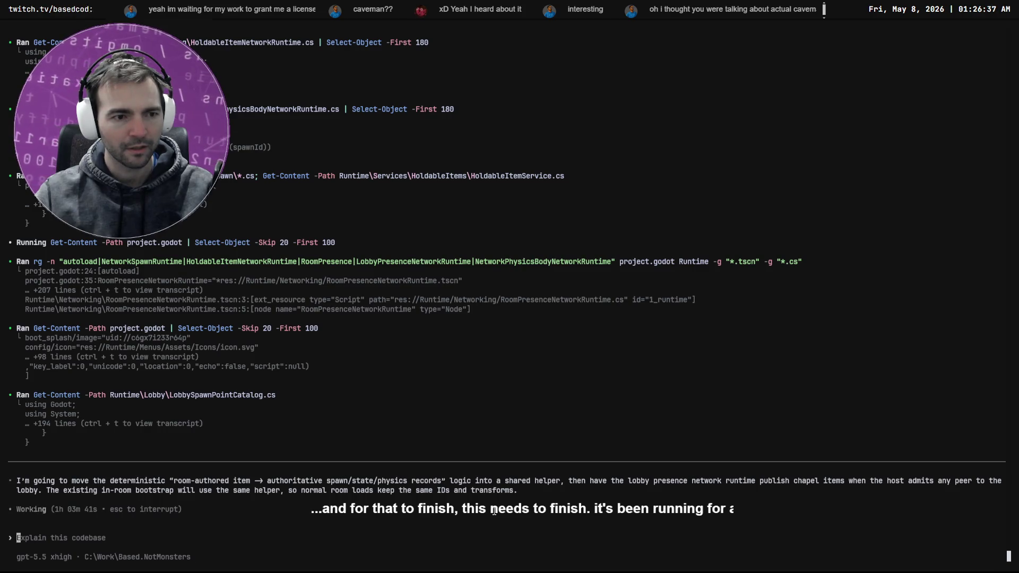
Step: Interrupt and quit the running Codex session, then check the working directory
key(Escape)
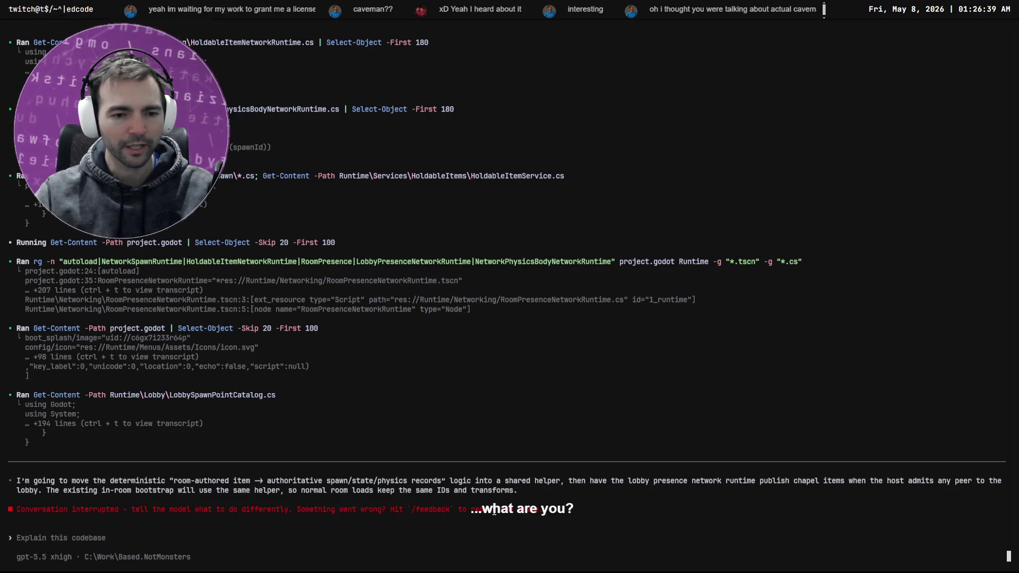
key(ctrl+c)
key(ctrl+c)
text(c)
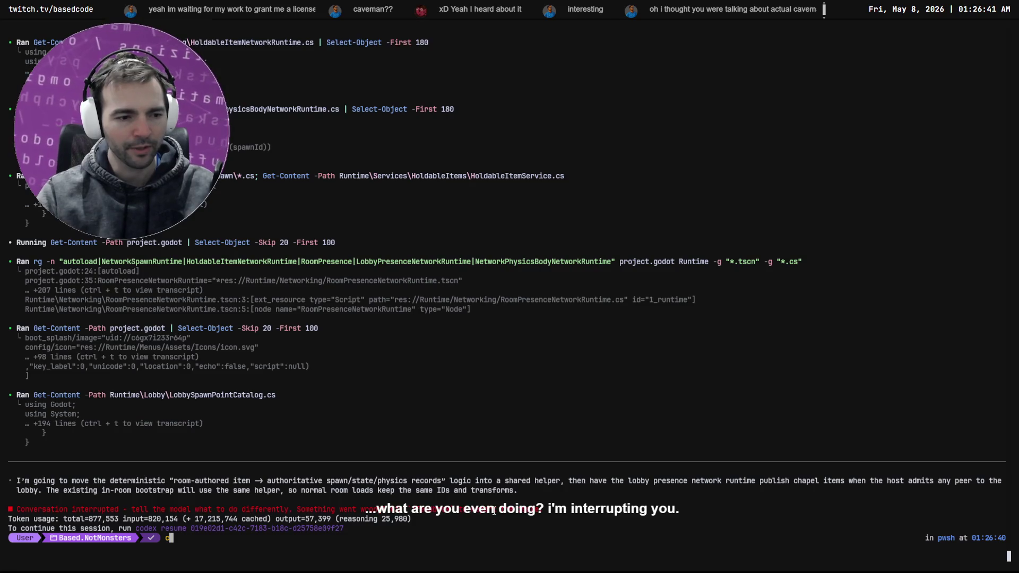
text(pwd)
key(Return)
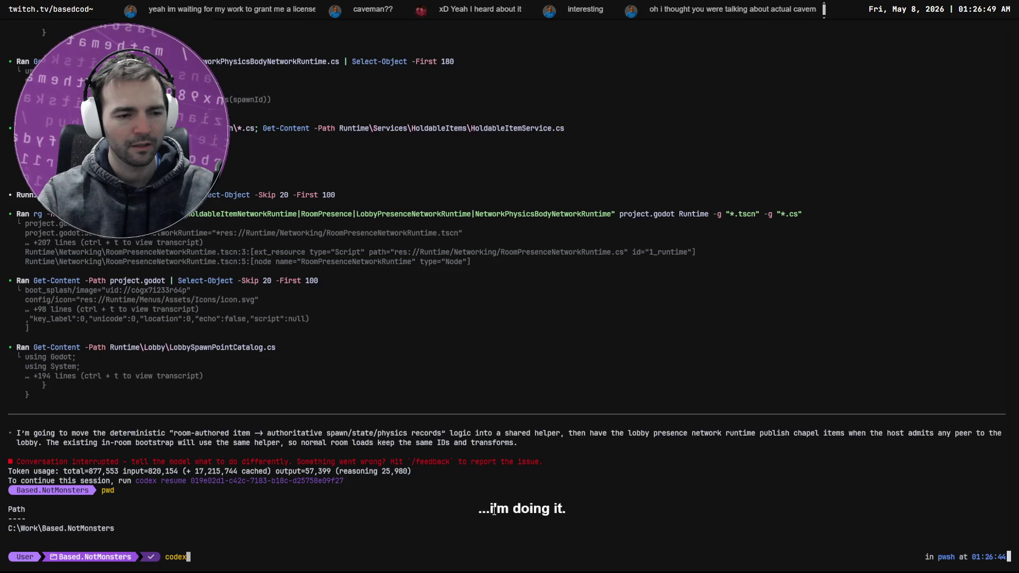
key(Return)
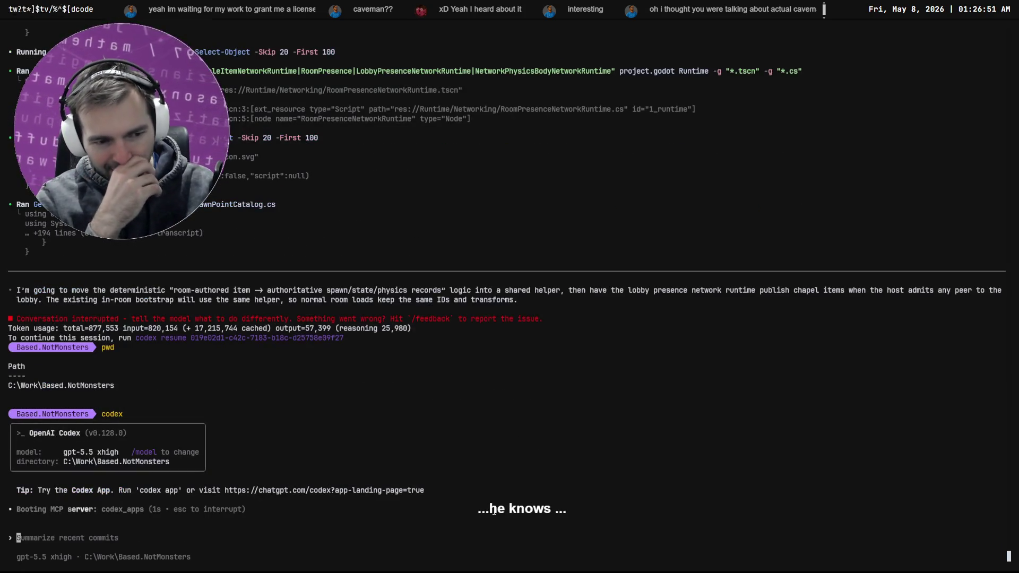
key(Up)
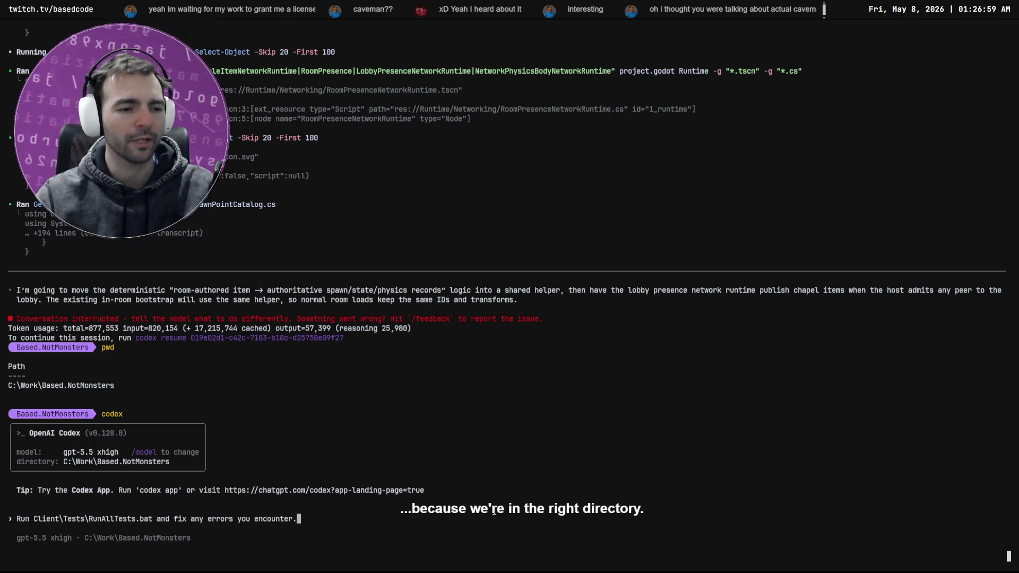
key(Down)
text(cd Cl)
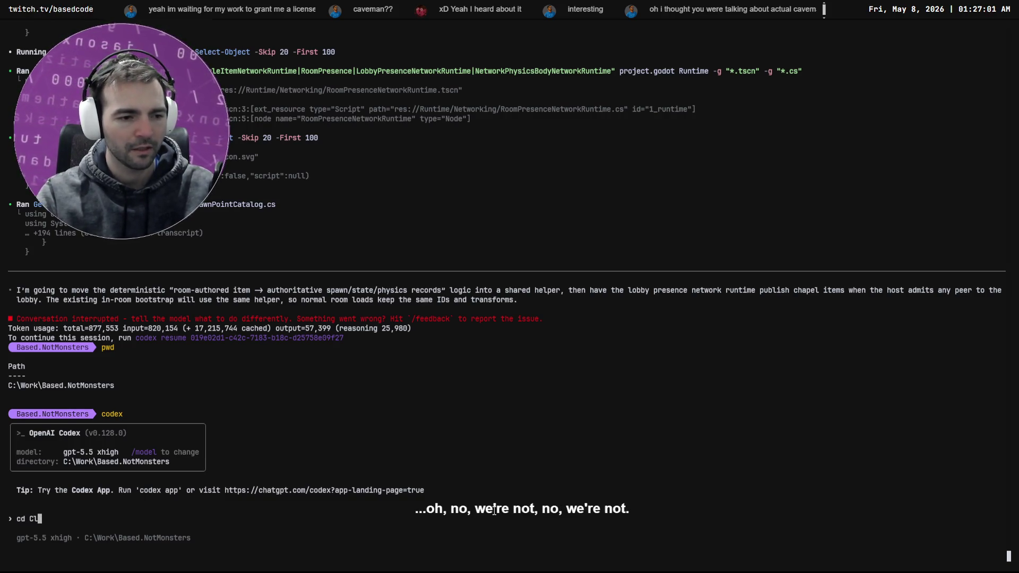
text(ie)
key(Return)
key(Escape)
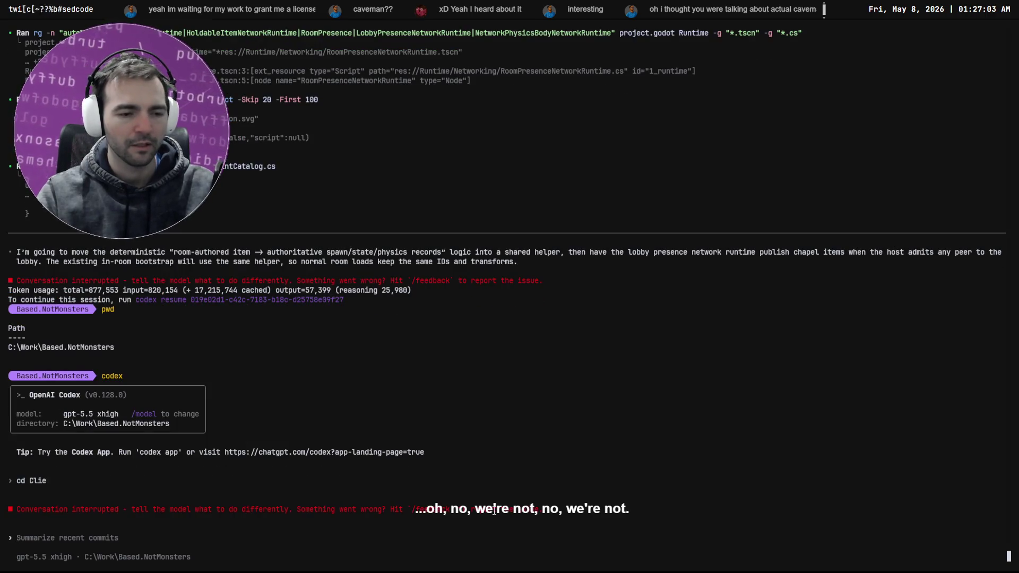
key(ctrl+c)
key(ctrl+c)
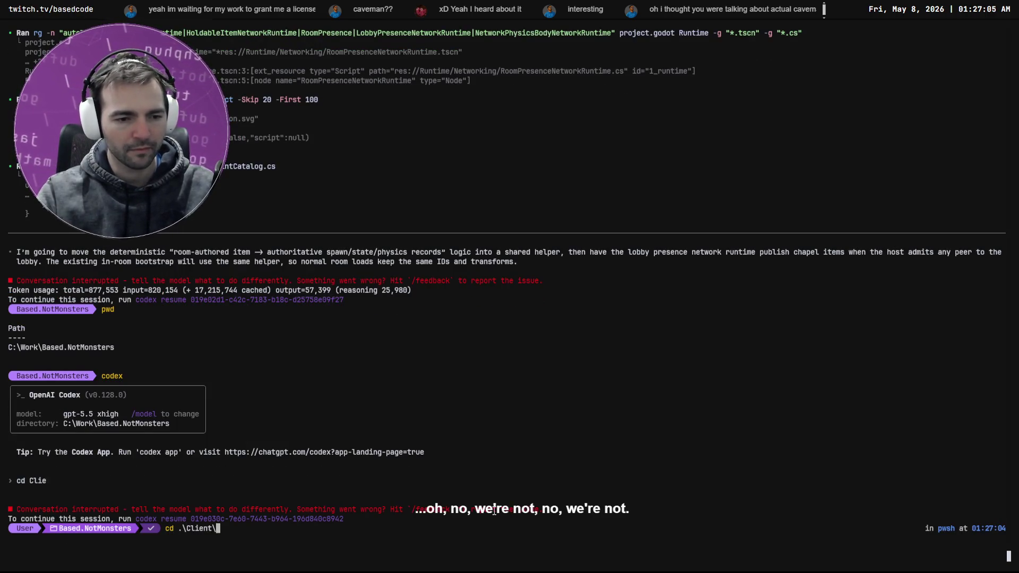
key(Return)
Step: Return to Based.NotMonsters with 'cd ..' and relaunch Codex from there
text(pwd)
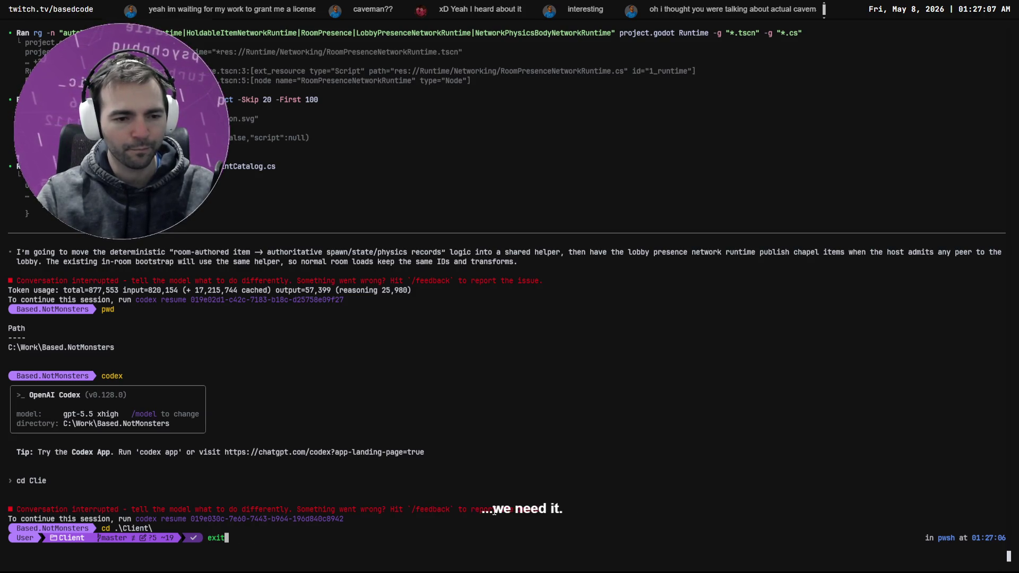
key(Up)
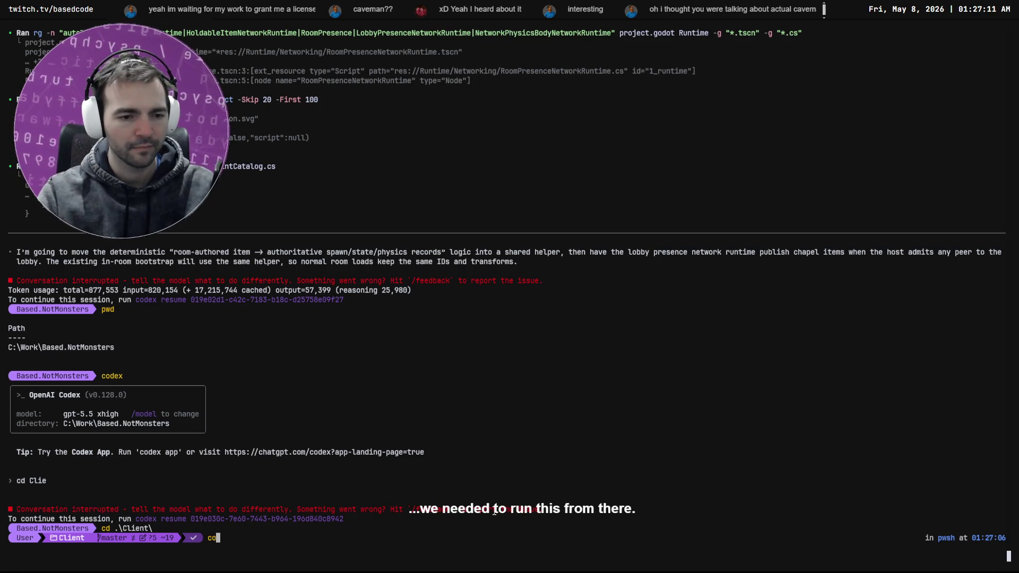
key(ctrl+c)
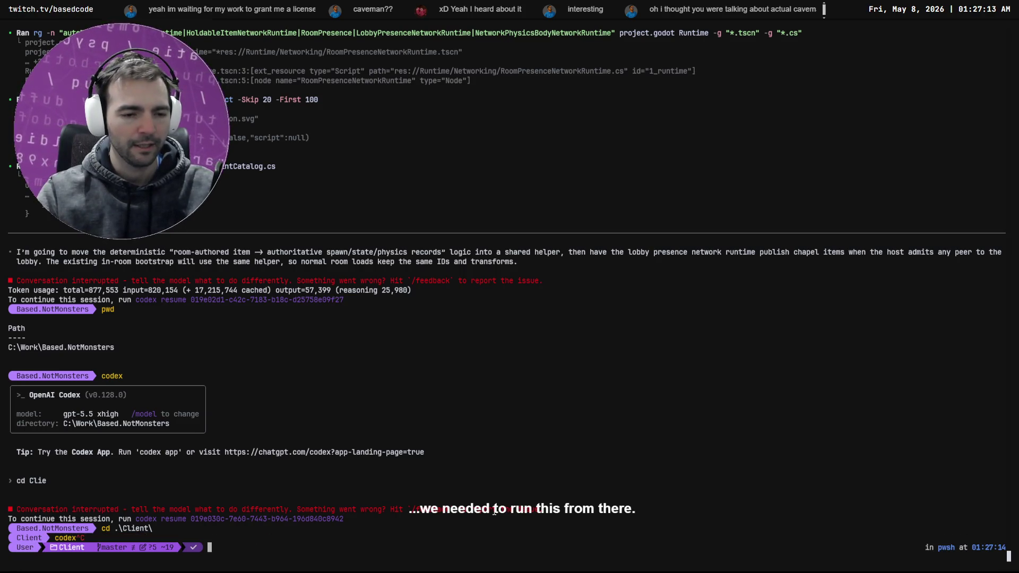
text(cd)
key(ctrl+c)
text(c)
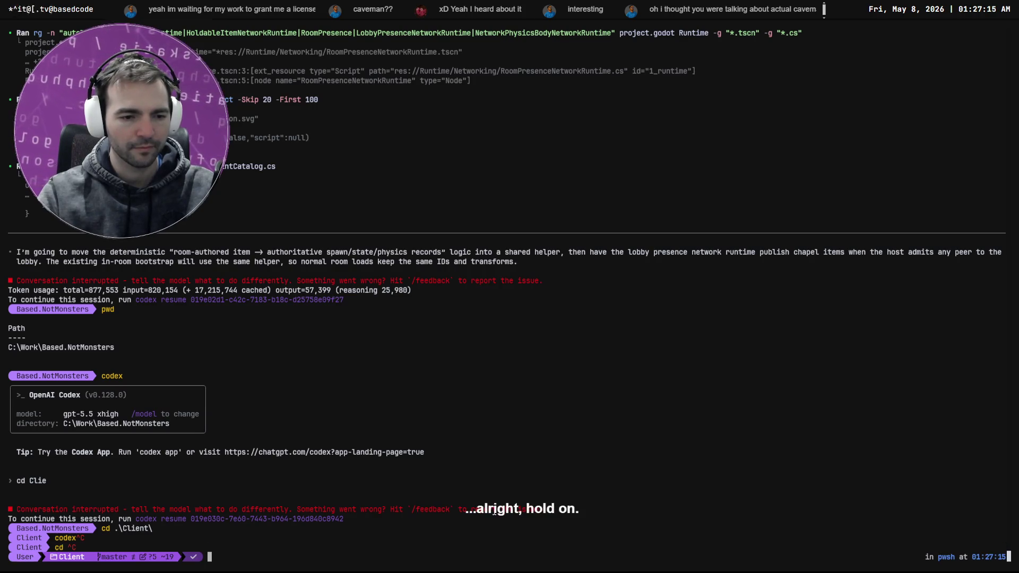
text(d ..)
key(Return)
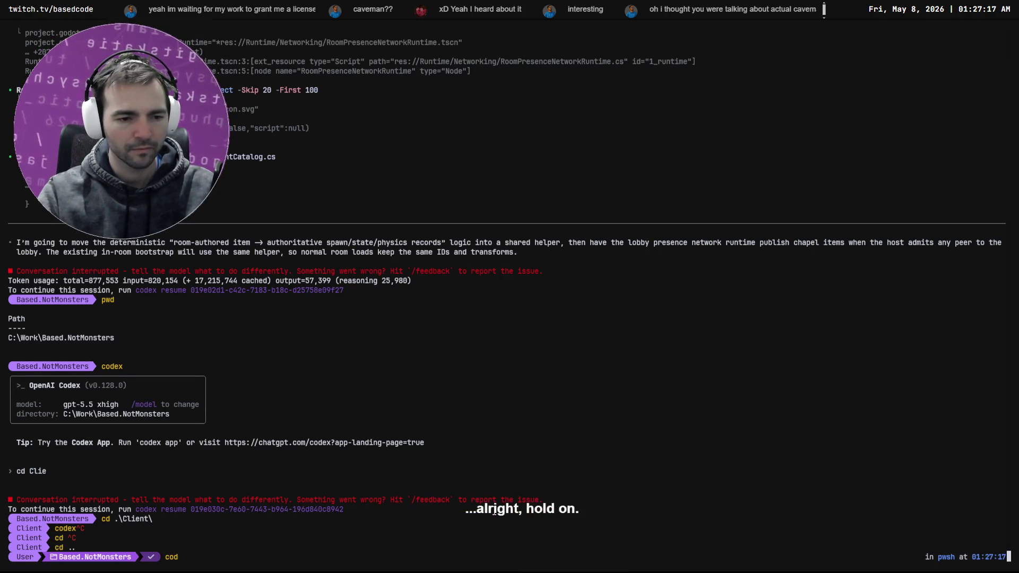
text(ex)
key(Return)
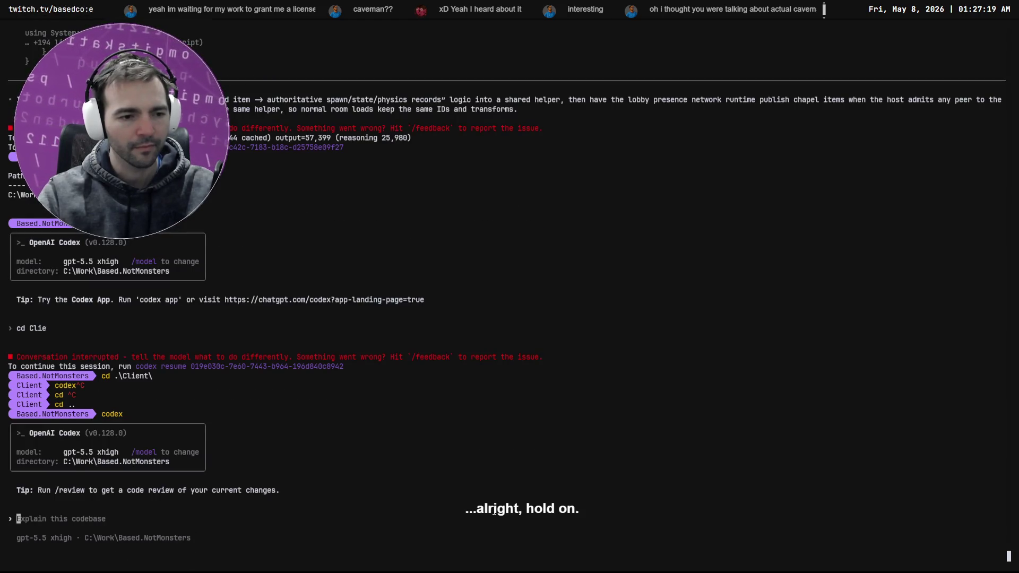
Step: Dictate and send a request for Codex to revert its unneeded test-script changes
key(super+h)
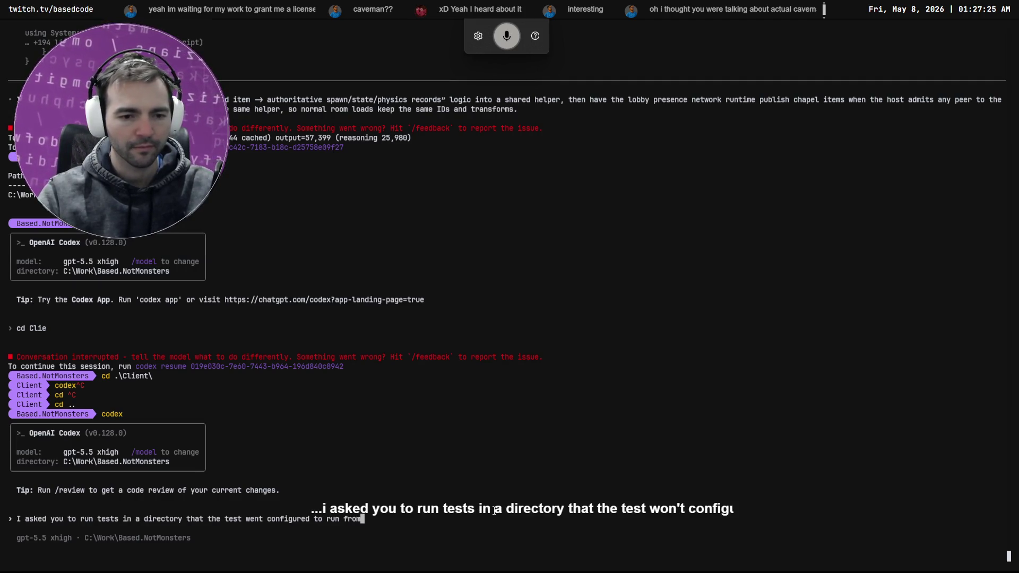
key(super+h)
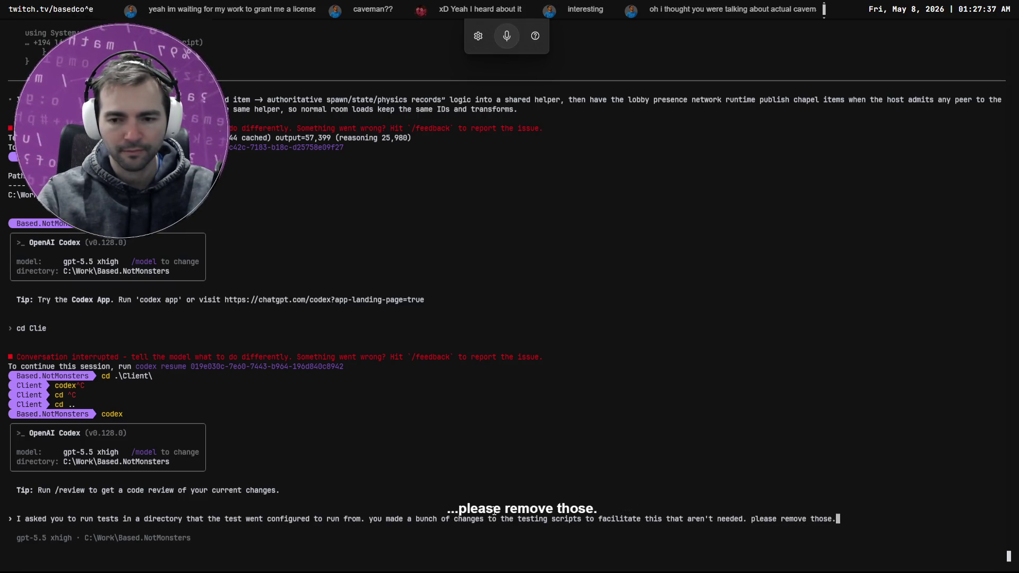
key(Return)
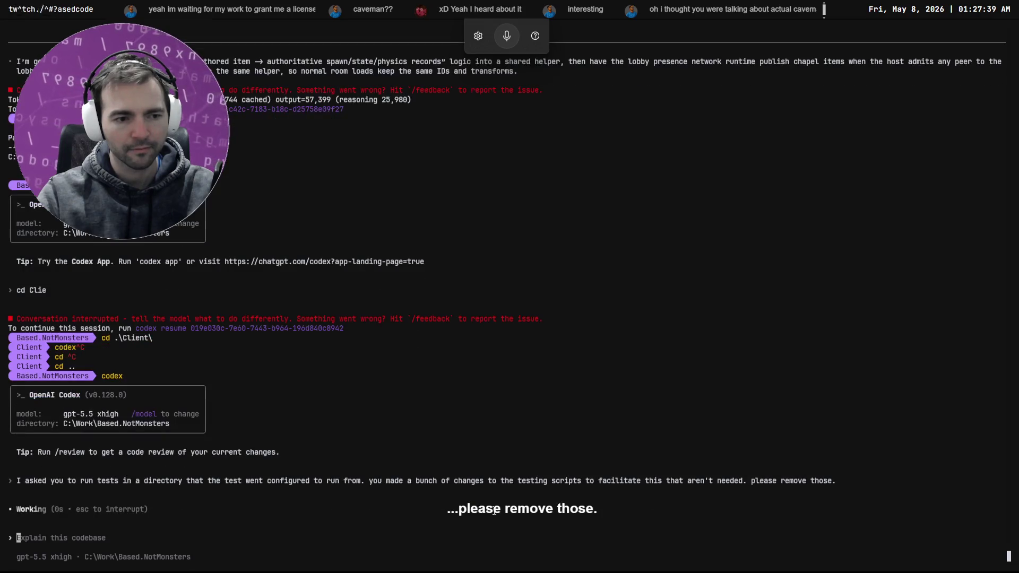
key(alt+Tab)
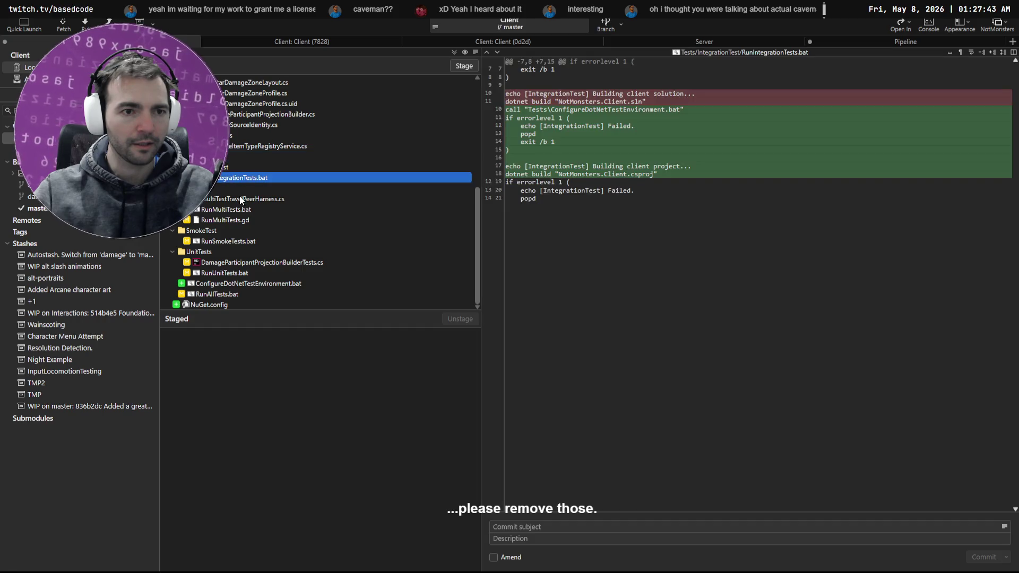
Step: Inspect diffs of MultiTestTravelPeerHarness.cs, RunMultiTests.bat, RunUnitTests.bat, RunAllTests.bat, NuGet.config, and other test files
click(246, 200)
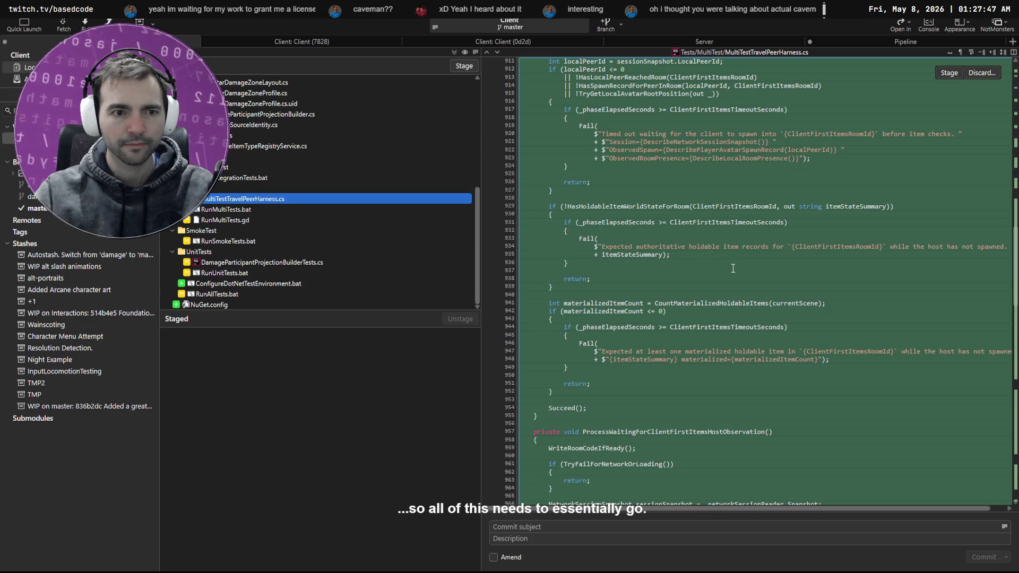
scroll(735, 265, up, 10)
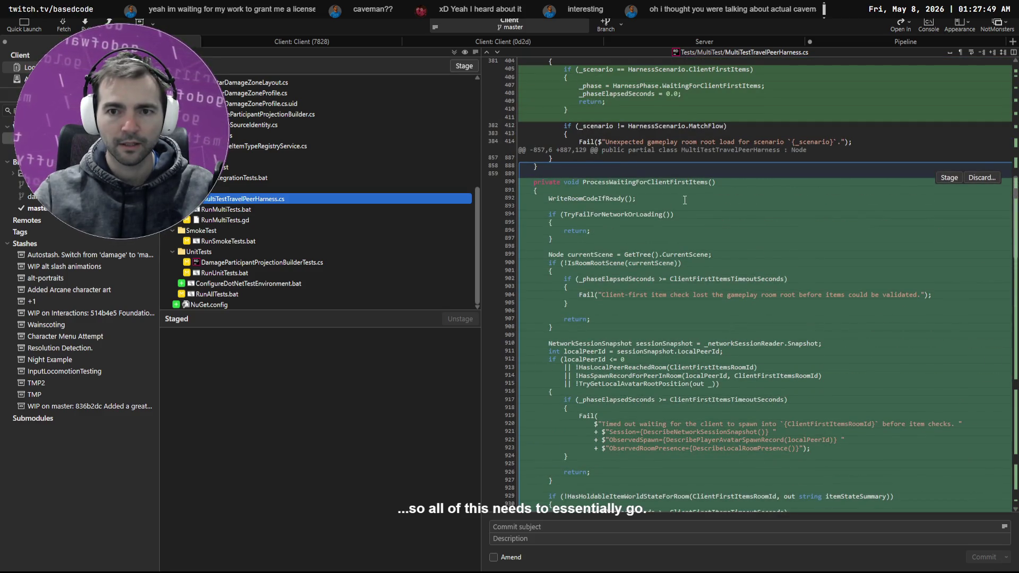
scroll(685, 200, up, 15)
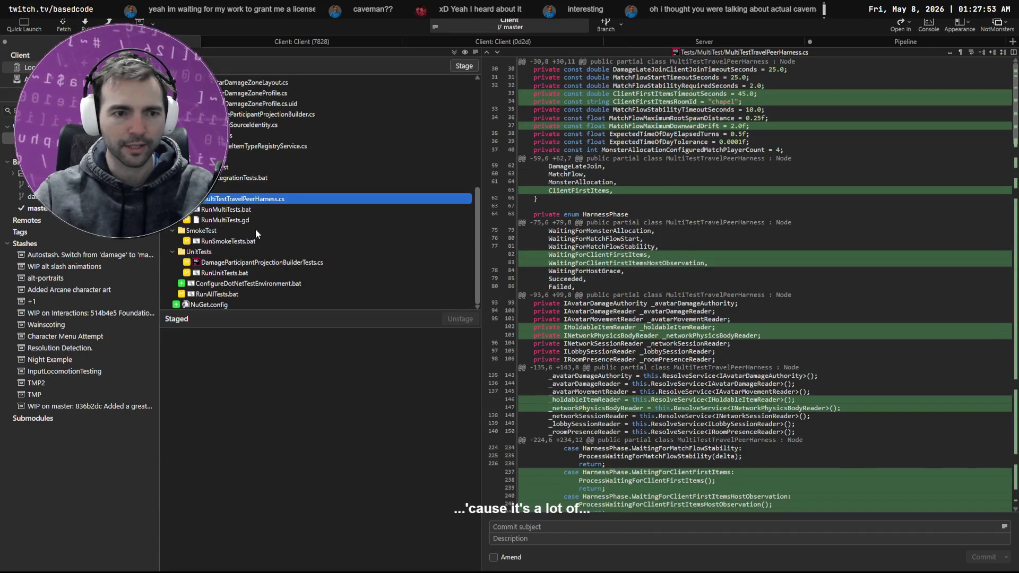
click(239, 210)
click(236, 219)
click(244, 241)
click(266, 271)
key(Up)
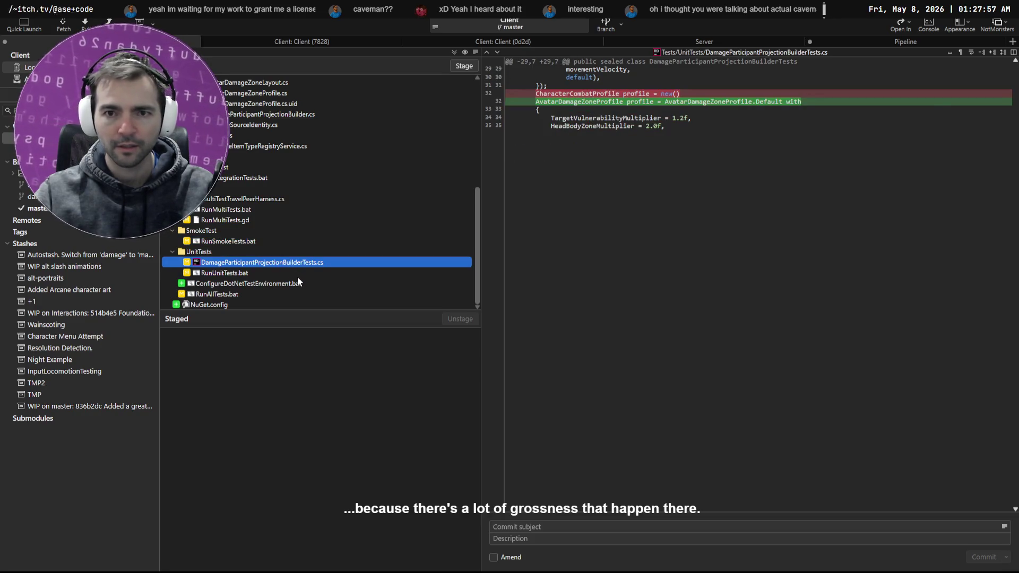
click(253, 274)
click(255, 285)
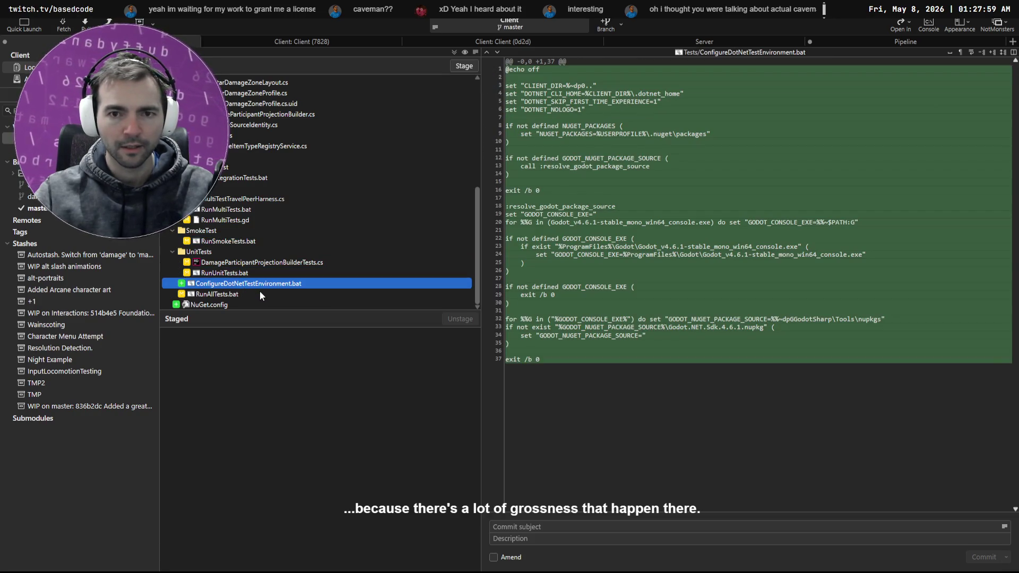
click(234, 295)
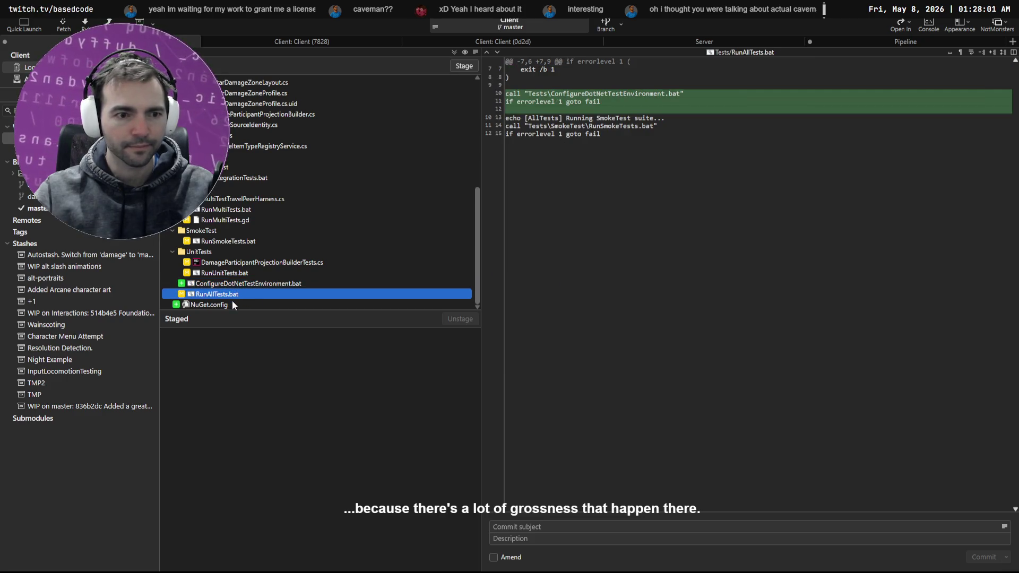
click(236, 305)
Step: Inspect the runtime code diffs in HoldableItemTypeRegistryService.cs and AvatarDamageZoneLayout.cs
click(236, 147)
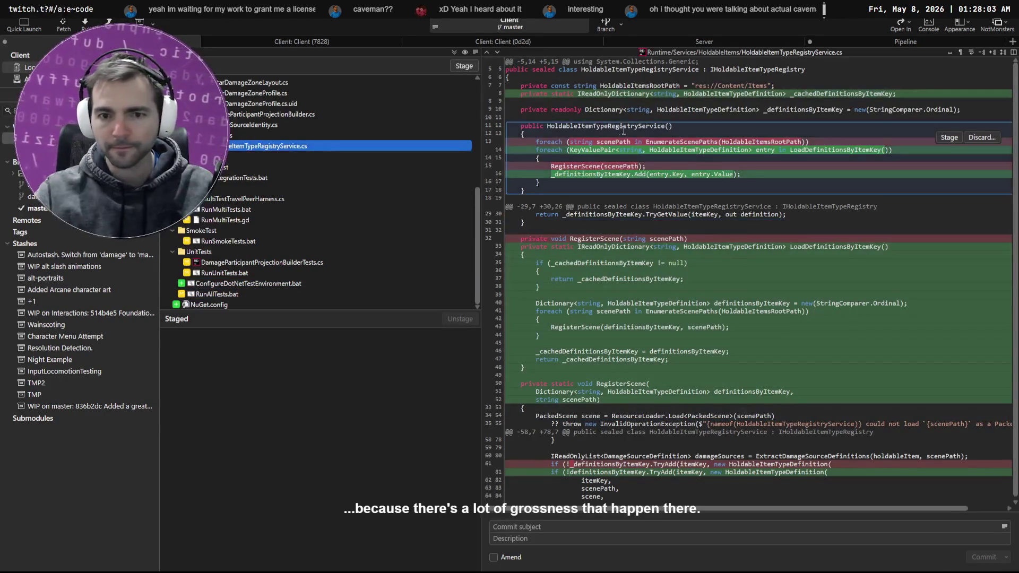
mouse_move(655, 466)
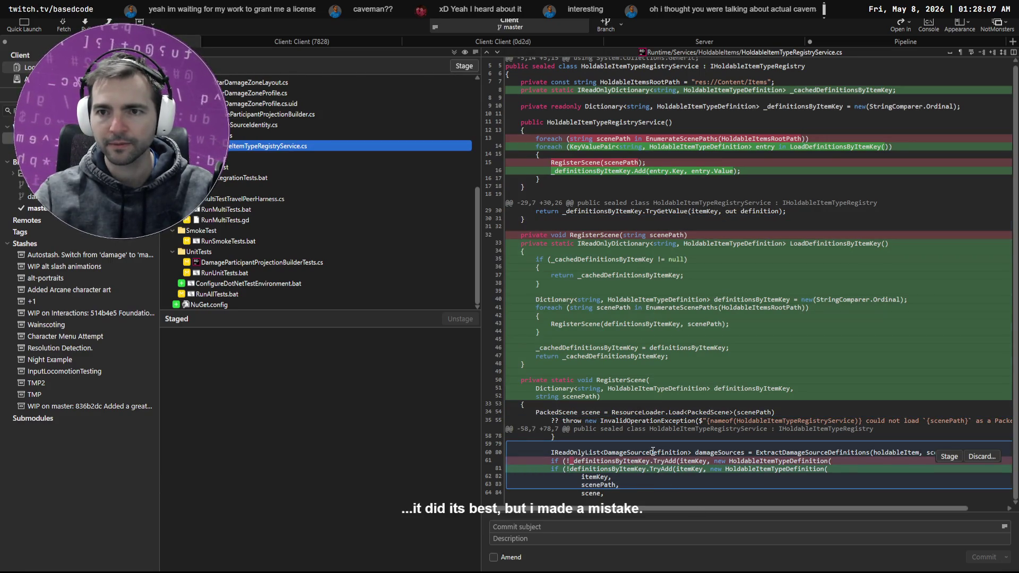
mouse_move(646, 335)
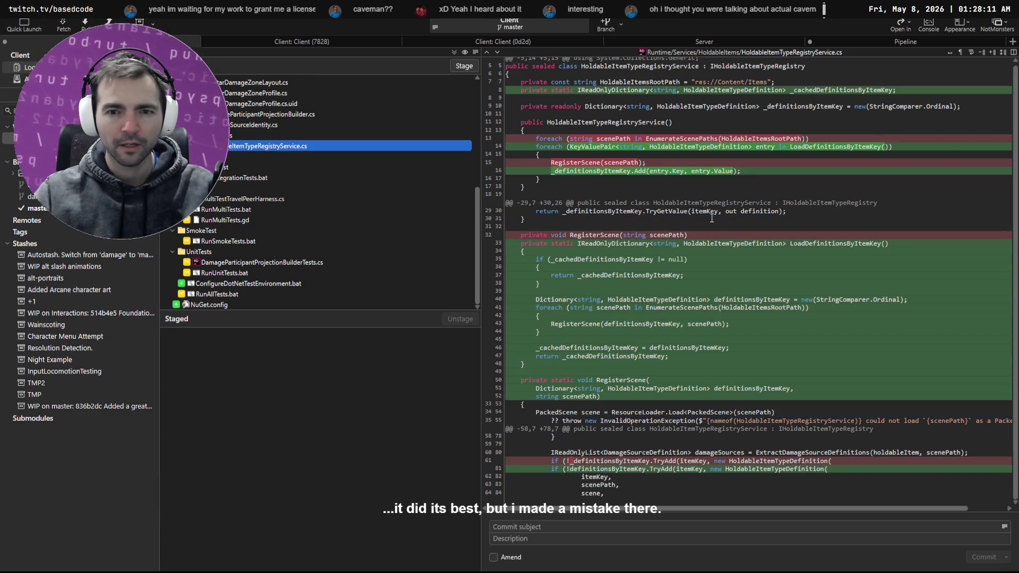
mouse_move(650, 87)
scroll(309, 164, up, 5)
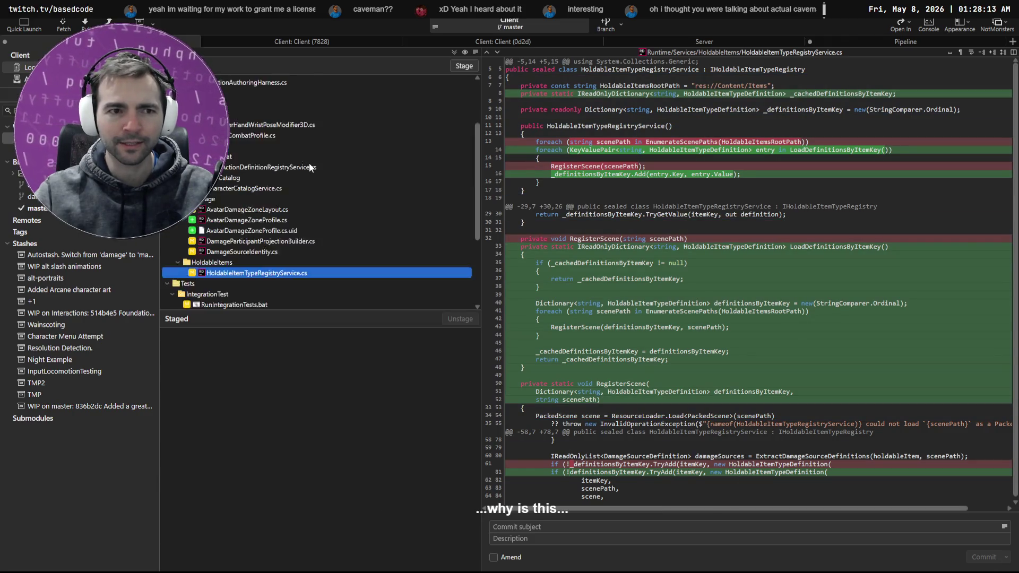
click(268, 242)
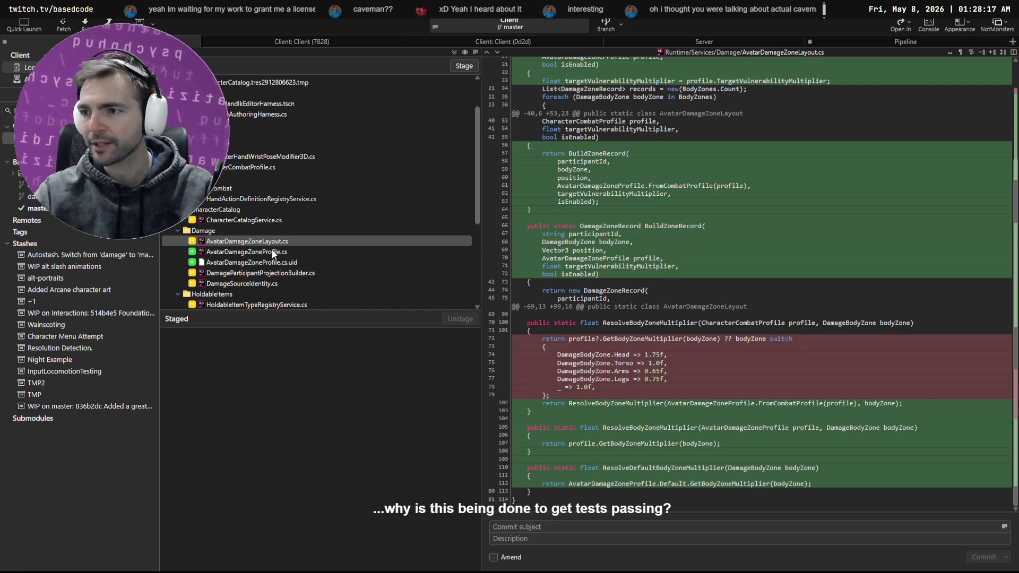
key(alt+Tab)
key(ctrl+shift+t)
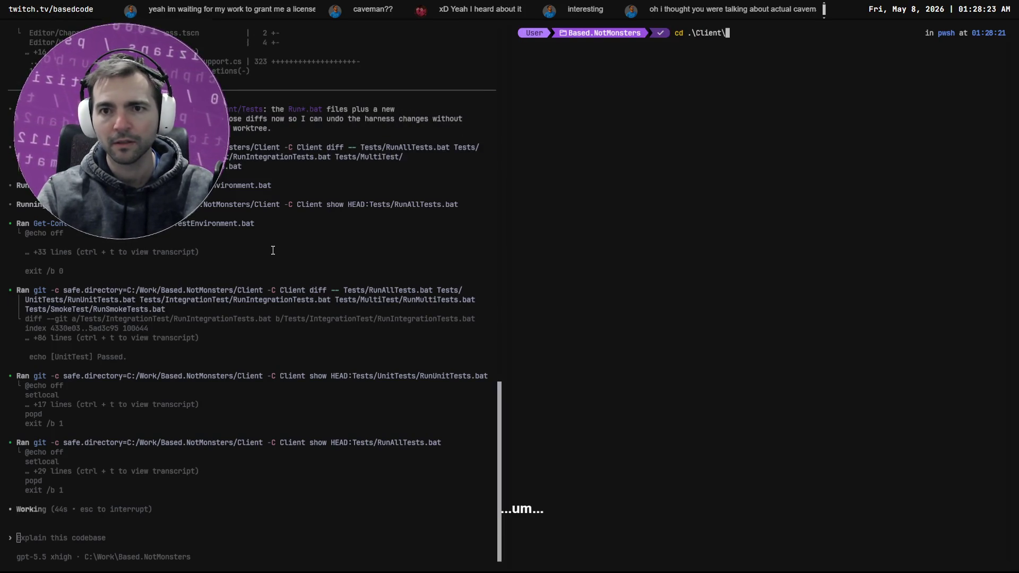
Step: Enter the Client folder, list it with ls, and run .\Tests\RunAllTests.bat
key(Return)
text(ls)
key(Return)
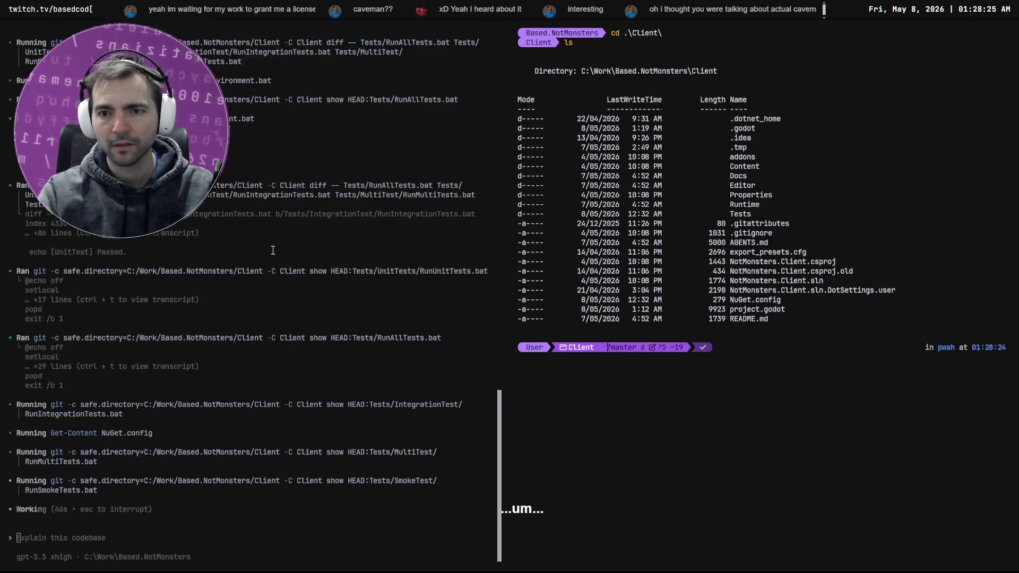
text(Te)
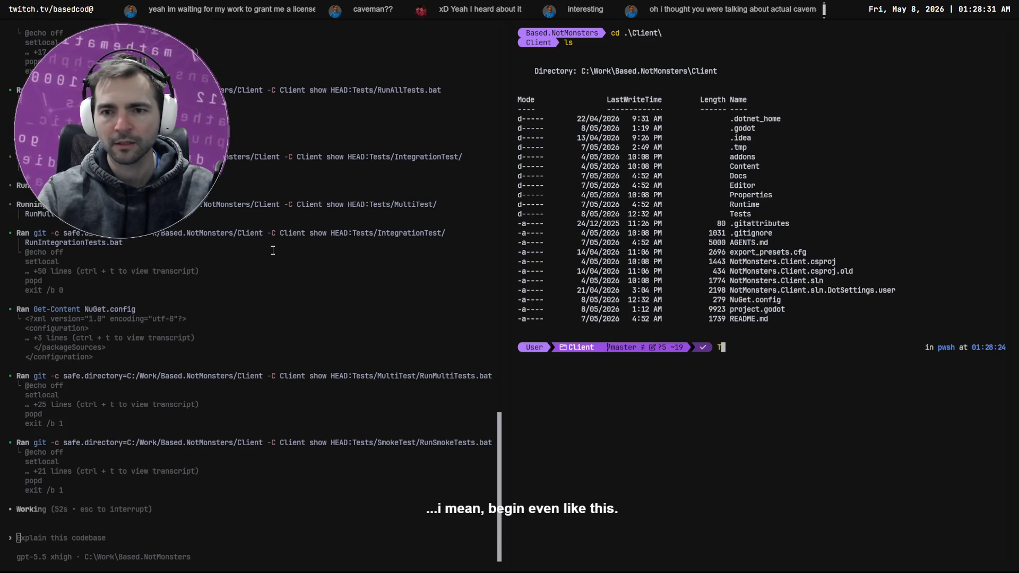
key(Tab)
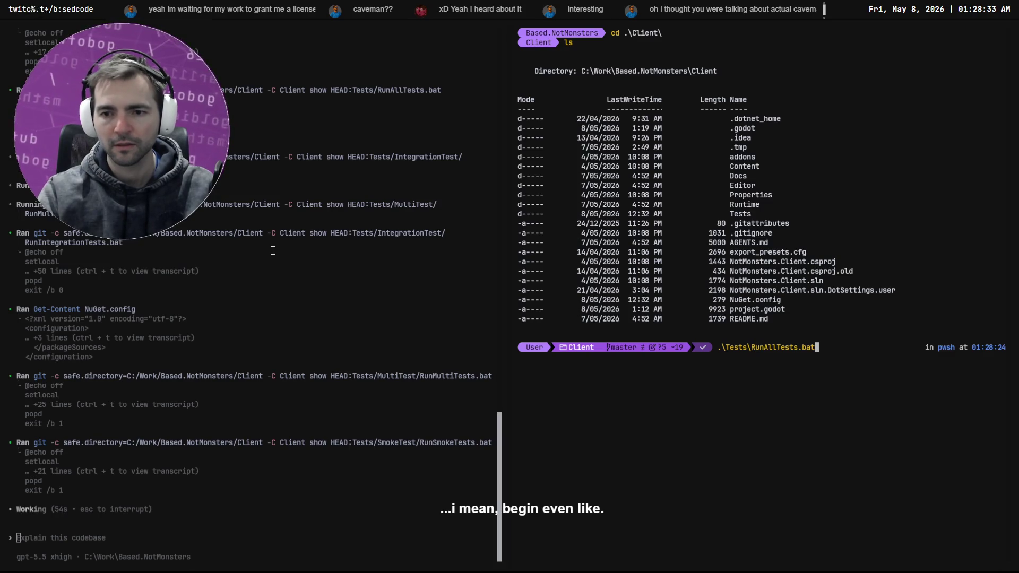
key(Return)
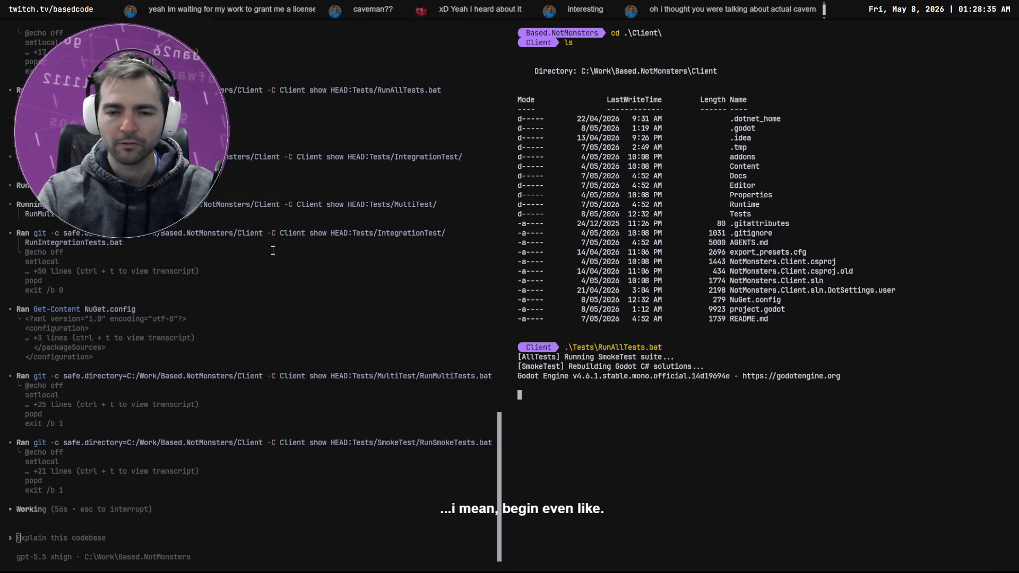
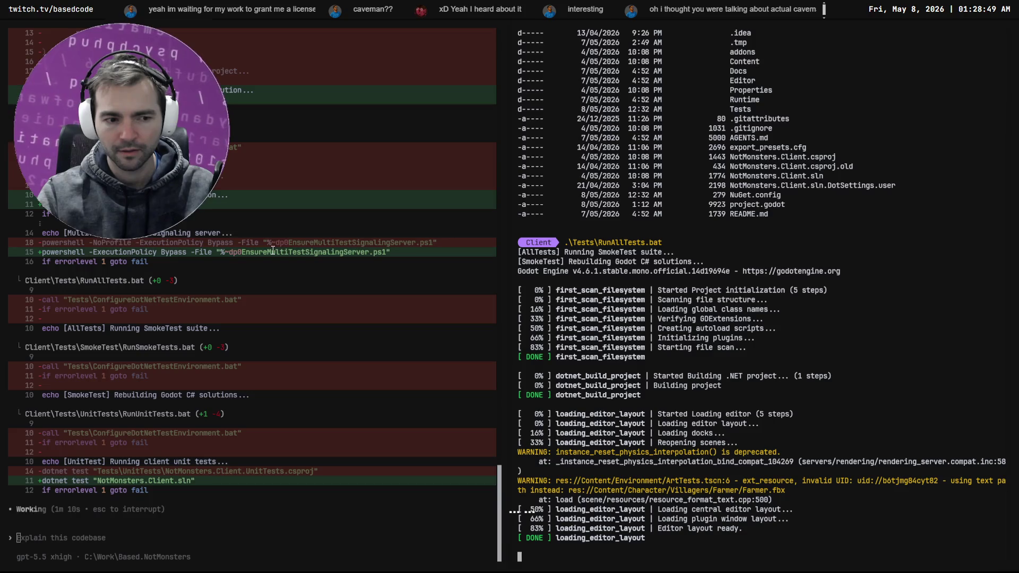
Step: Inspect the MultiTestTravelPeerHarness.cs diff in Fork
key(alt+Tab)
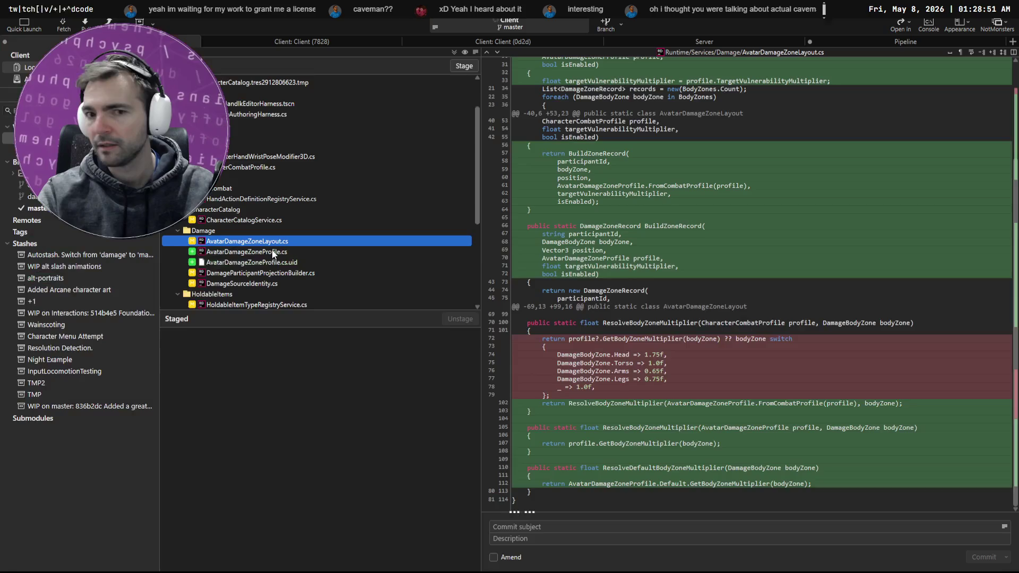
scroll(281, 244, down, 2)
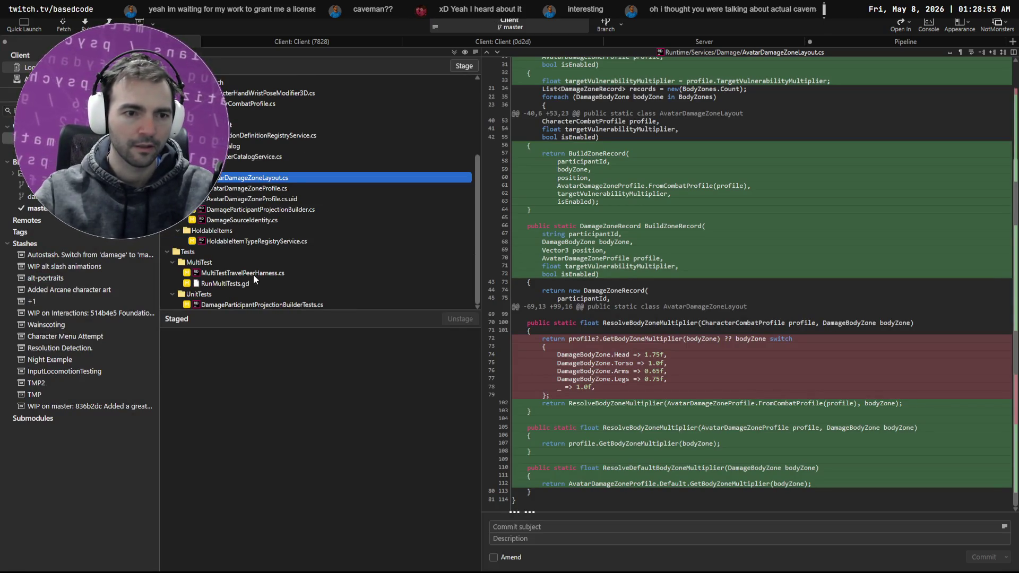
click(254, 274)
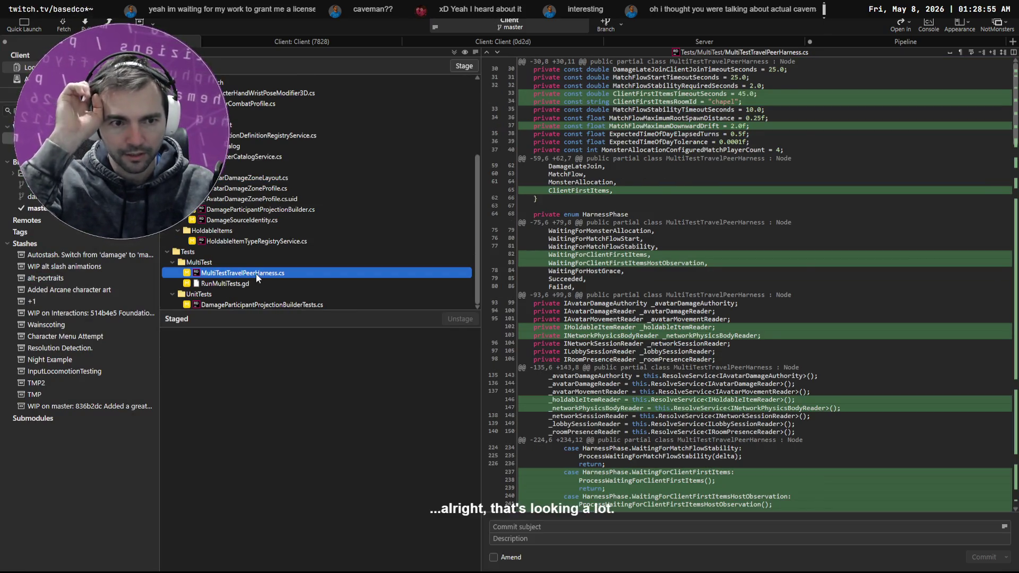
Step: Back in the terminal, recall the RunAllTests.bat command and review its unit-test output
key(alt+Tab)
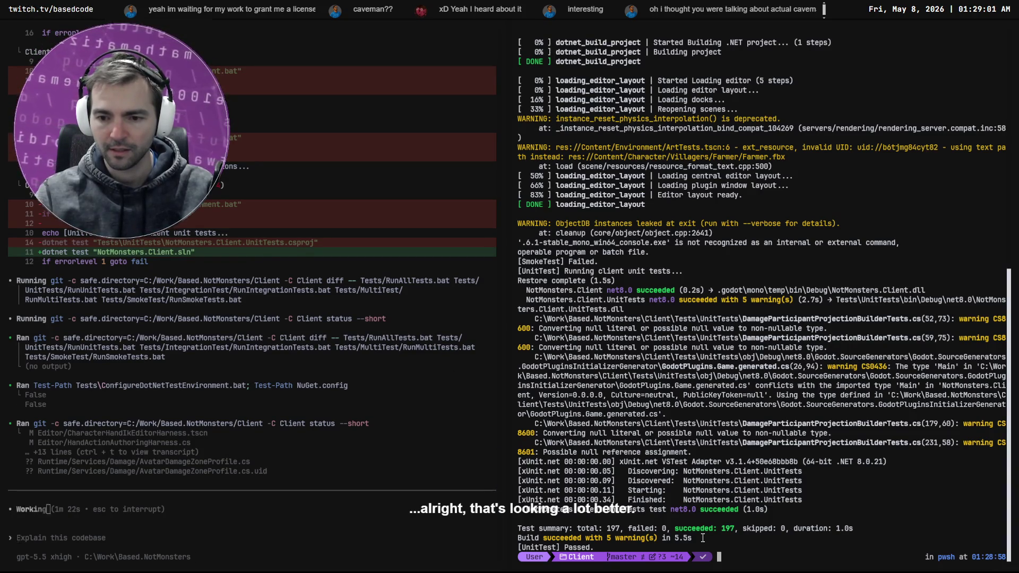
key(Up)
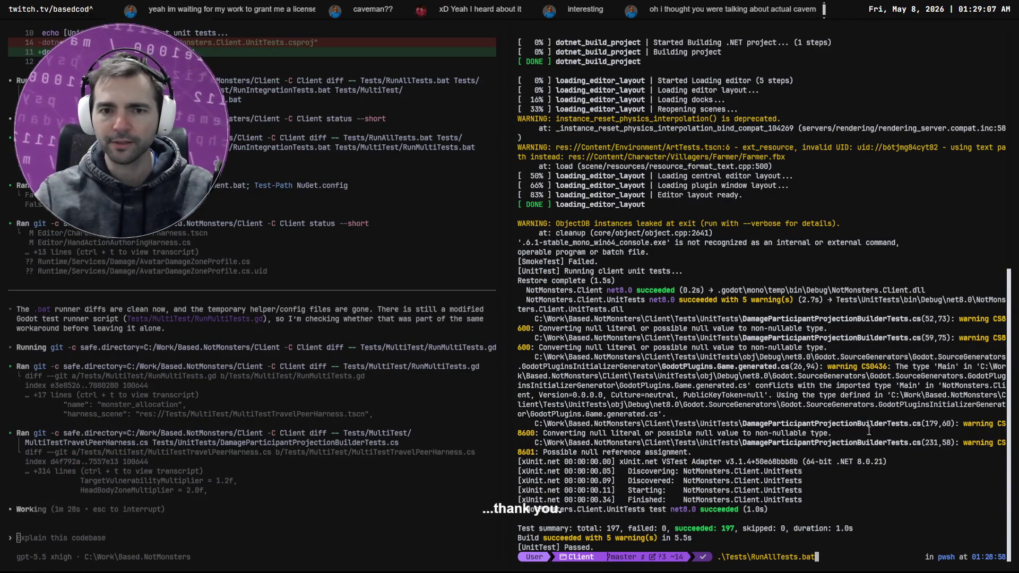
scroll(721, 509, up, 7)
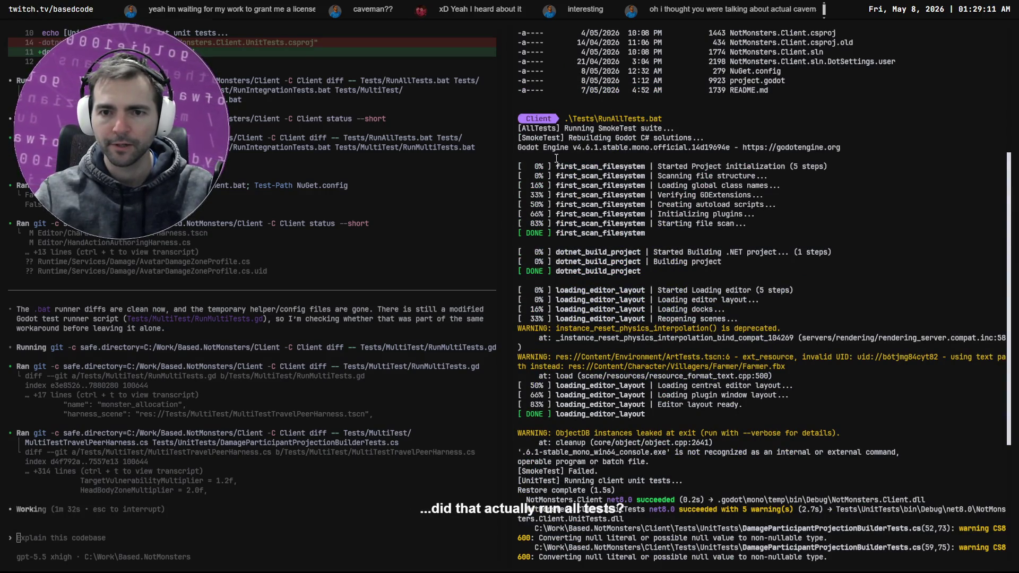
scroll(553, 439, down, 7)
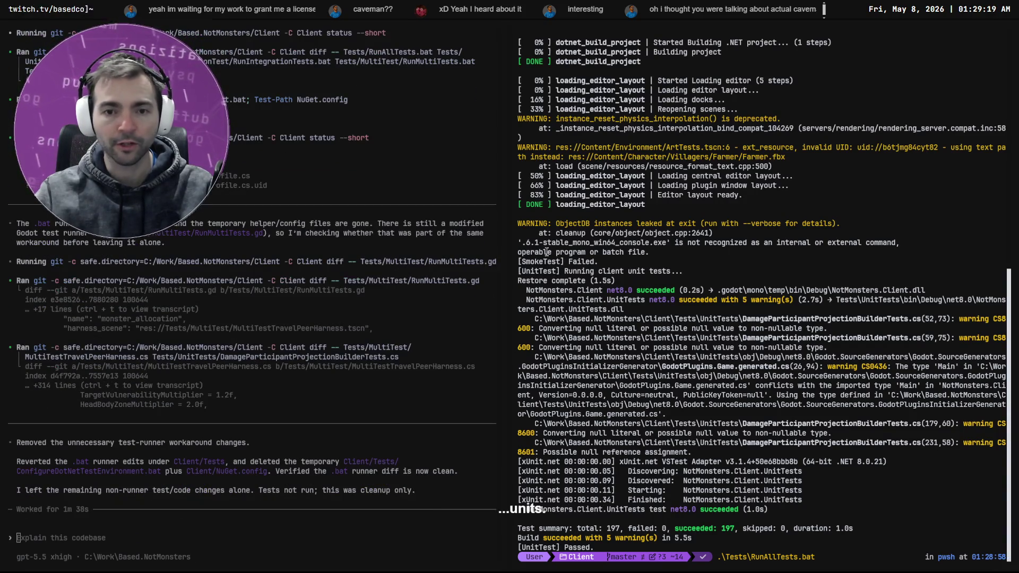
drag(628, 260, 519, 223)
scroll(677, 310, up, 7)
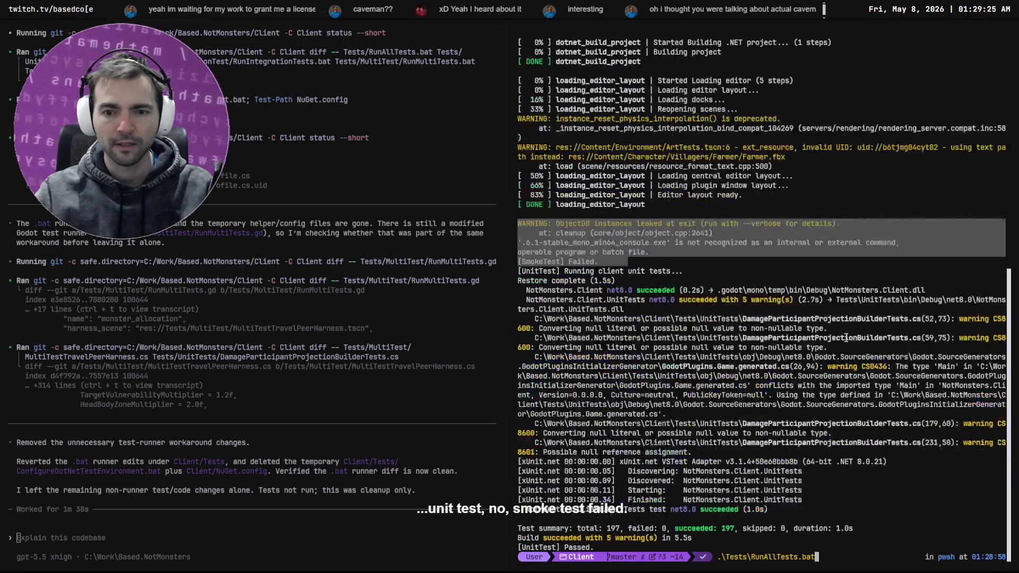
click(108, 497)
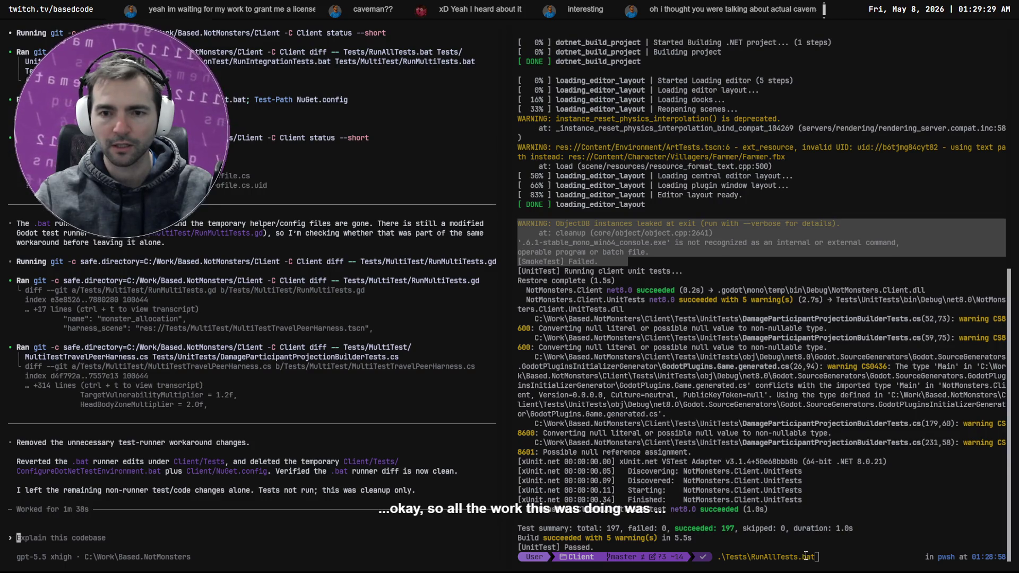
click(846, 555)
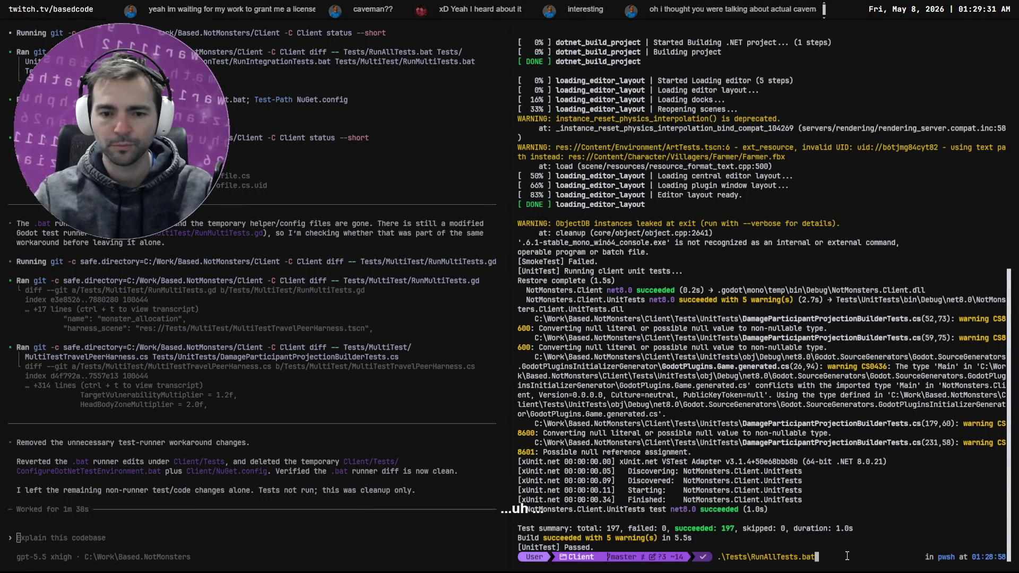
key(Escape)
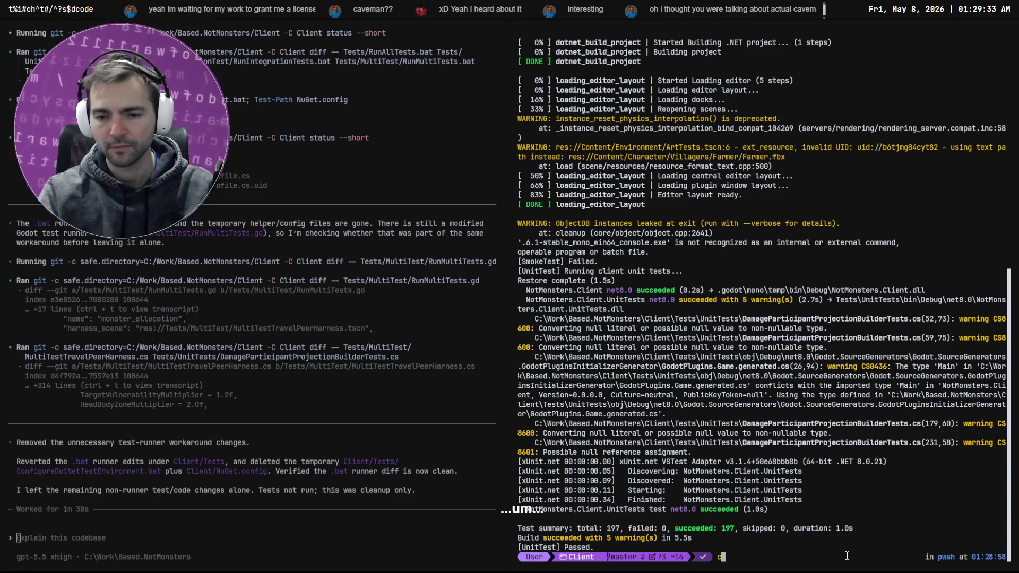
Step: Check master's commit history in Fork, then return to the local changes list
key(alt+Tab)
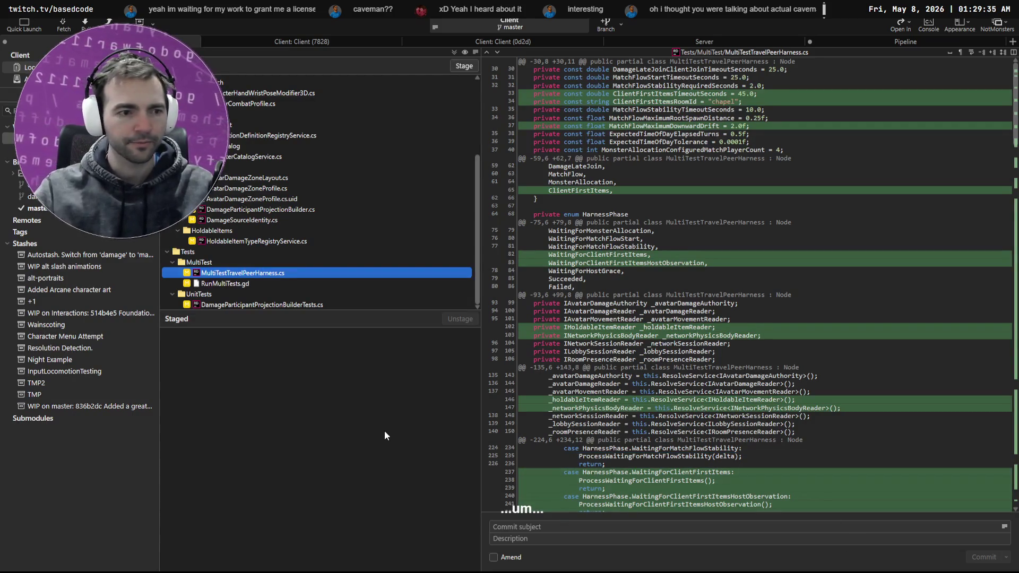
click(41, 211)
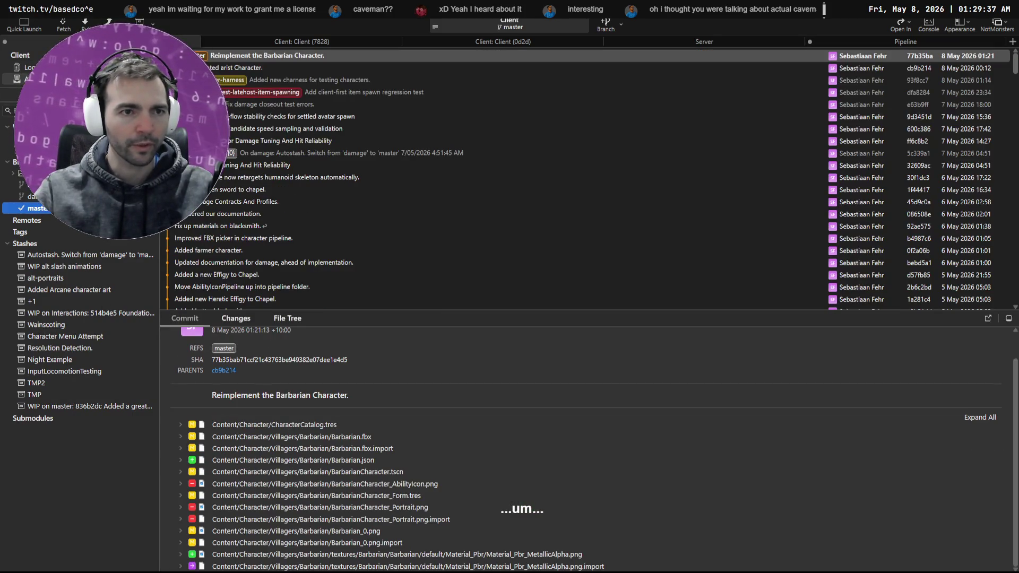
click(30, 67)
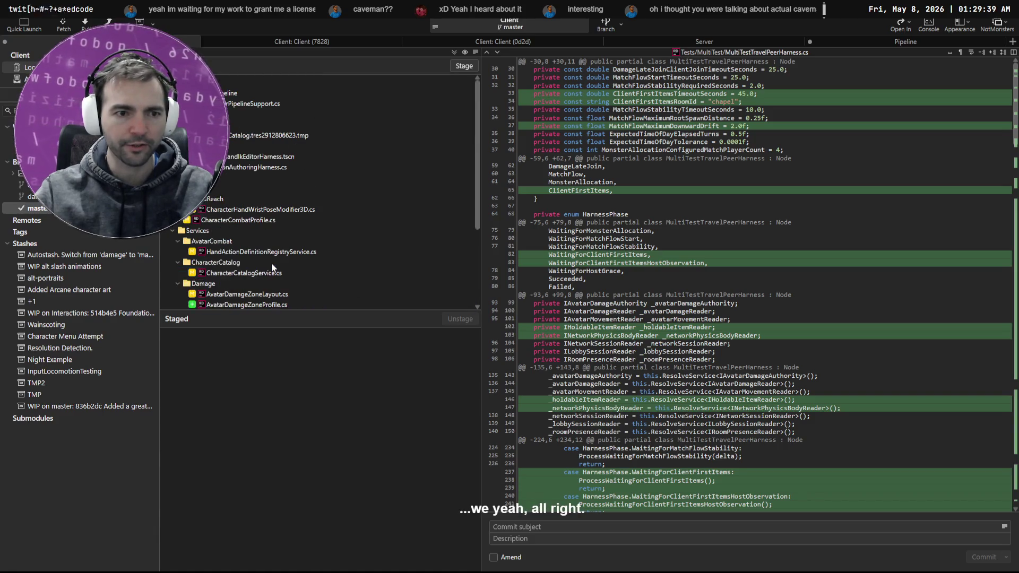
Step: Exit the Codex agent session in the terminal
key(alt+Tab)
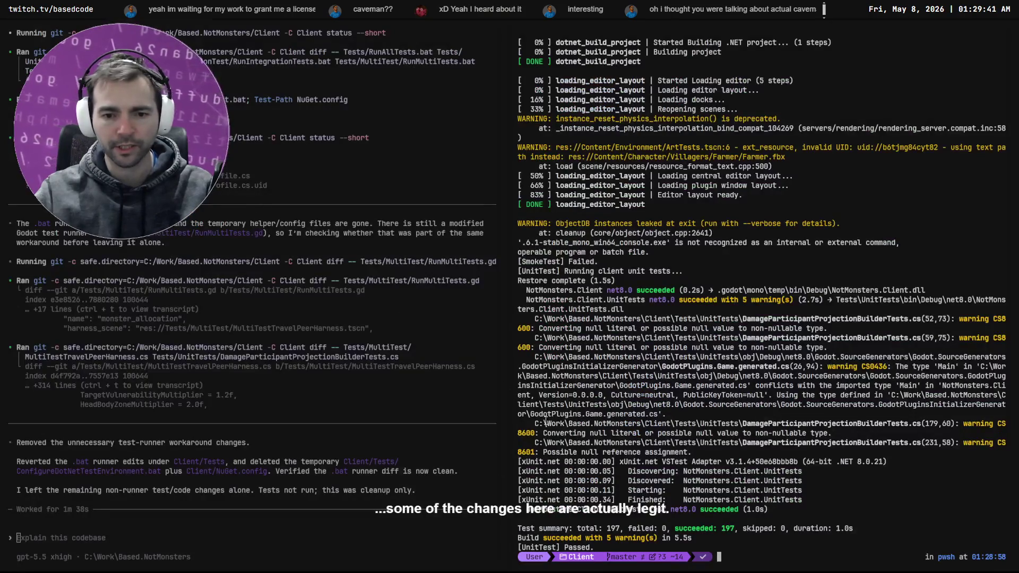
click(393, 547)
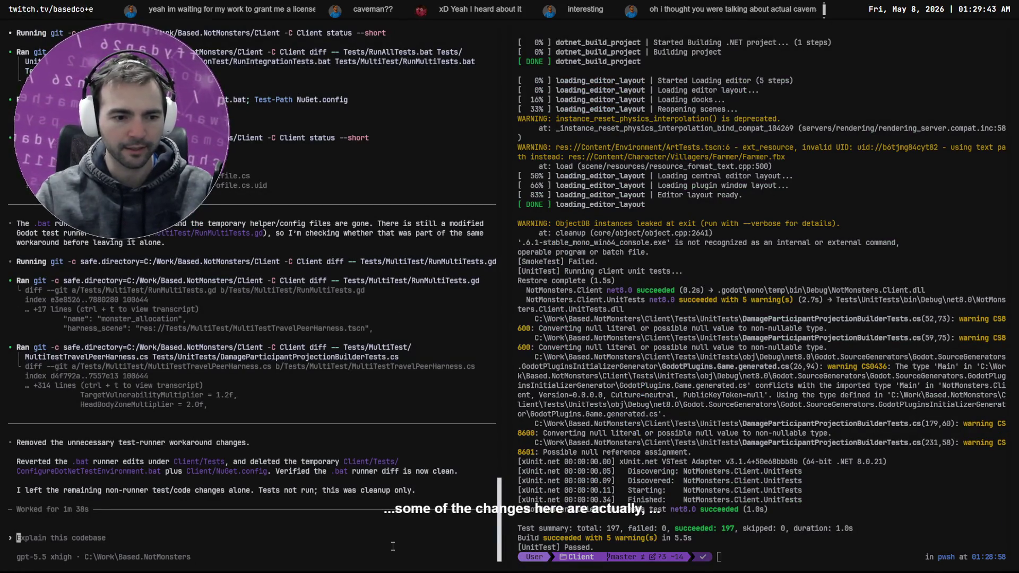
key(ctrl+c)
key(ctrl+c)
Step: Change into the Client folder and clear the terminal screen
text(exit)
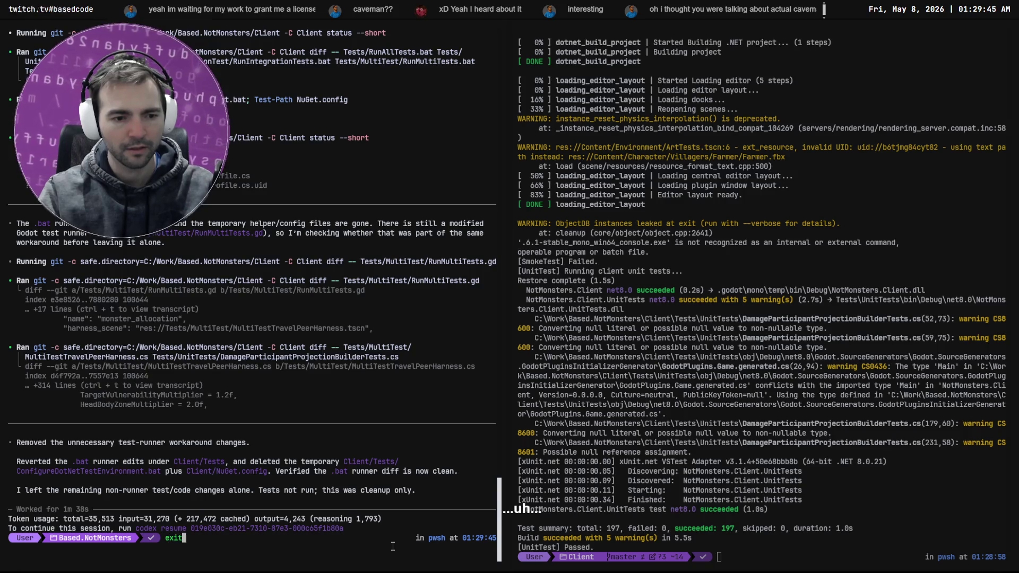
key(ctrl+c)
text(d)
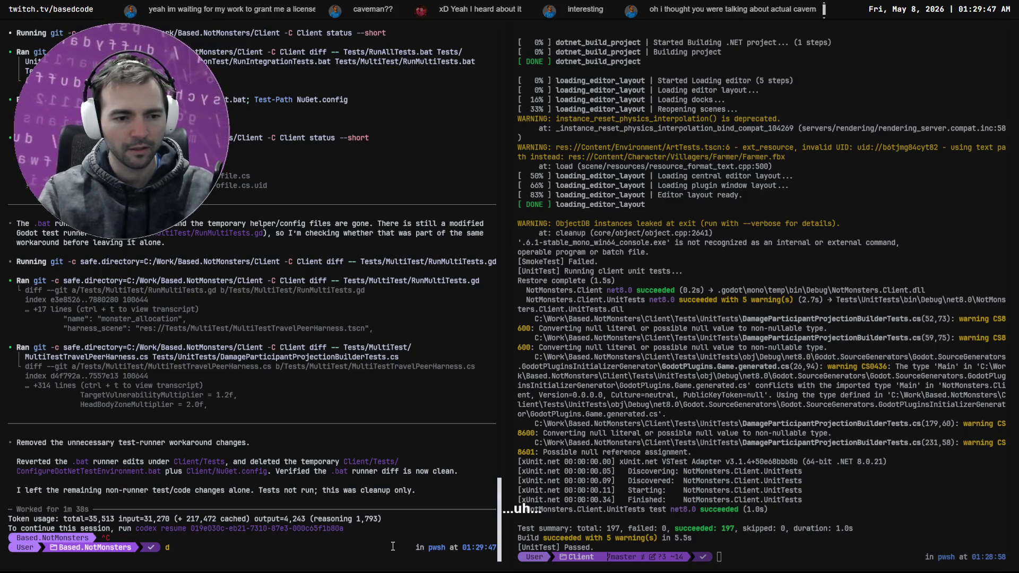
key(BackSpace)
key(BackSpace)
key(BackSpace)
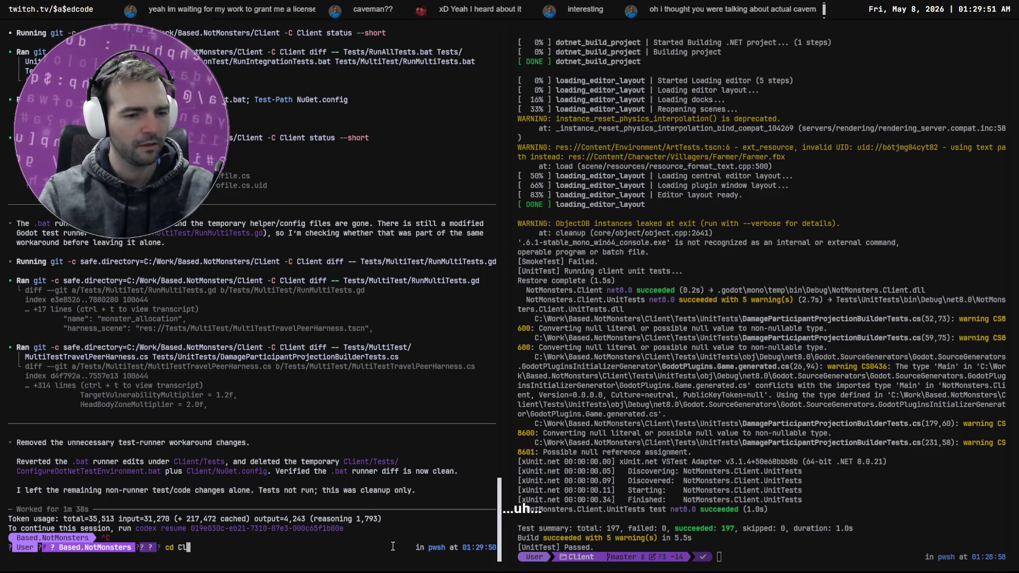
key(Tab)
key(Return)
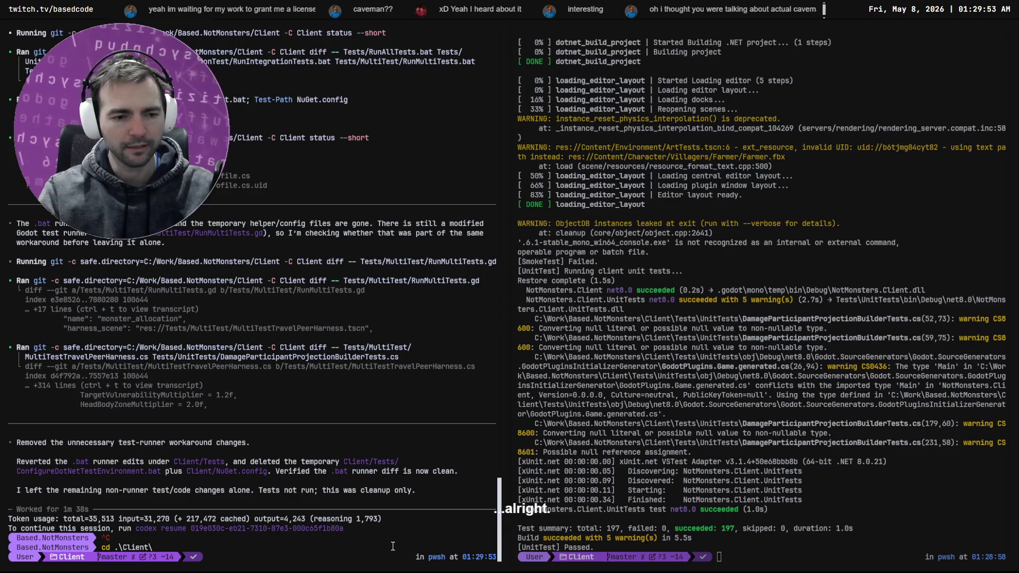
key(ctrl+l)
Step: Start Codex and dictate a request to run the full test suite and get the tests passing
text(codex)
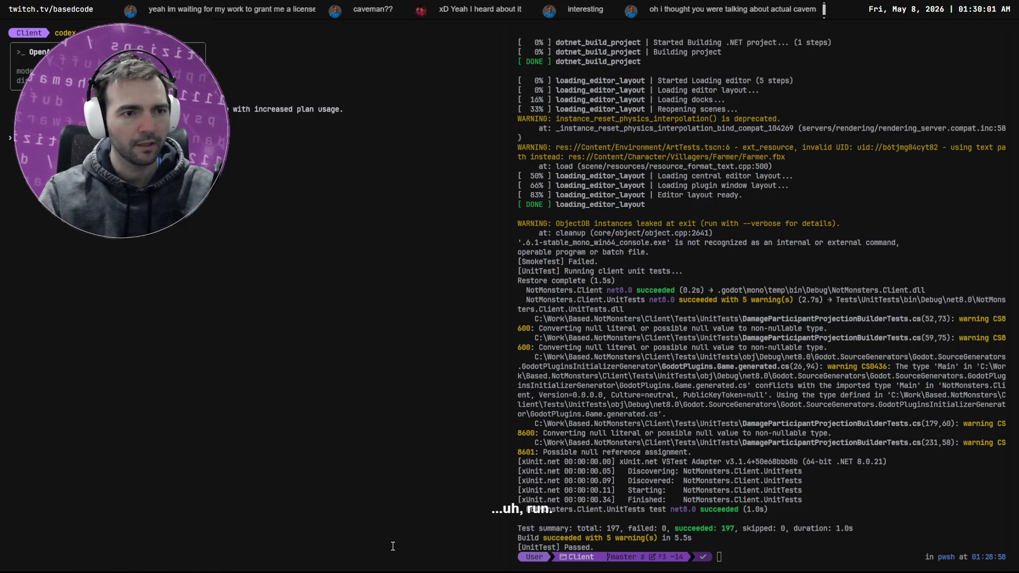
key(super+h)
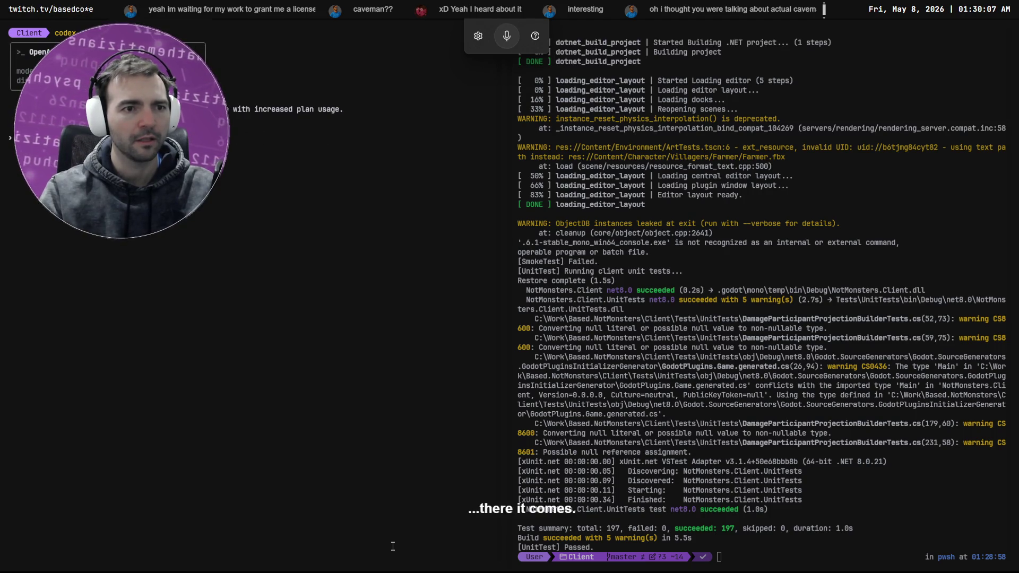
key(super+h)
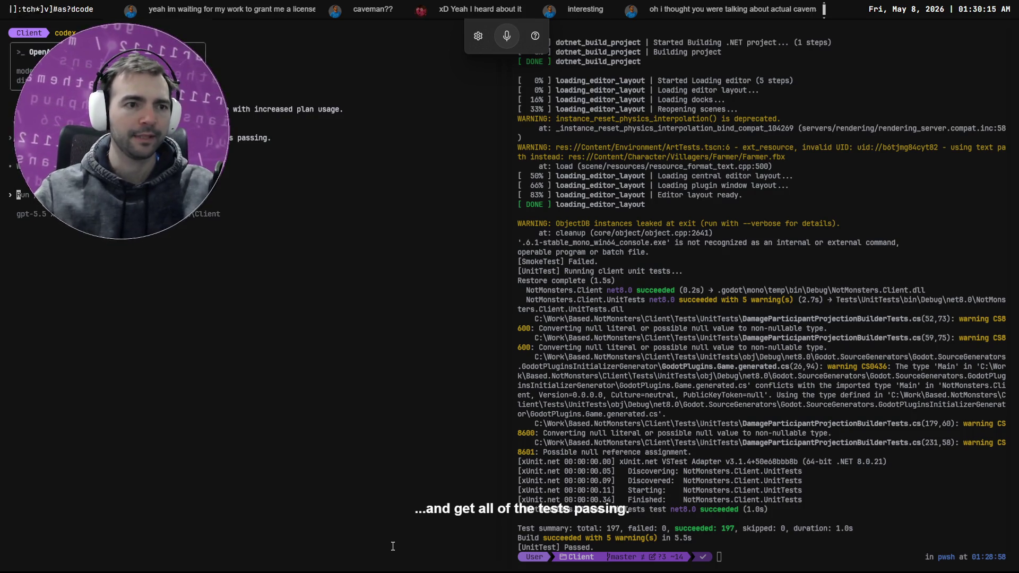
Step: Exit the right-hand shell that ran the tests
click(686, 287)
text(exit)
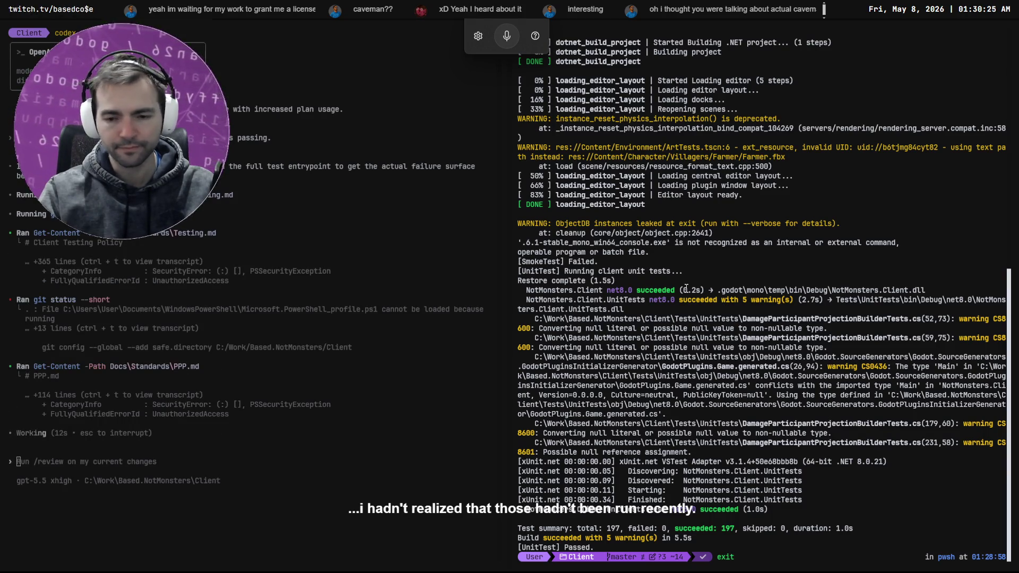
key(Return)
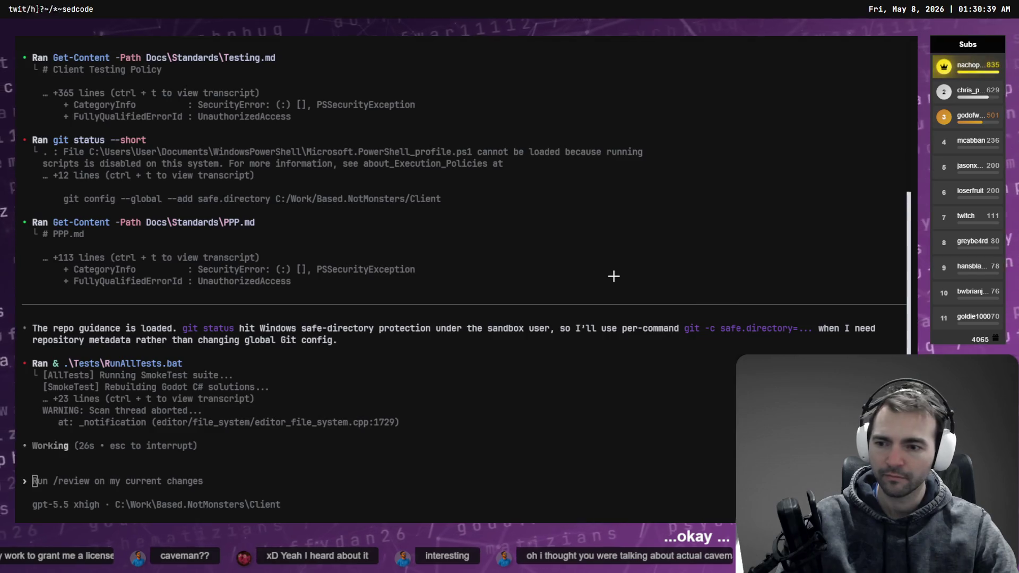
key(alt+Tab)
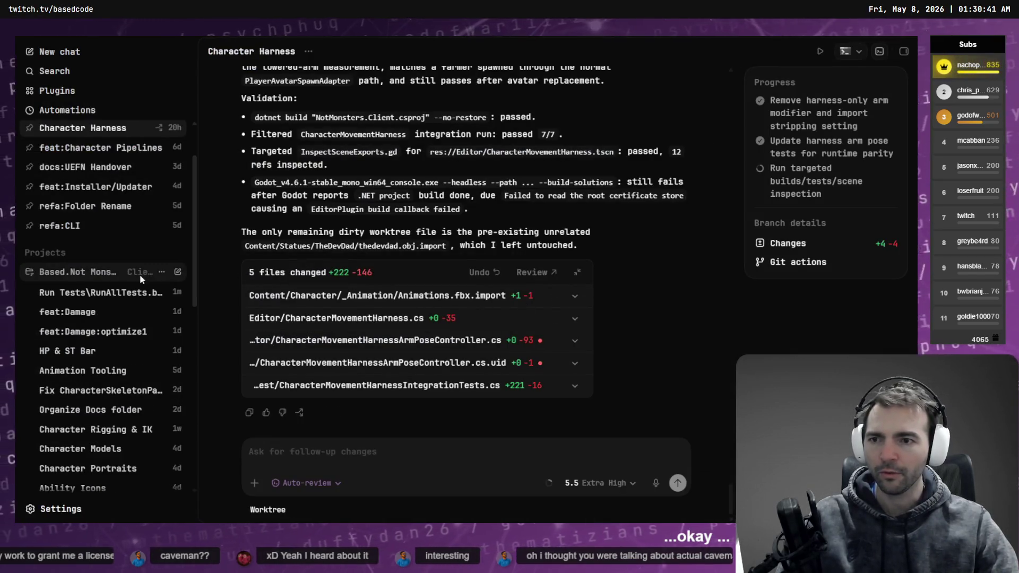
Step: Look over the Run Tests\RunAllTests.bat thread, then go back to the Character Harness thread
click(92, 295)
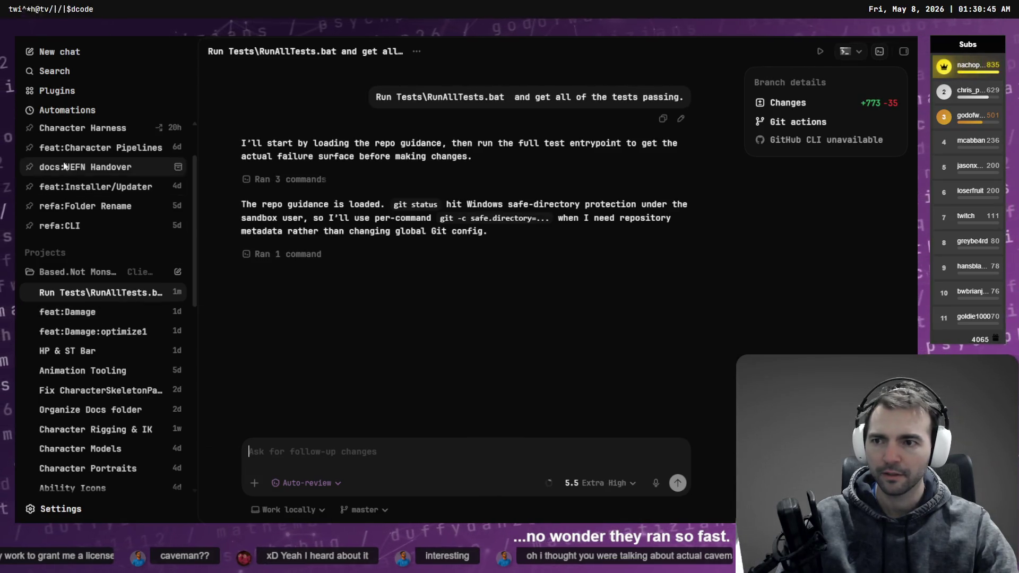
click(76, 134)
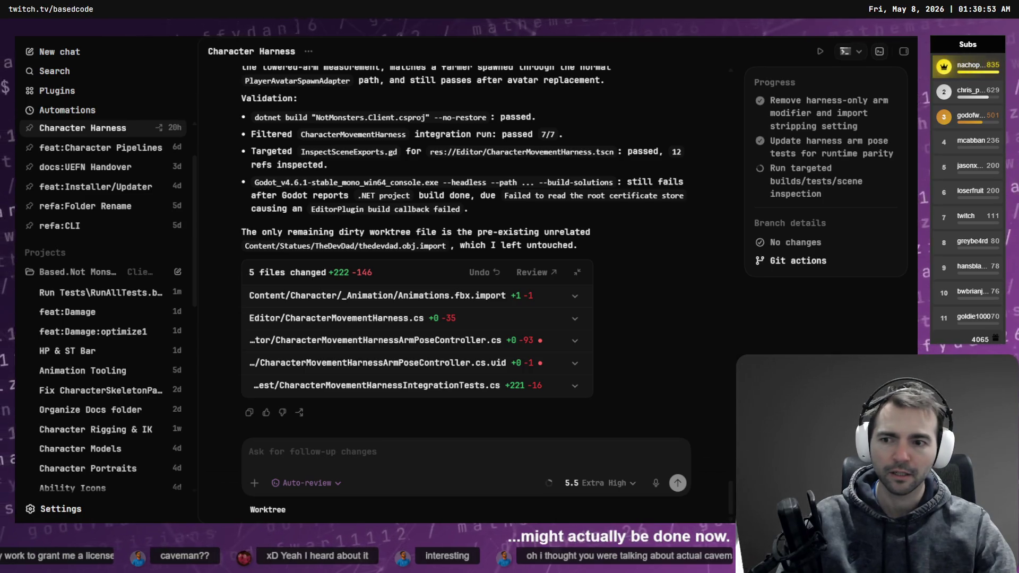
key(alt+Tab)
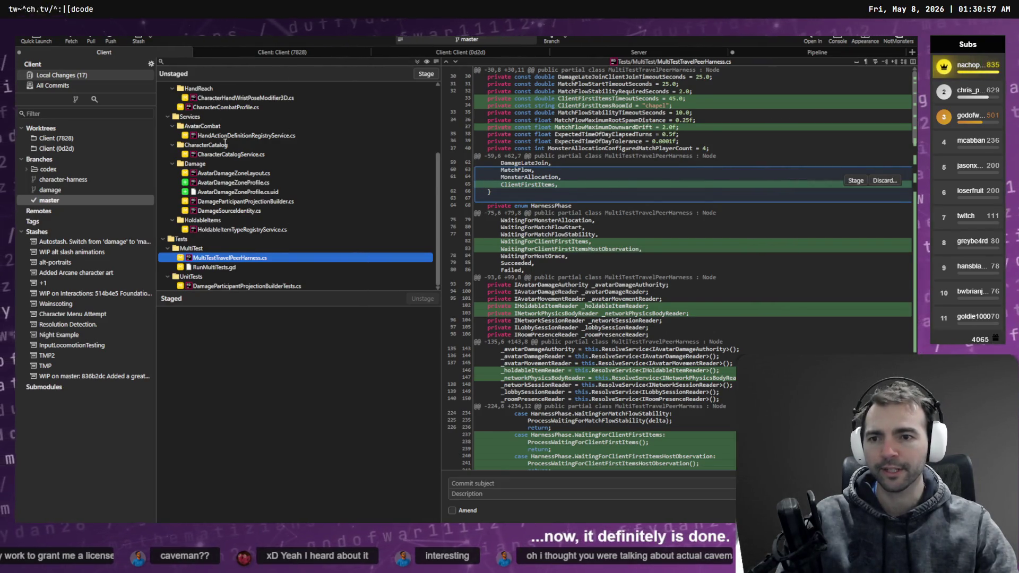
Step: Read the DamageSourceIdentity.cs unstaged diff and the Client (0d2d) worktree's commit history
click(244, 210)
scroll(244, 212, up, 3)
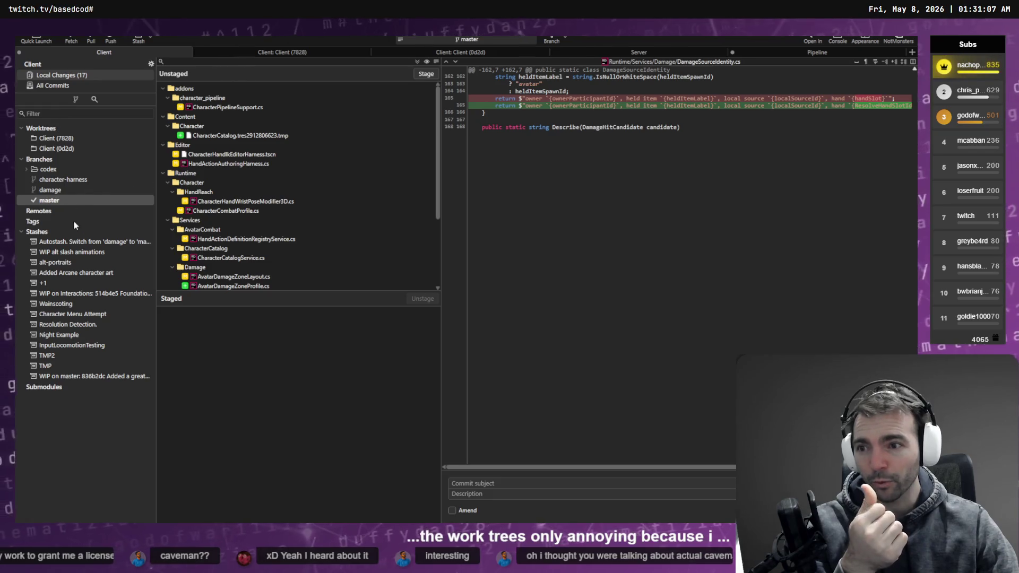
scroll(253, 157, down, 4)
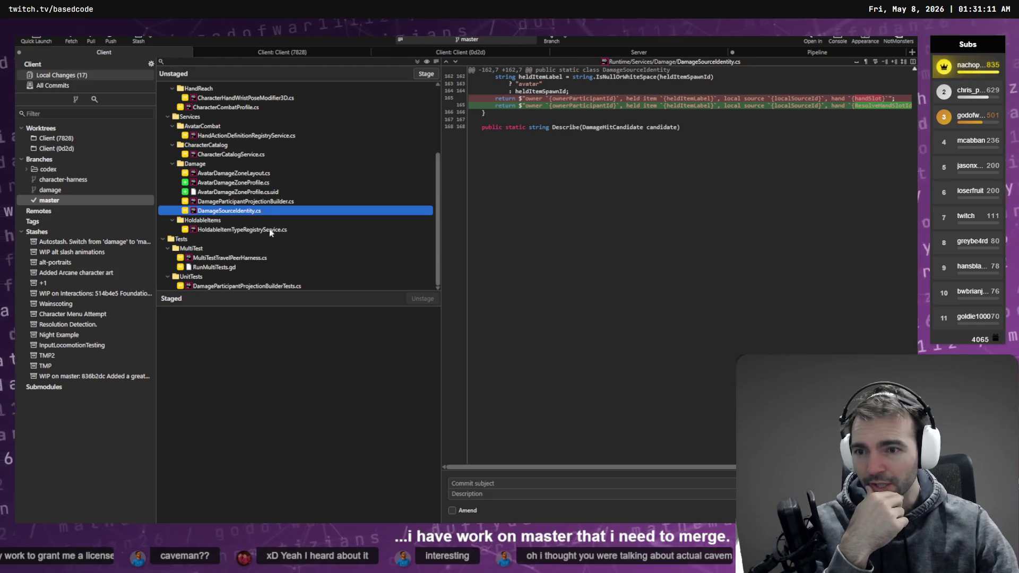
click(449, 53)
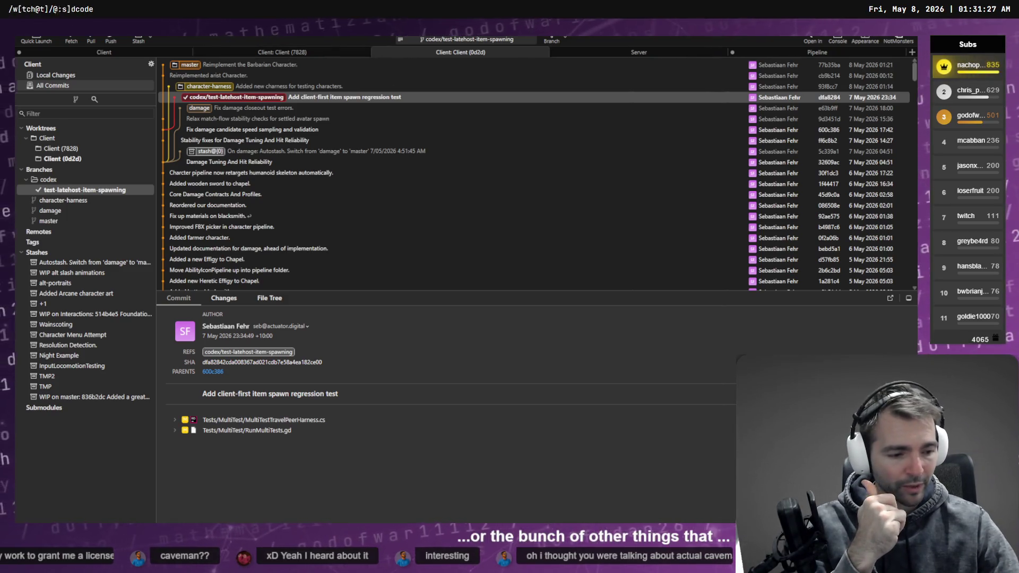
key(alt+Tab)
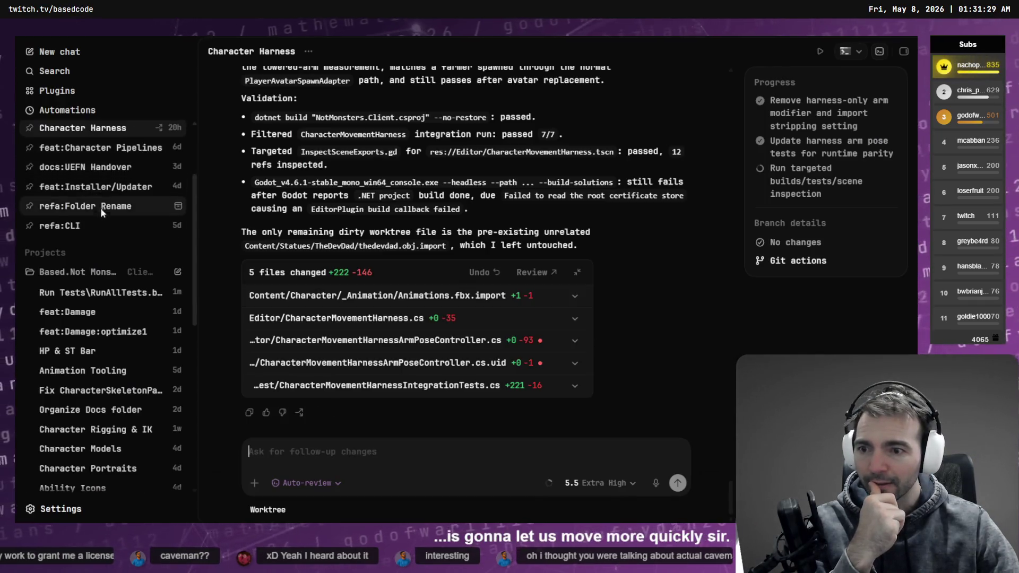
Step: Collapse Base.NotMonsters.Art, expand the workflow project, and open the feat:Damage conversation
scroll(106, 207, down, 5)
click(100, 326)
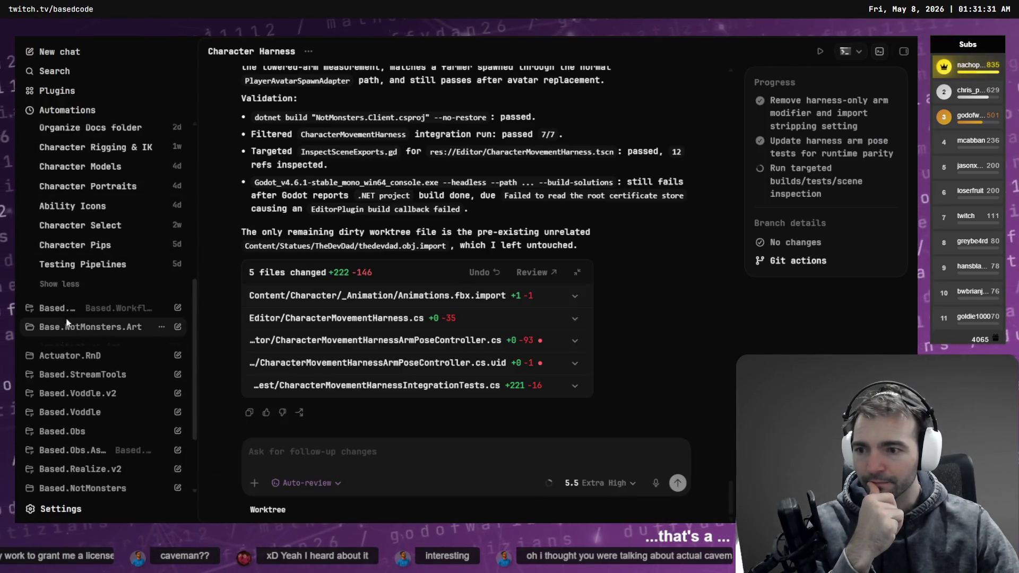
click(75, 308)
scroll(112, 305, down, 1)
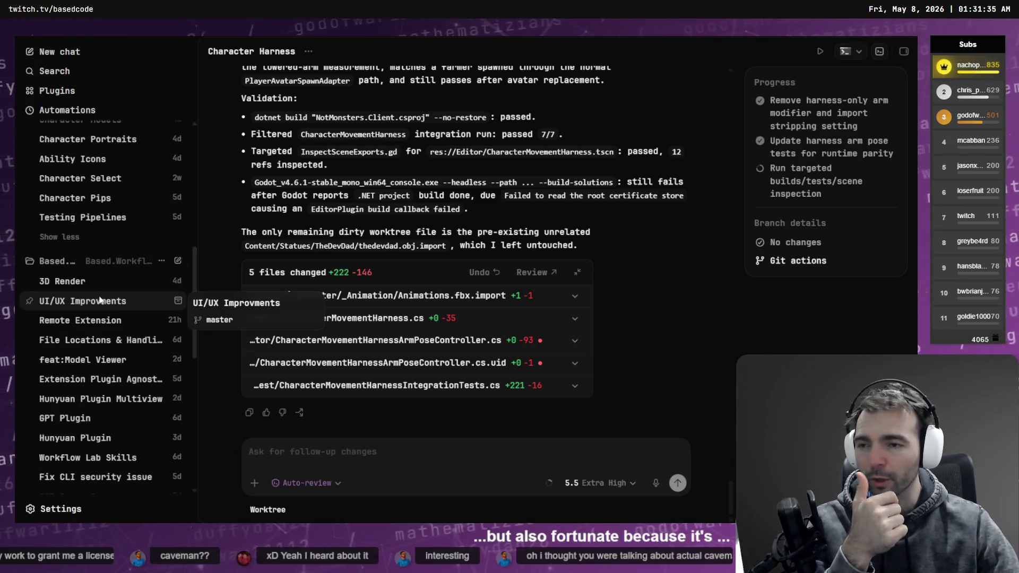
scroll(99, 300, up, 3)
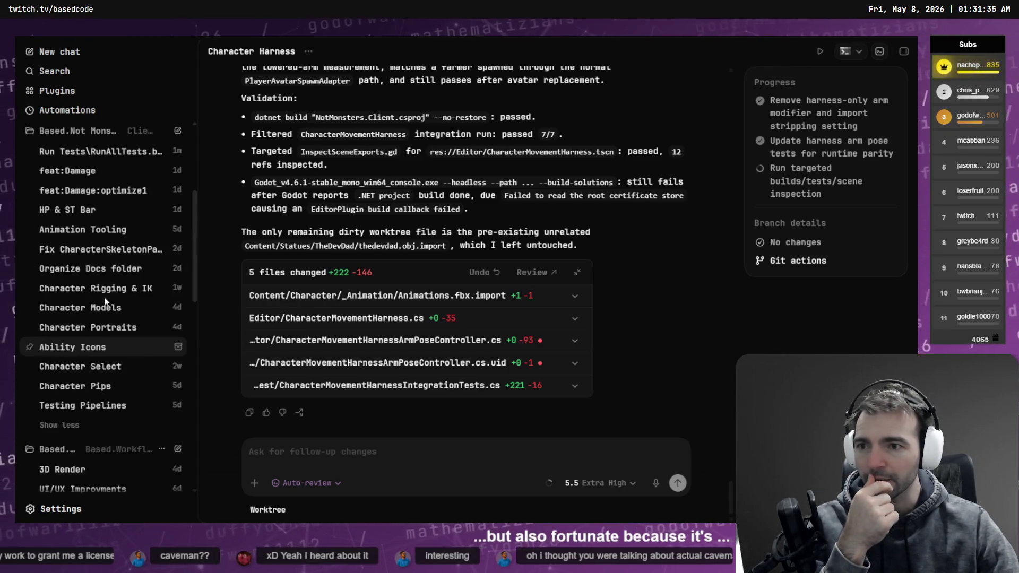
click(85, 176)
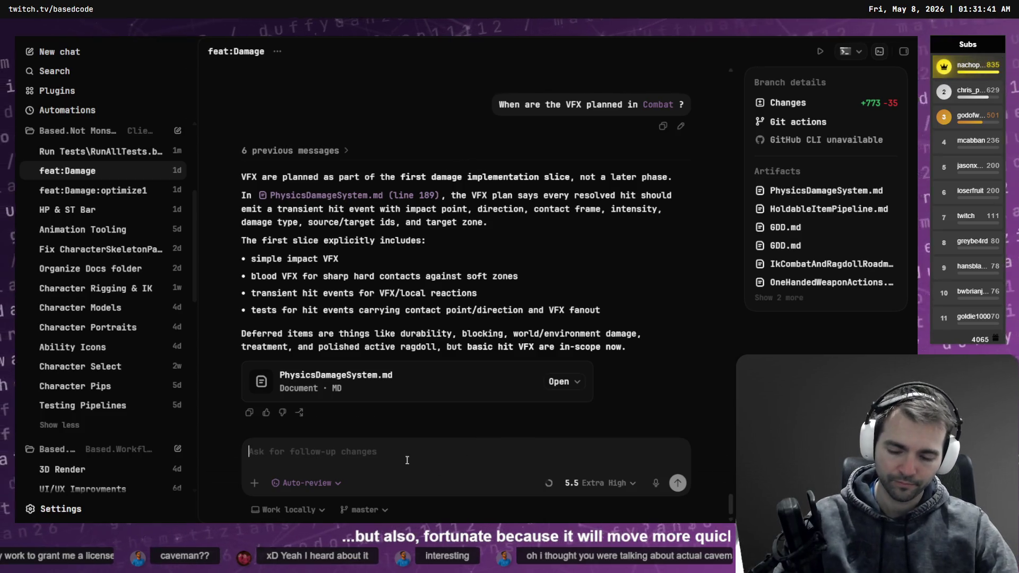
Step: Start and discard a dictated follow-up, then open a new browser window
key(ctrl+super)
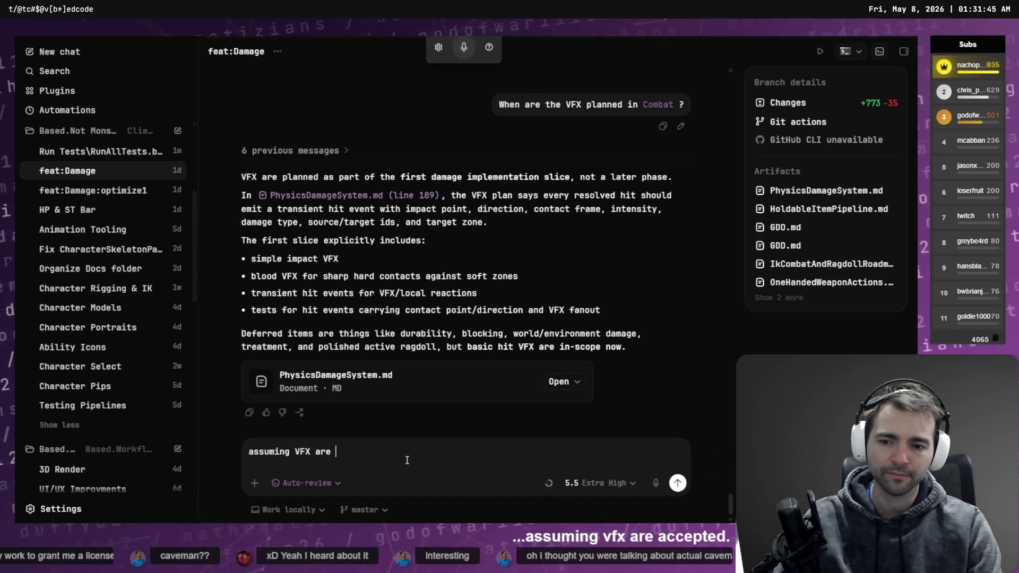
key(ctrl+BackSpace)
key(ctrl+BackSpace)
key(ctrl+BackSpace)
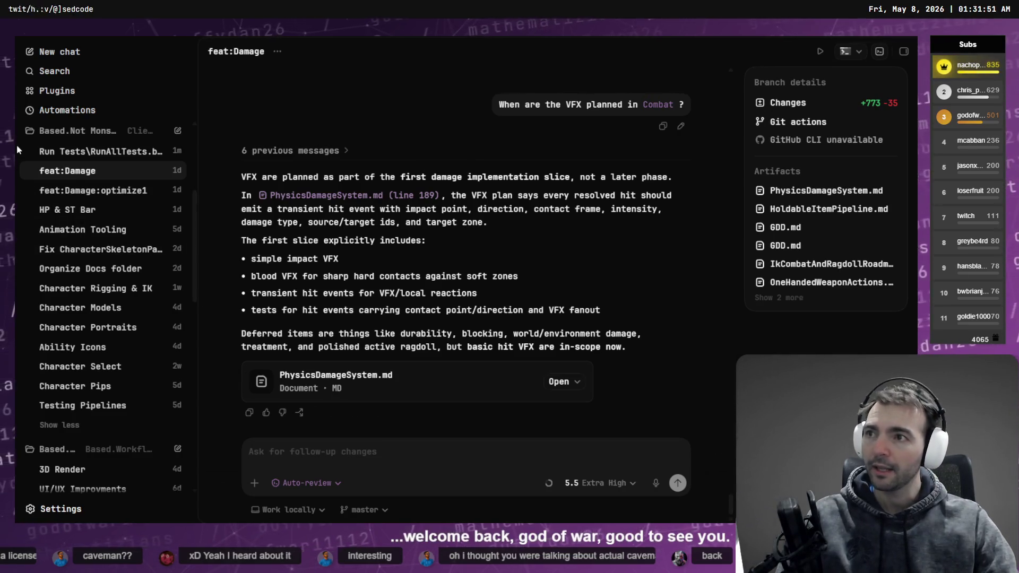
key(super+1)
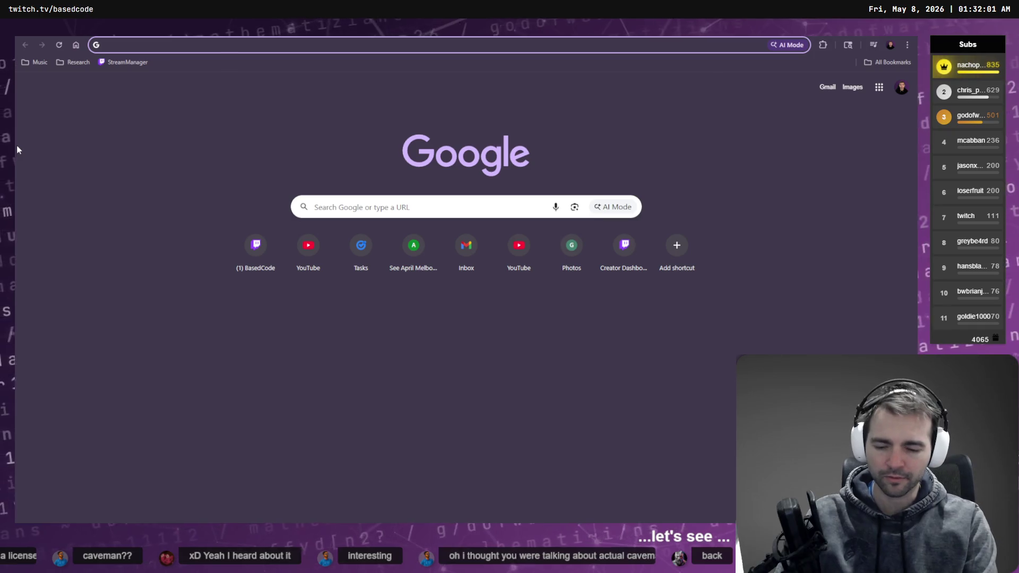
Step: Go to YouTube and search for 'godot impact particle effects'
text(godot)
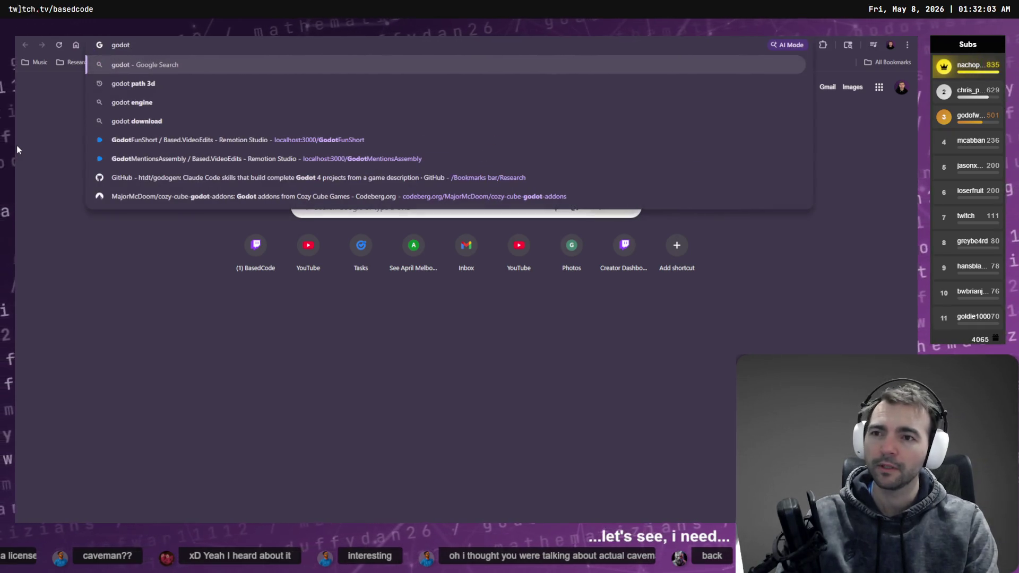
key(ctrl+BackSpace)
text(y)
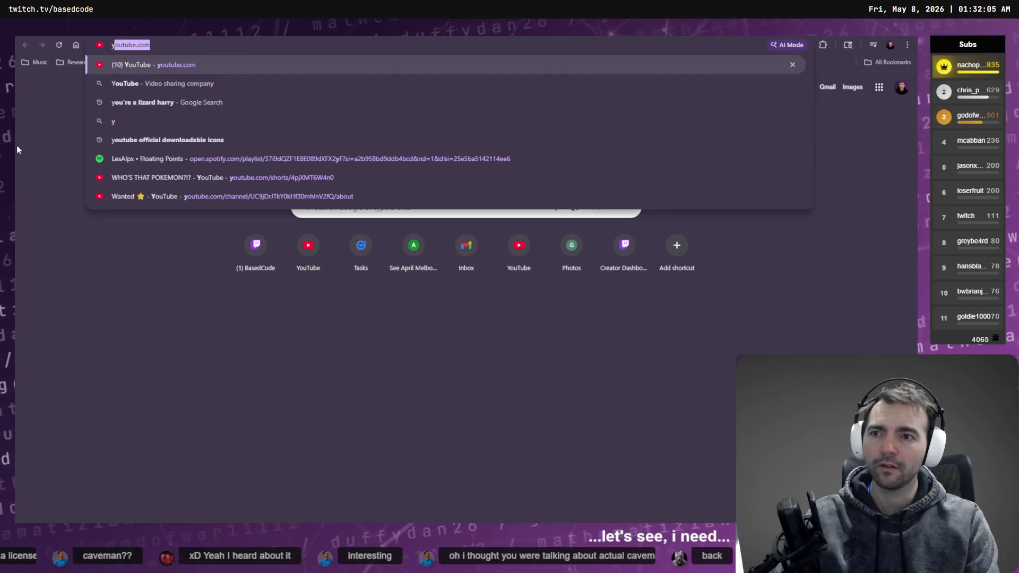
key(Return)
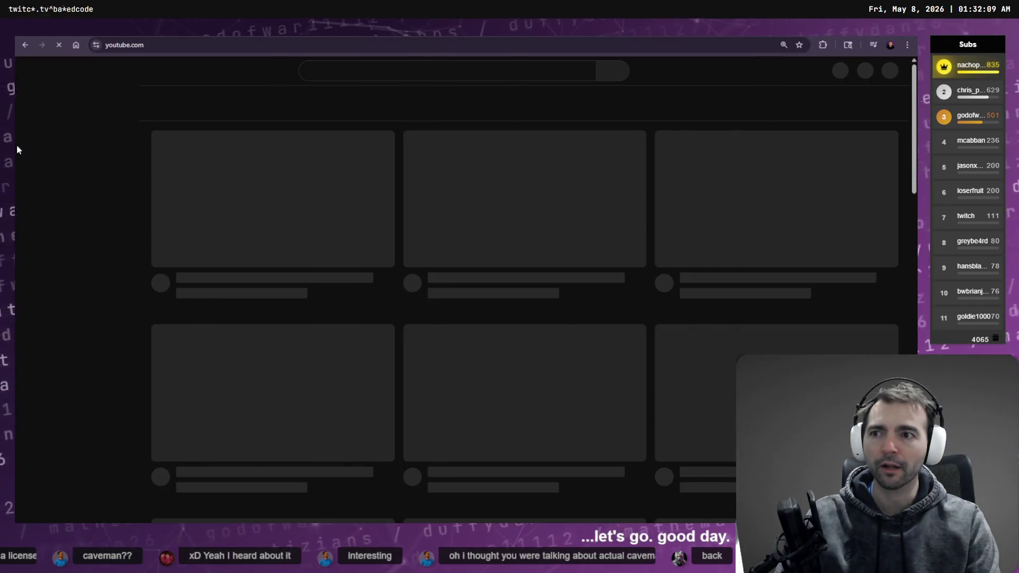
text(god)
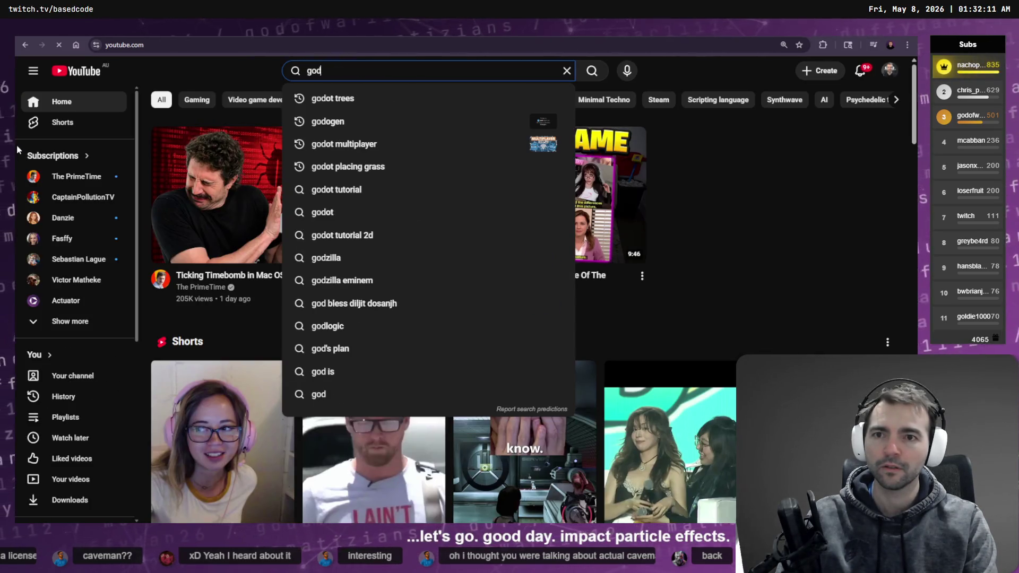
text(ot impact part)
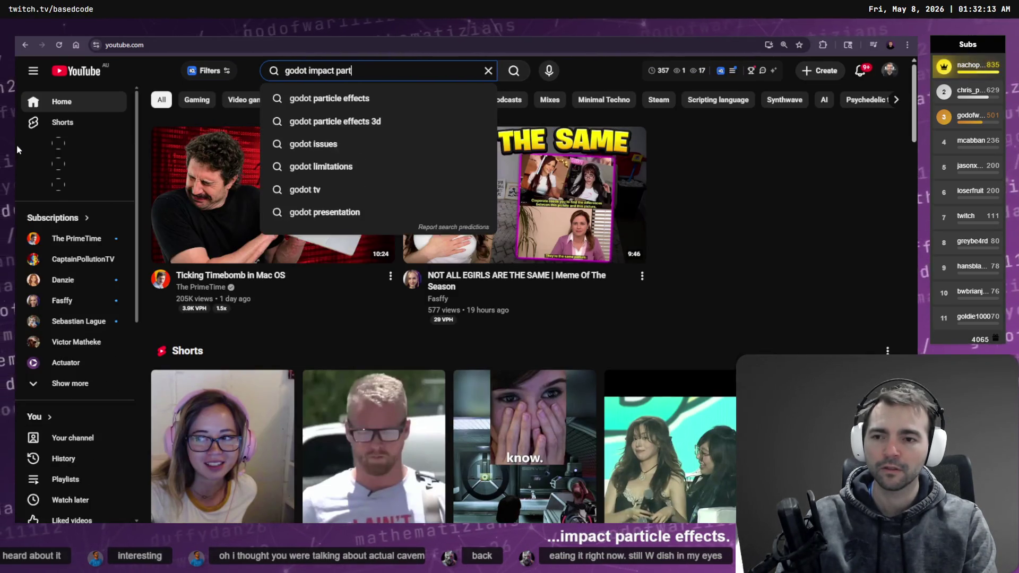
text(icle effects)
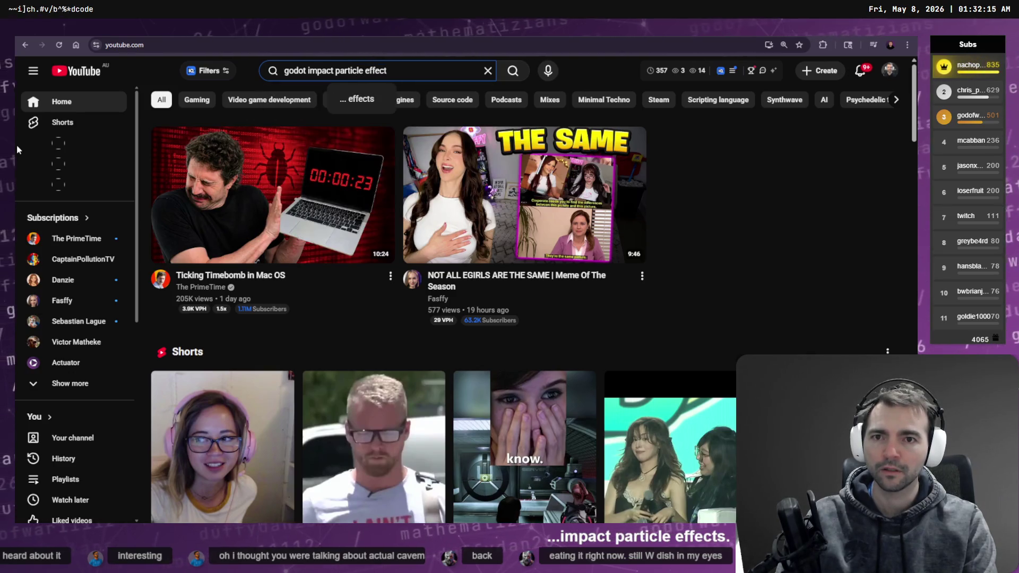
key(Return)
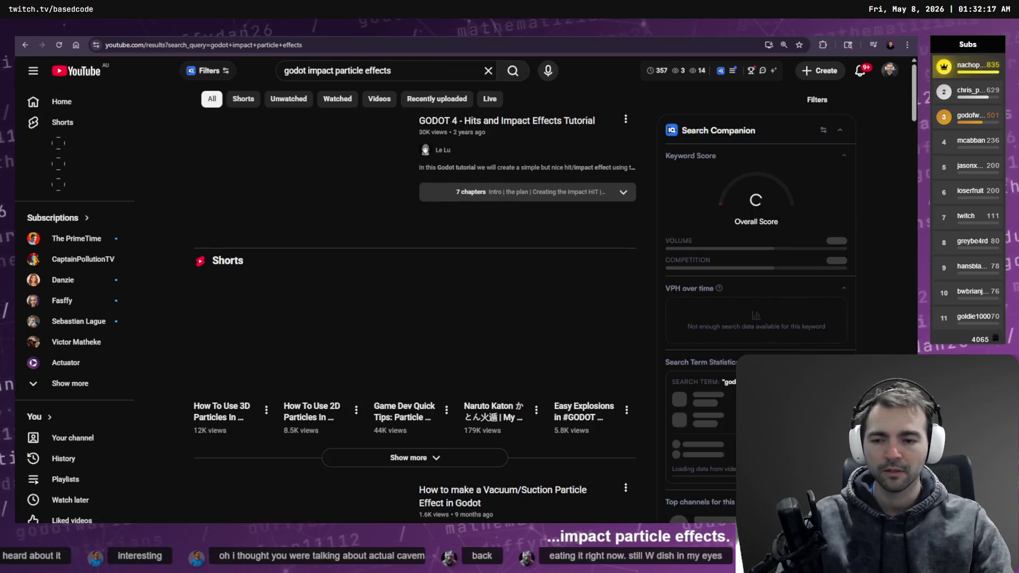
Step: Browse the results and open the GODOT 4 - Hits and Impact Effects Tutorial
mouse_move(336, 158)
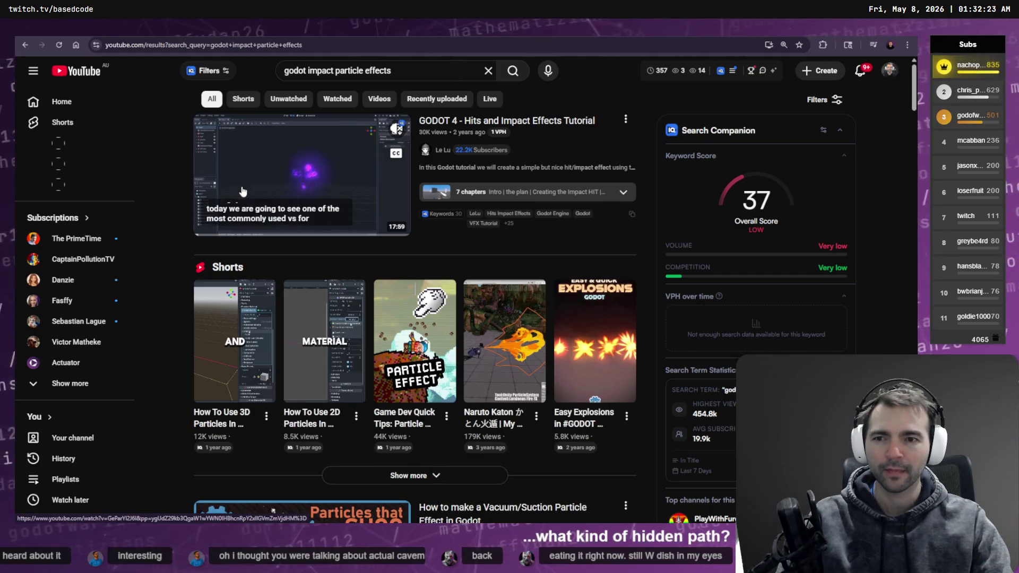
scroll(290, 256, down, 5)
scroll(290, 256, down, 5)
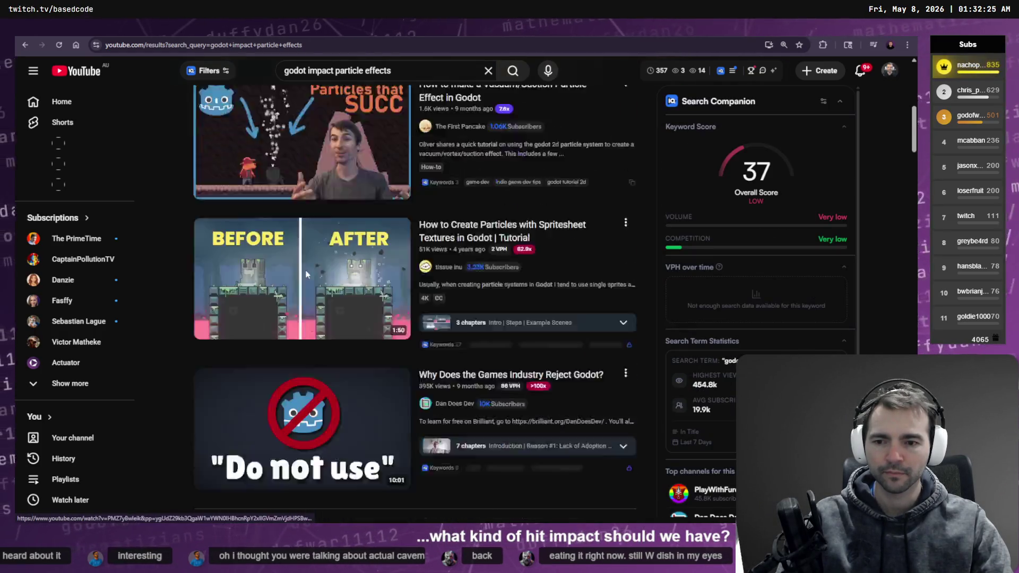
scroll(314, 170, down, 7)
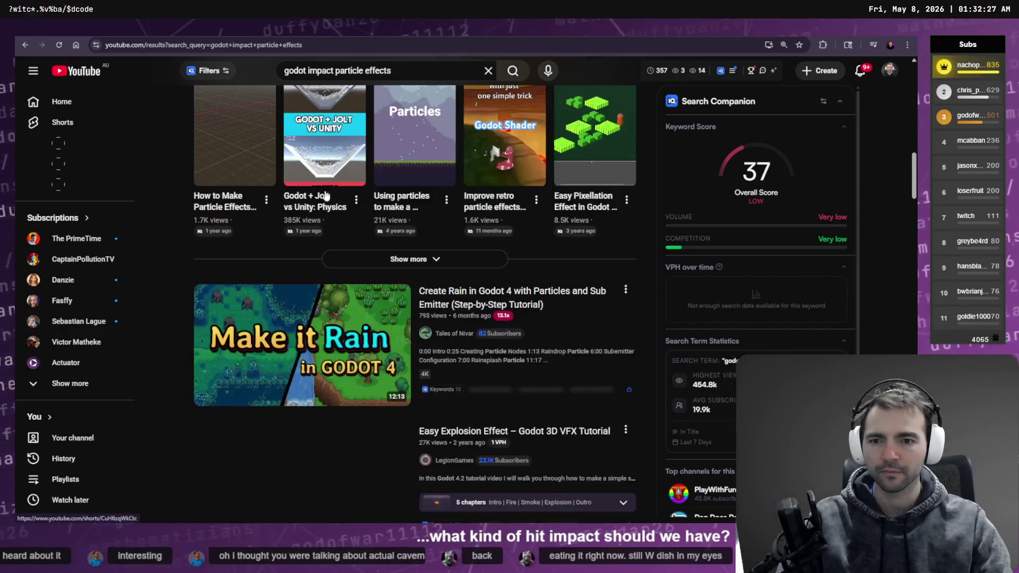
scroll(301, 228, down, 3)
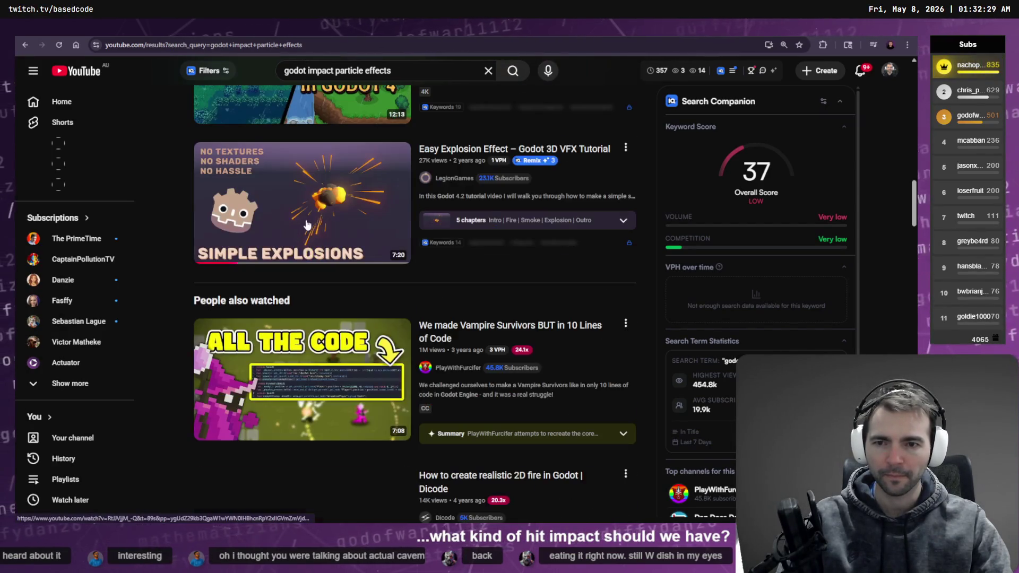
scroll(305, 201, down, 4)
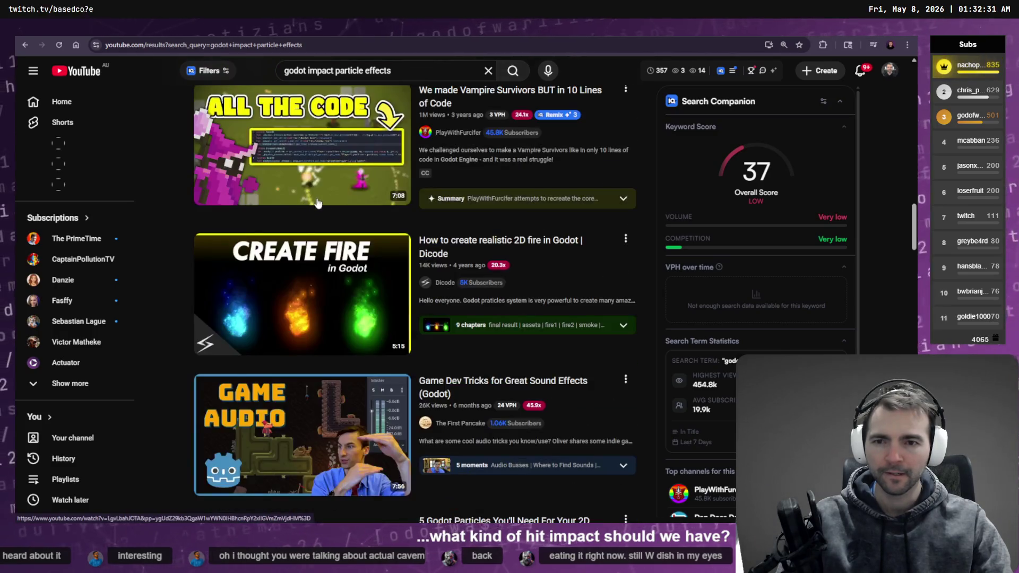
scroll(341, 202, up, 1)
scroll(334, 202, down, 7)
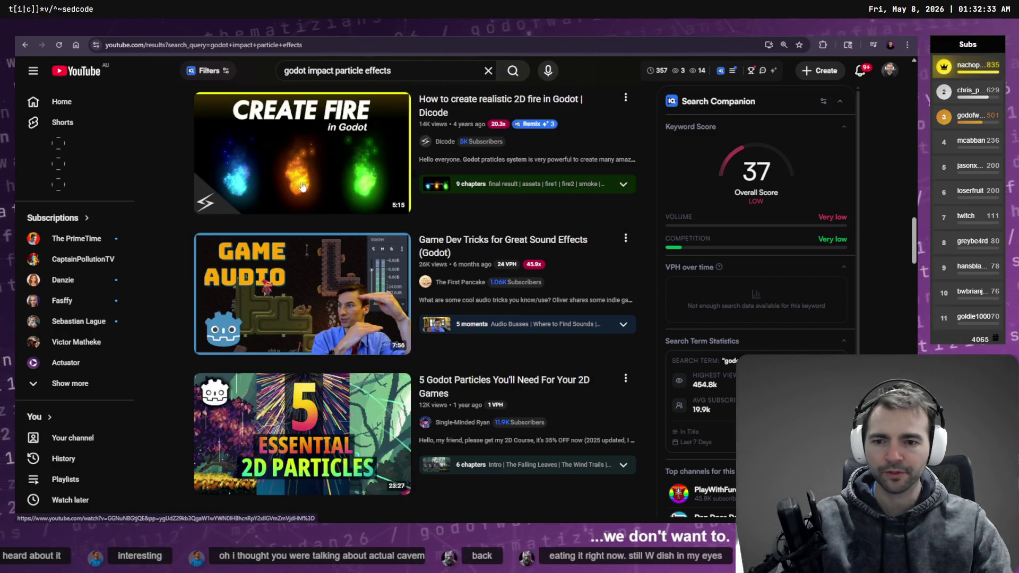
scroll(302, 209, down, 4)
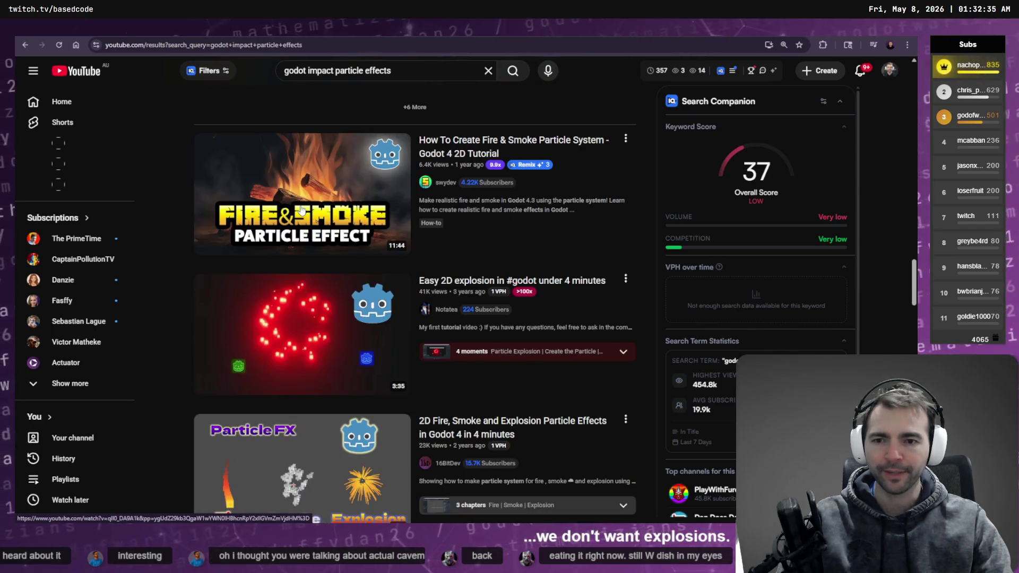
scroll(311, 212, down, 5)
scroll(309, 226, down, 4)
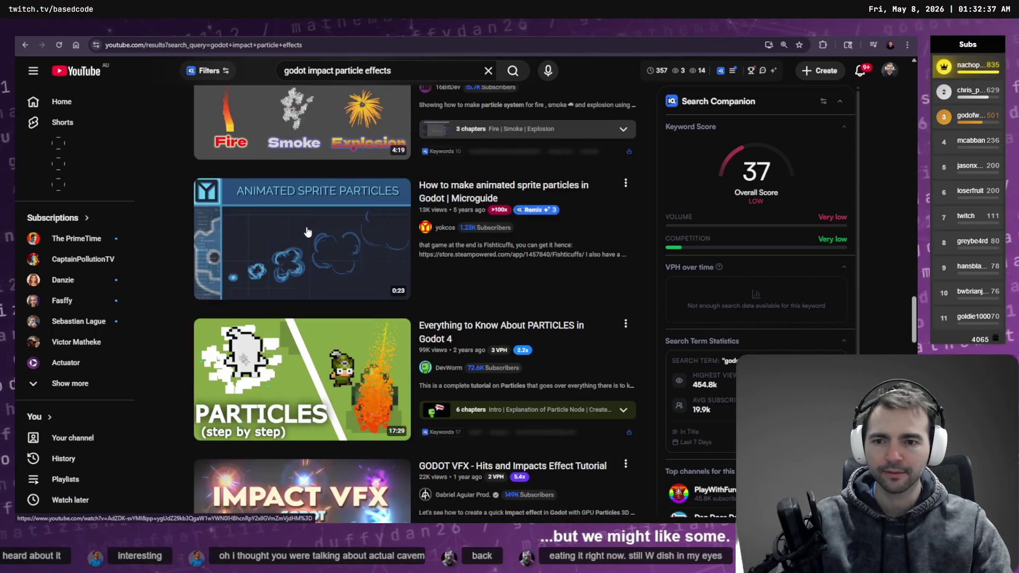
scroll(309, 226, down, 3)
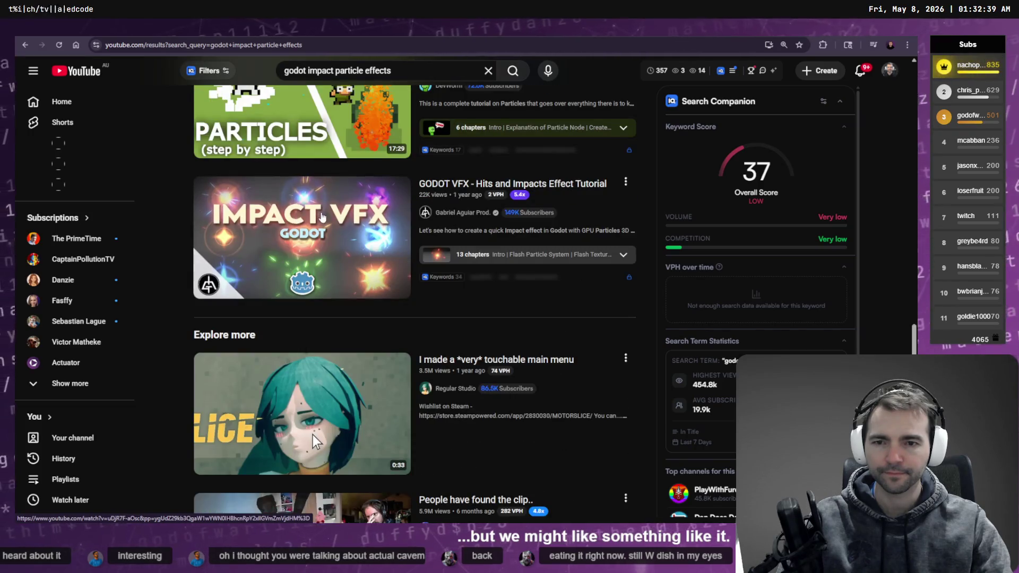
scroll(319, 218, down, 4)
scroll(324, 196, down, 3)
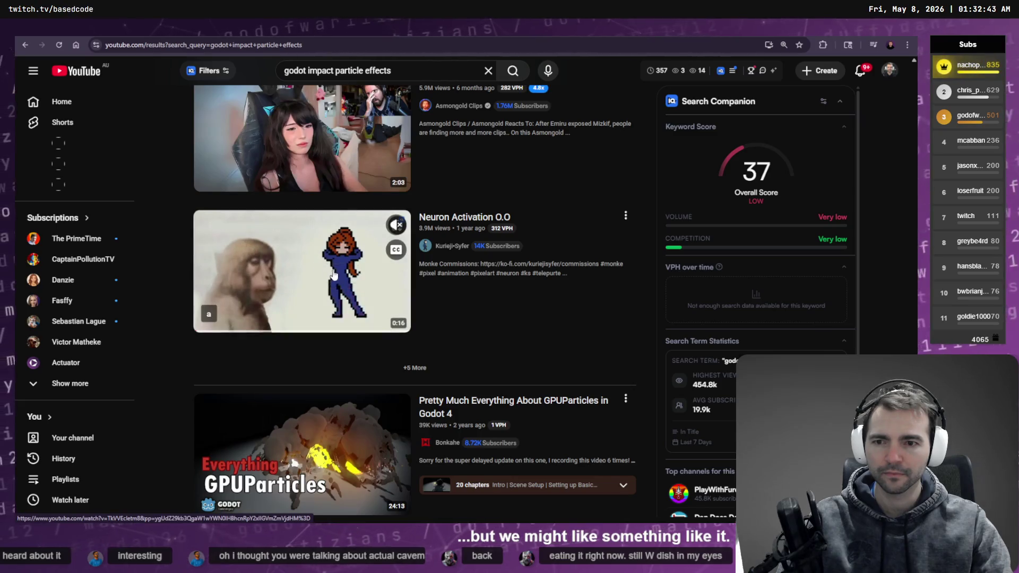
scroll(329, 274, down, 3)
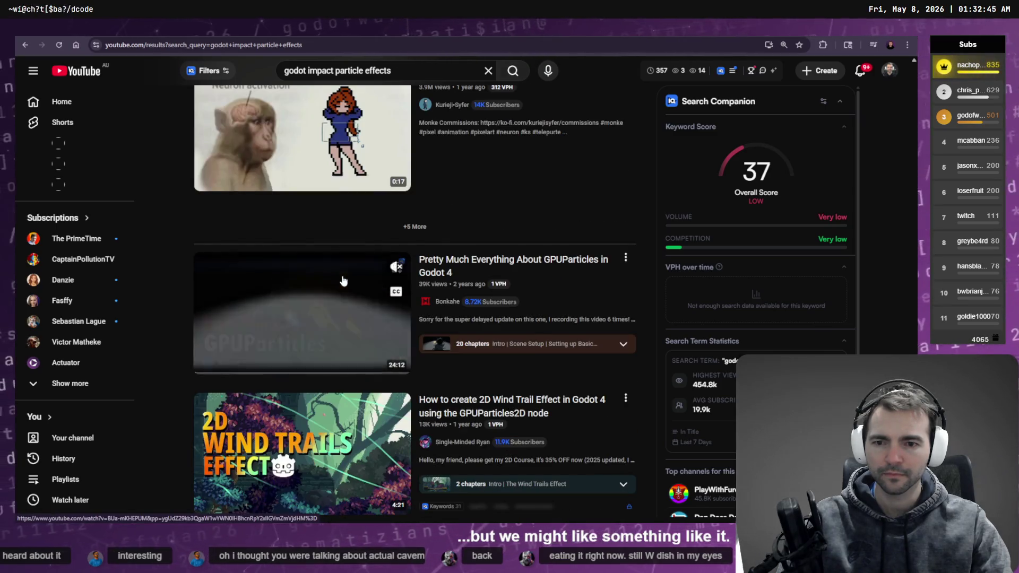
scroll(334, 274, down, 4)
scroll(339, 265, down, 15)
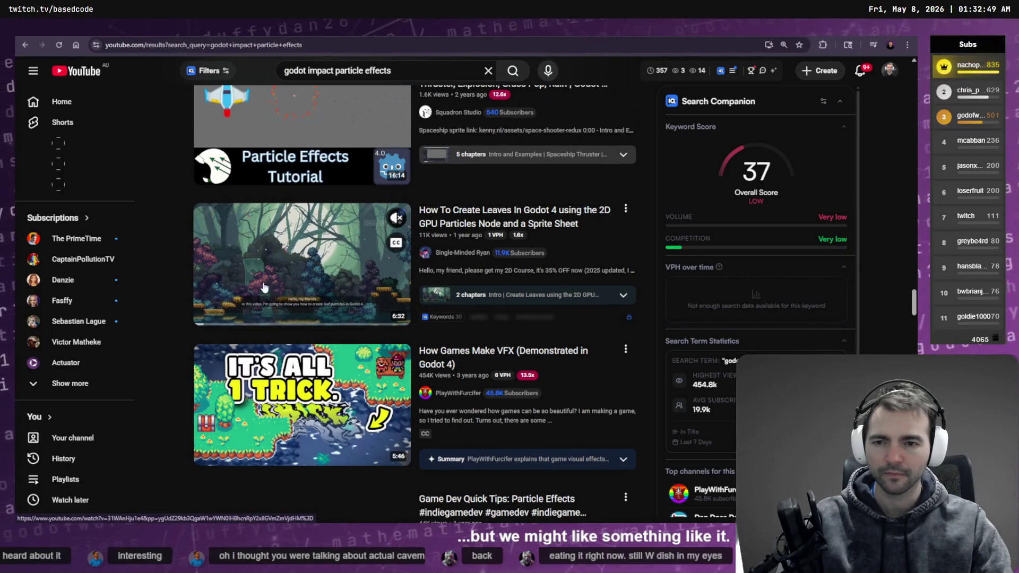
scroll(268, 289, down, 5)
scroll(268, 289, down, 6)
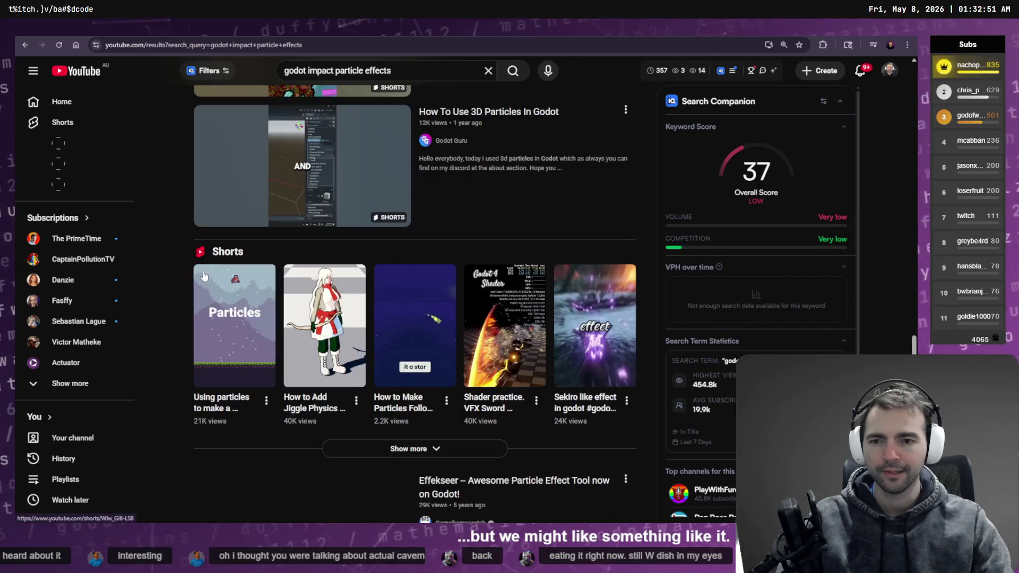
scroll(177, 297, down, 3)
scroll(177, 311, down, 7)
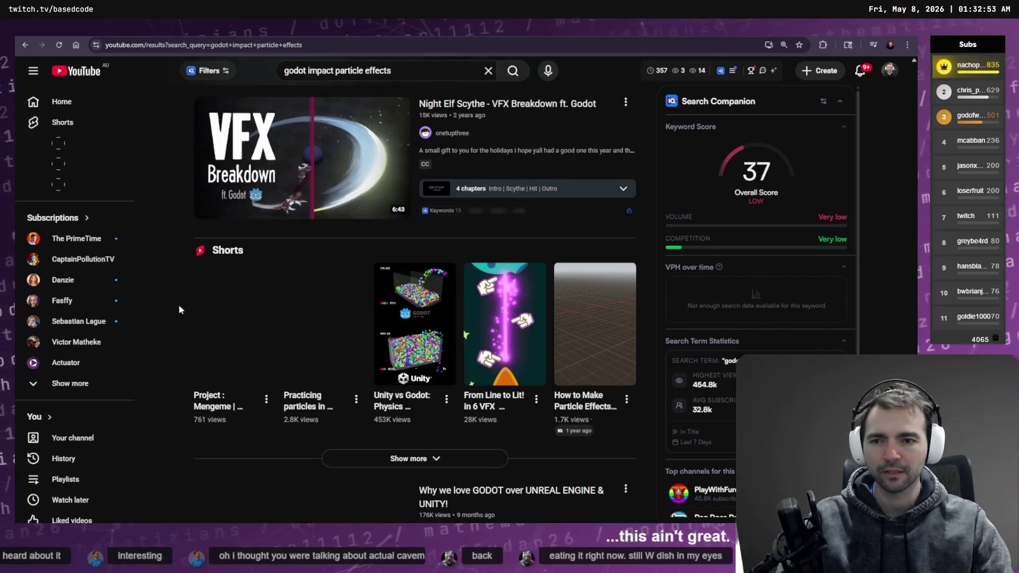
scroll(170, 287, down, 8)
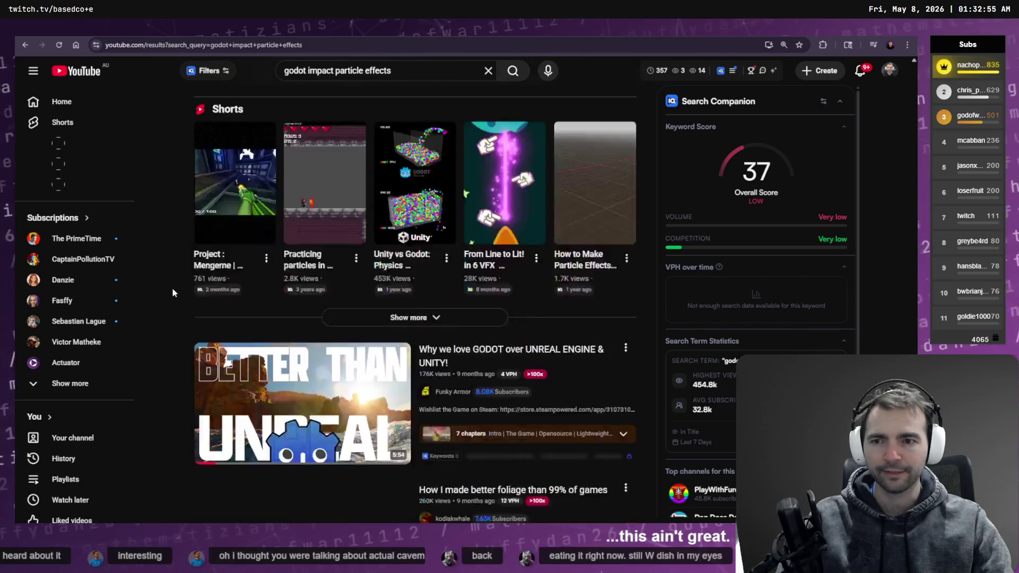
scroll(175, 294, down, 11)
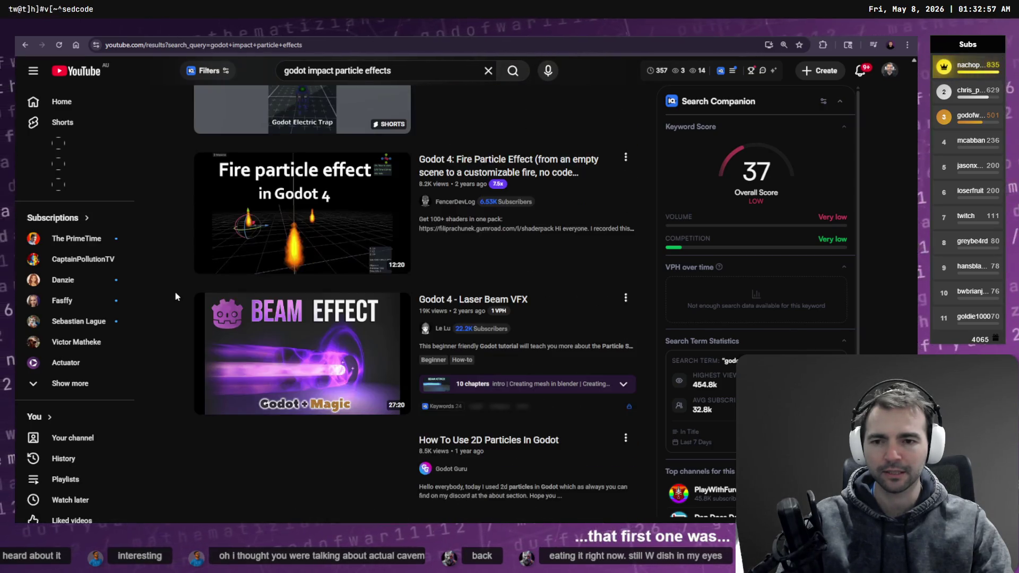
scroll(181, 266, up, 20)
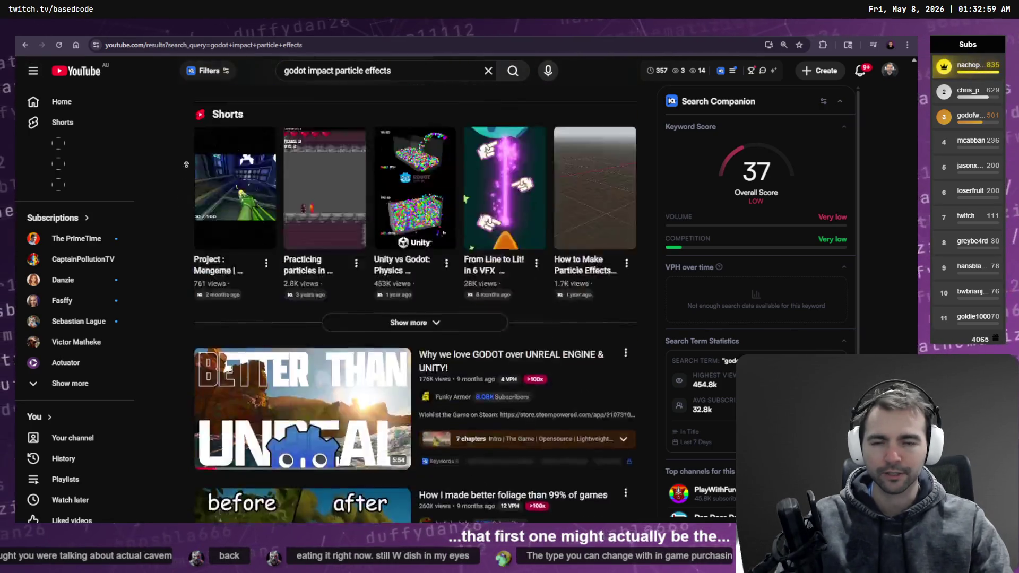
scroll(187, 266, up, 20)
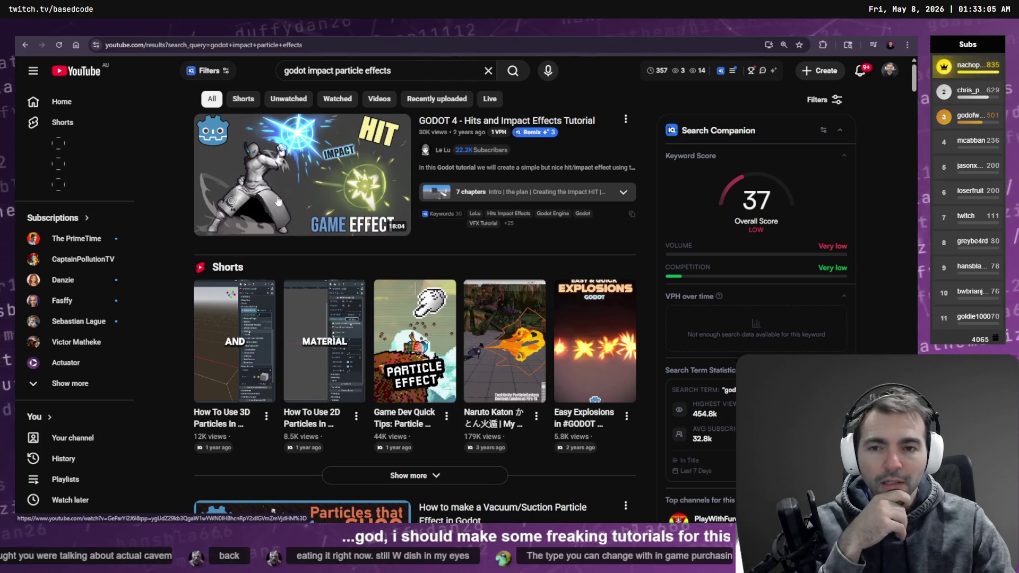
mouse_move(301, 170)
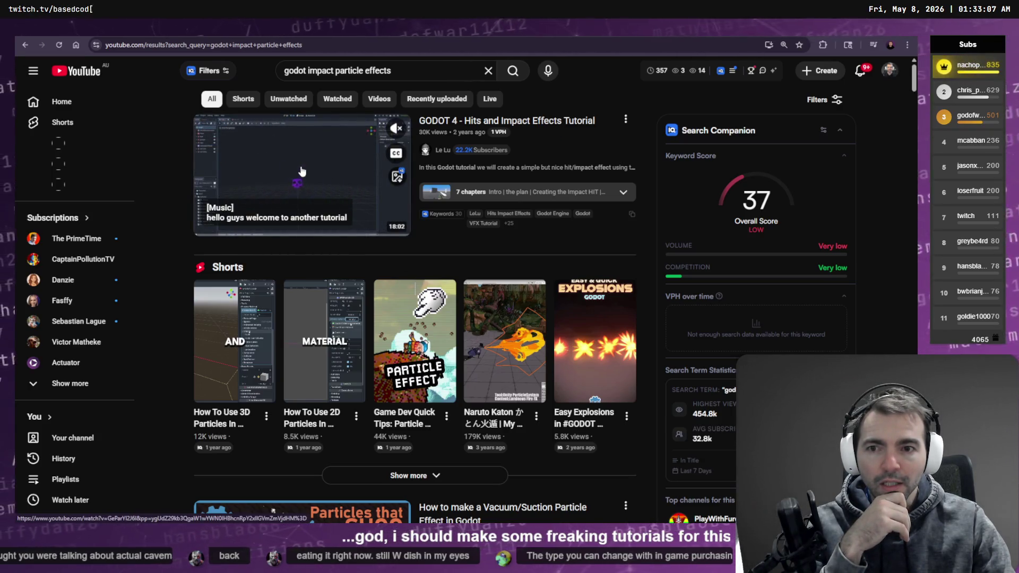
click(324, 178)
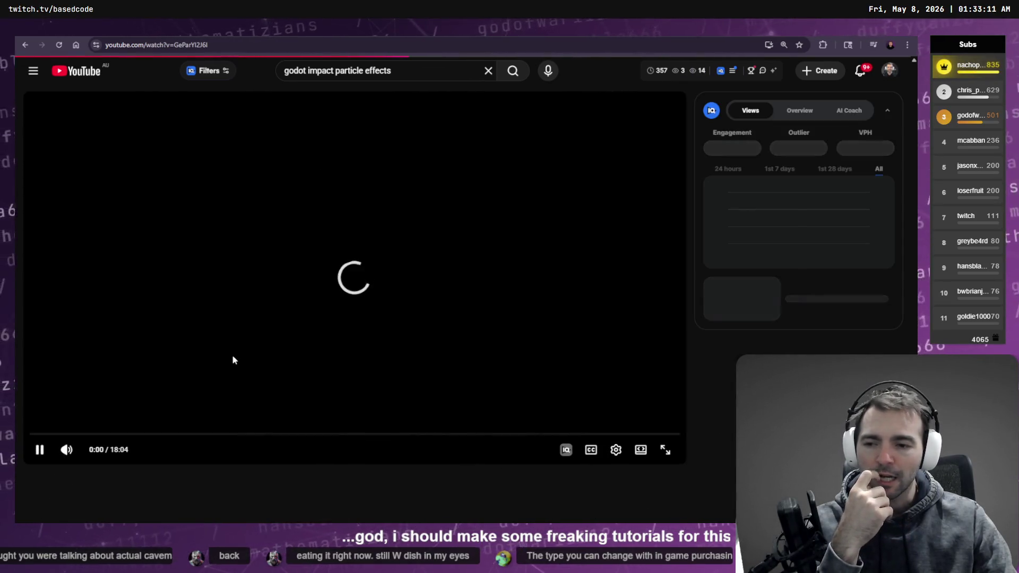
Step: Mute the tutorial, skip ahead to 2:03, 6:45 and 13:05, and pause at 13:09
click(66, 449)
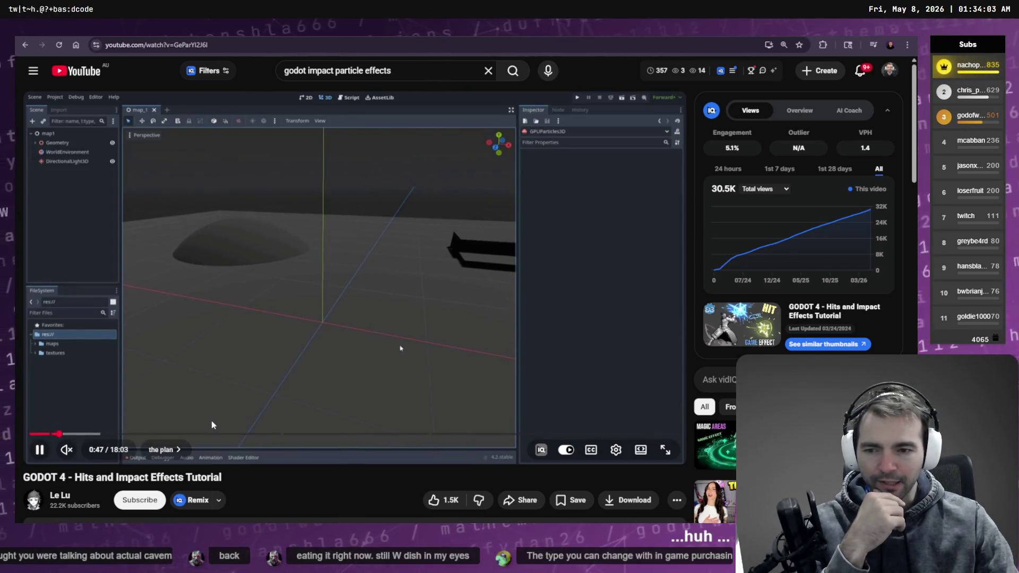
scroll(314, 435, down, 5)
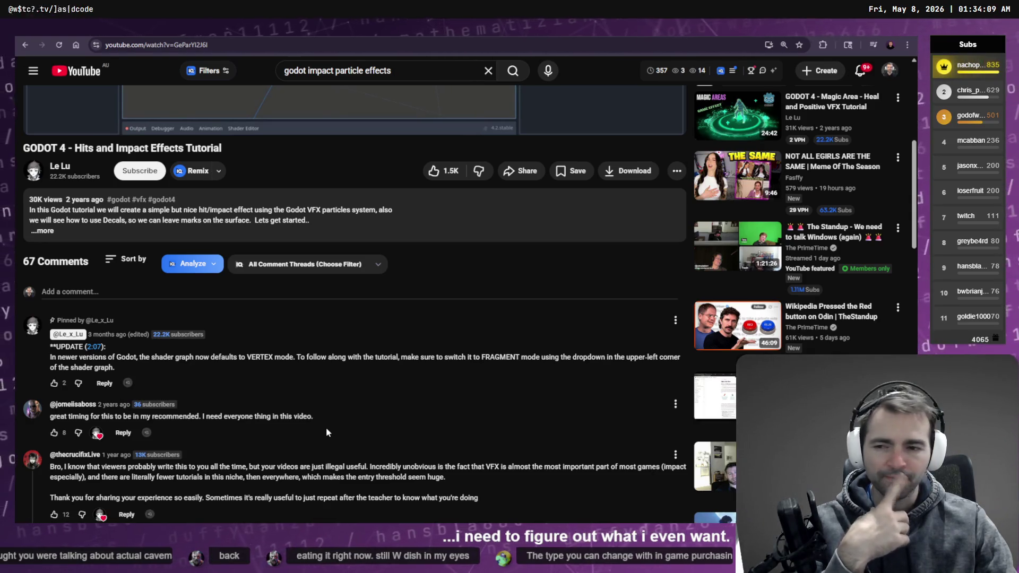
scroll(321, 422, up, 5)
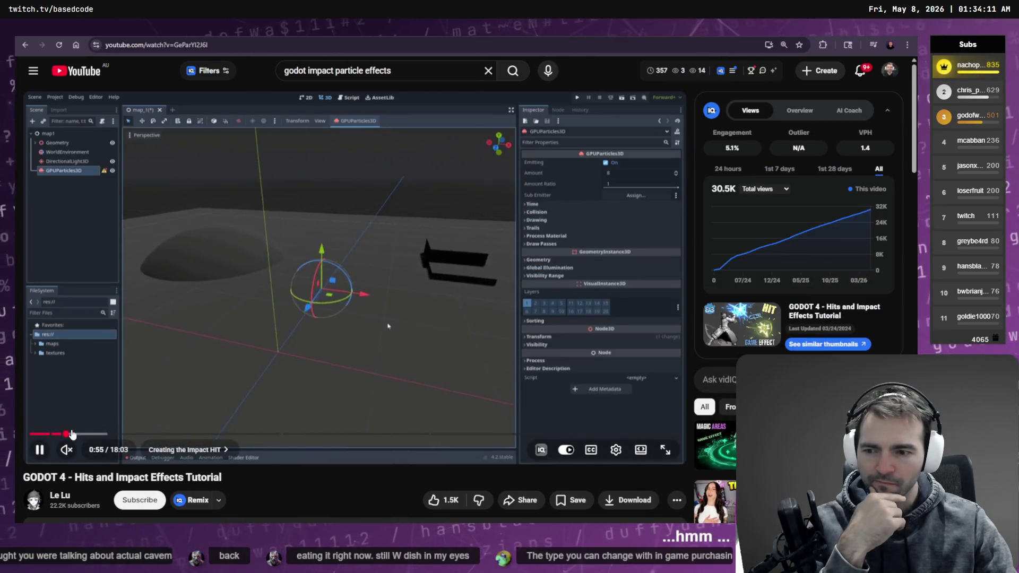
drag(94, 434, 134, 433)
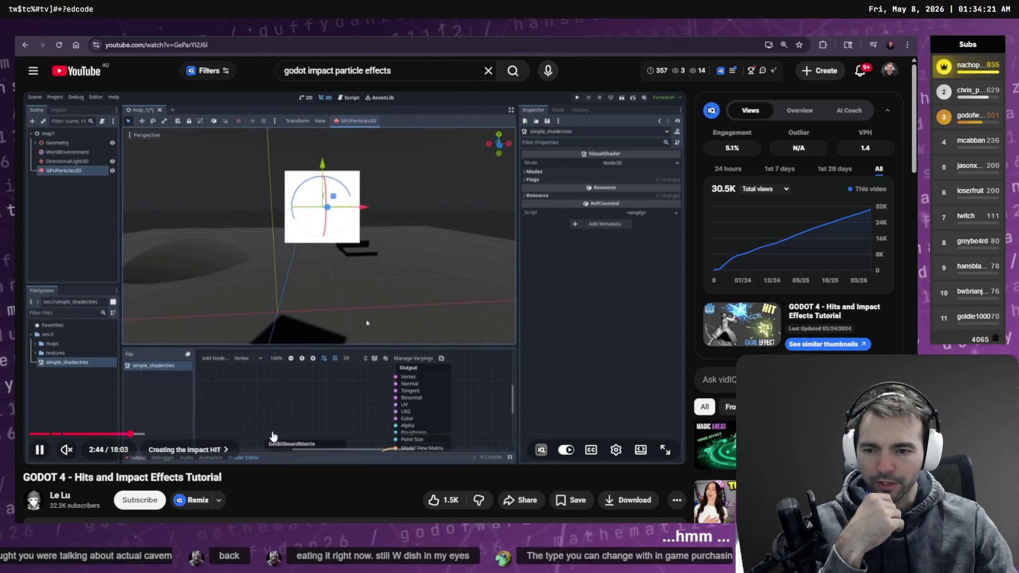
click(273, 434)
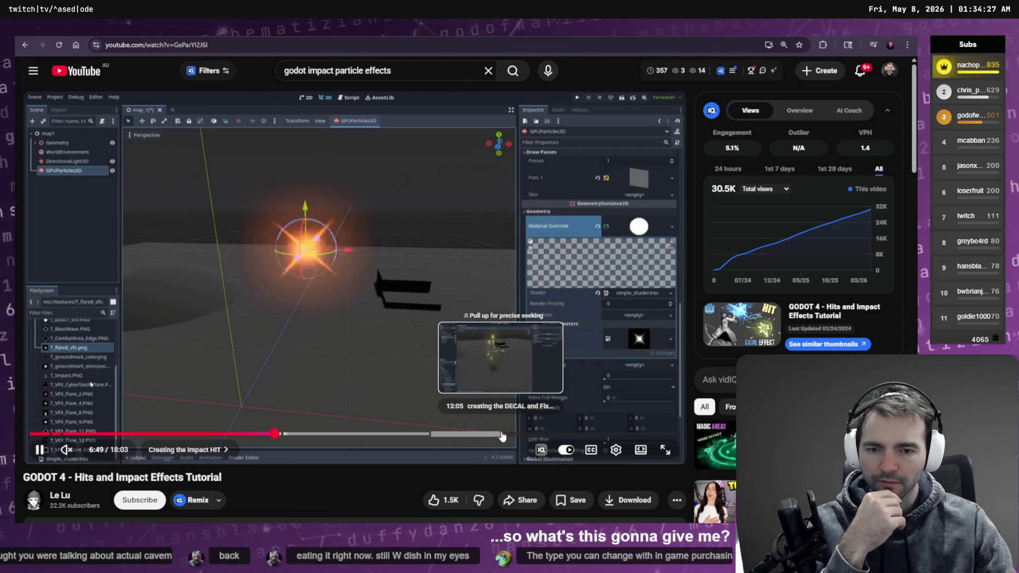
click(501, 434)
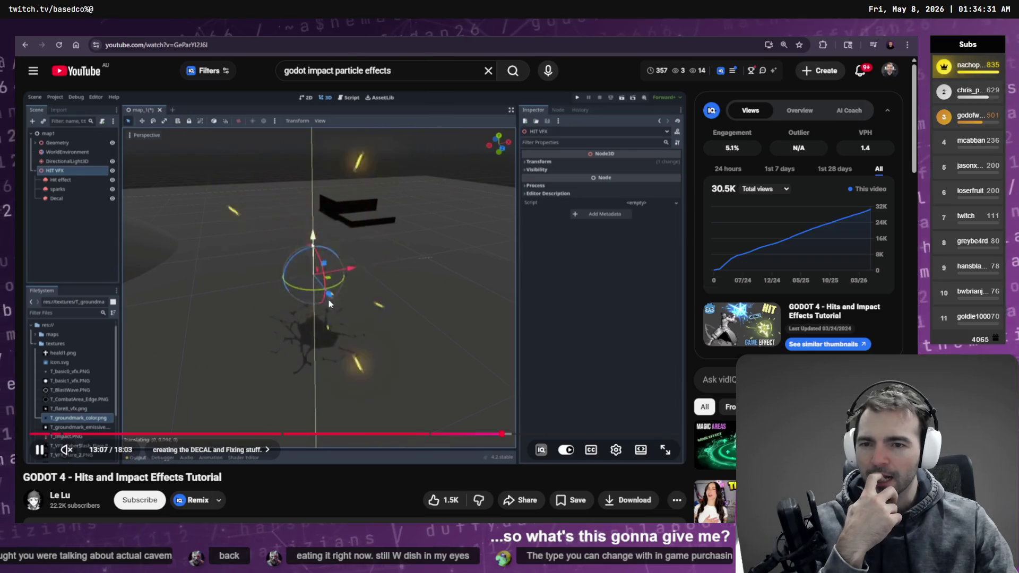
click(324, 262)
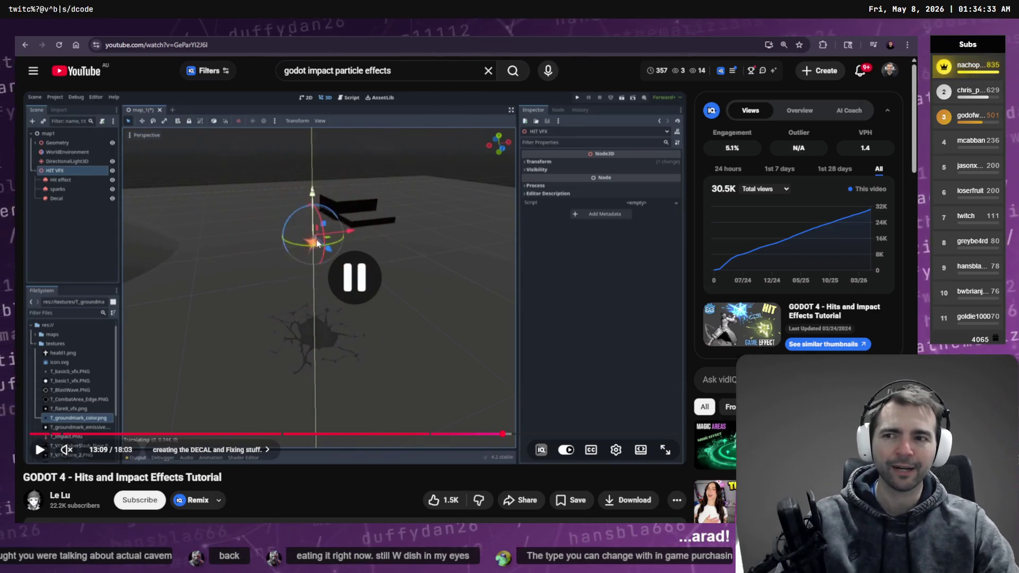
key(alt+Tab)
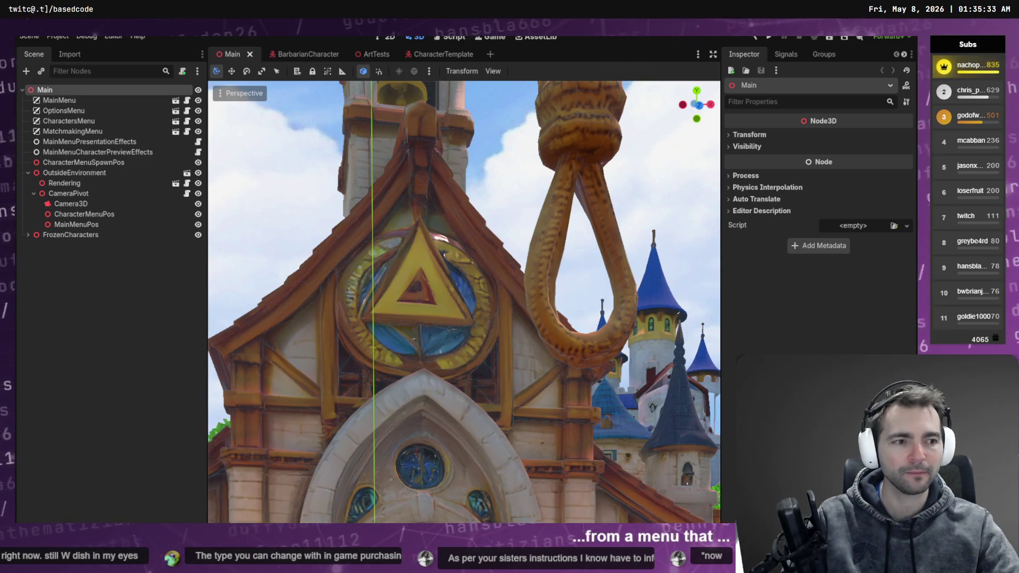
Step: Leave the Godot Main scene for the terminal running Codex CLI
key(alt+Tab)
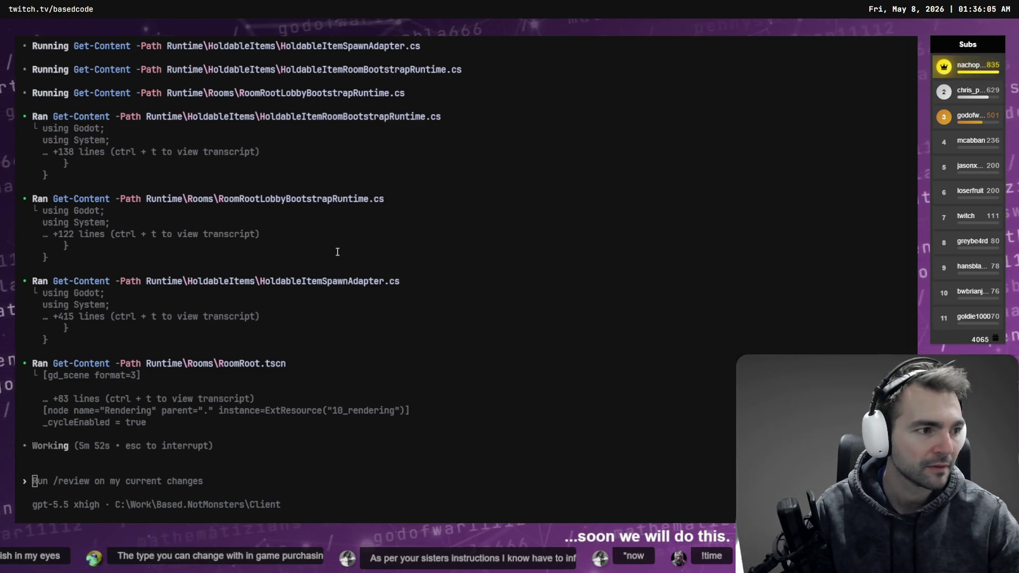
Step: Open the feat:Damage:optimize1 thread in the Codex desktop app
key(alt+Tab)
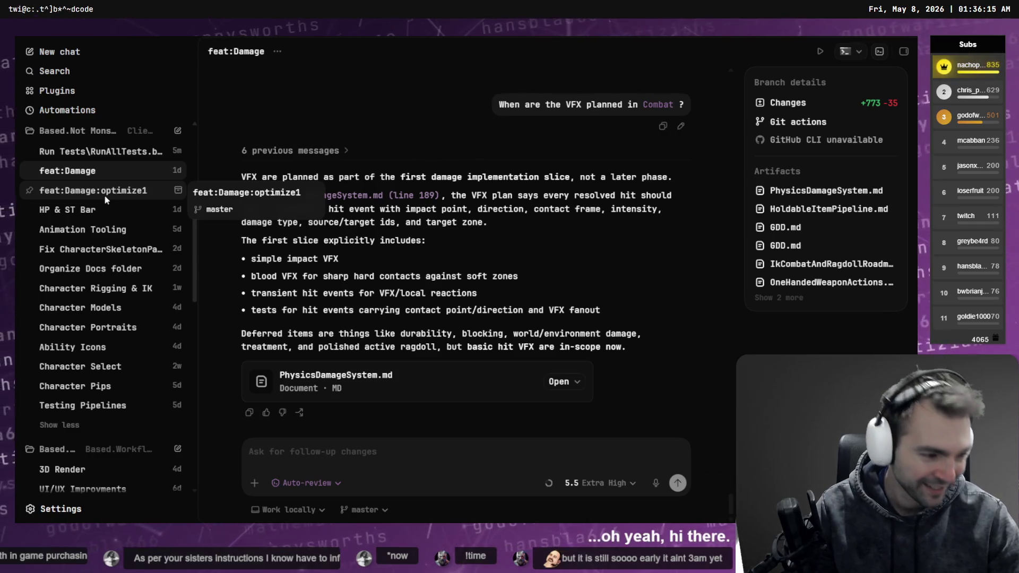
click(104, 196)
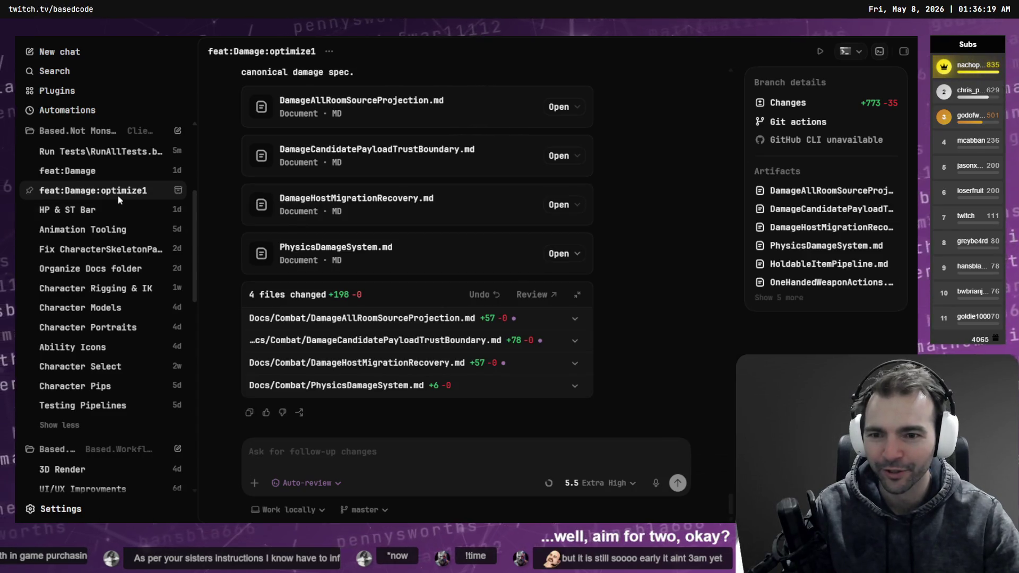
Step: Check the Run Tests\RunAllTests.bat thread, then return to the Codex CLI terminal
click(100, 152)
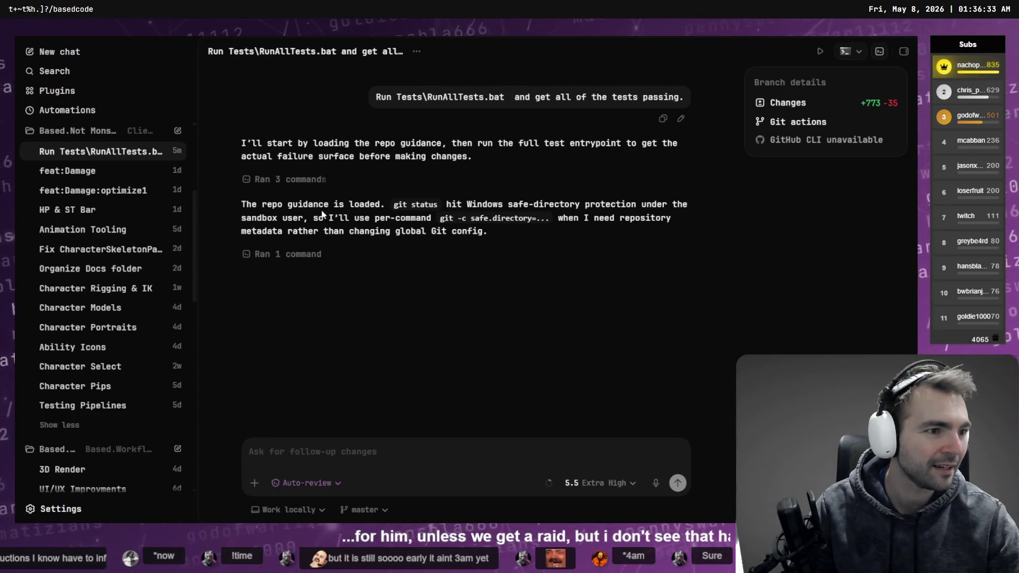
key(alt+Tab)
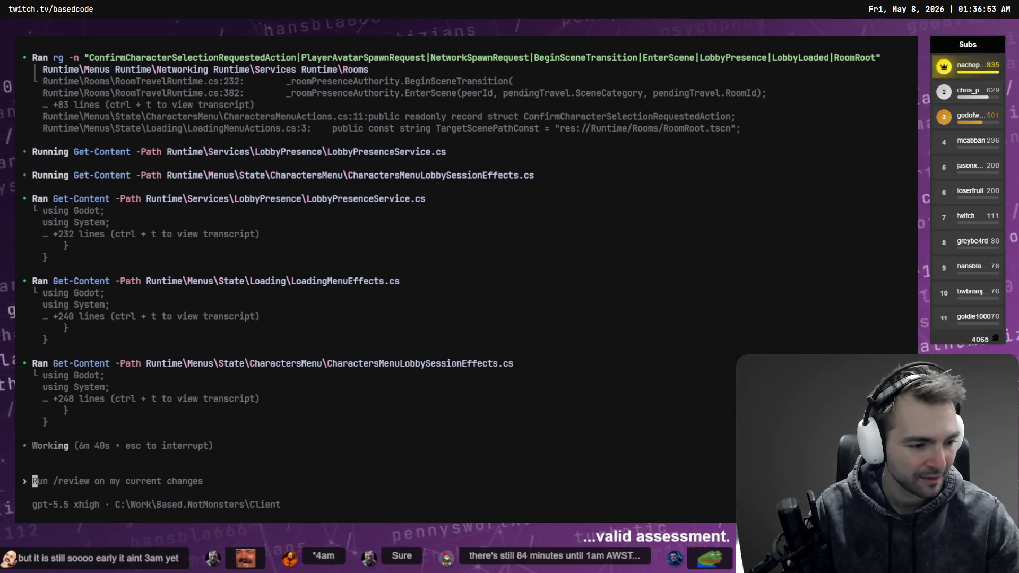
Step: Switch from the Codex CLI terminal to the Not Monsters Art pipeline window's Runs list
key(alt+Tab)
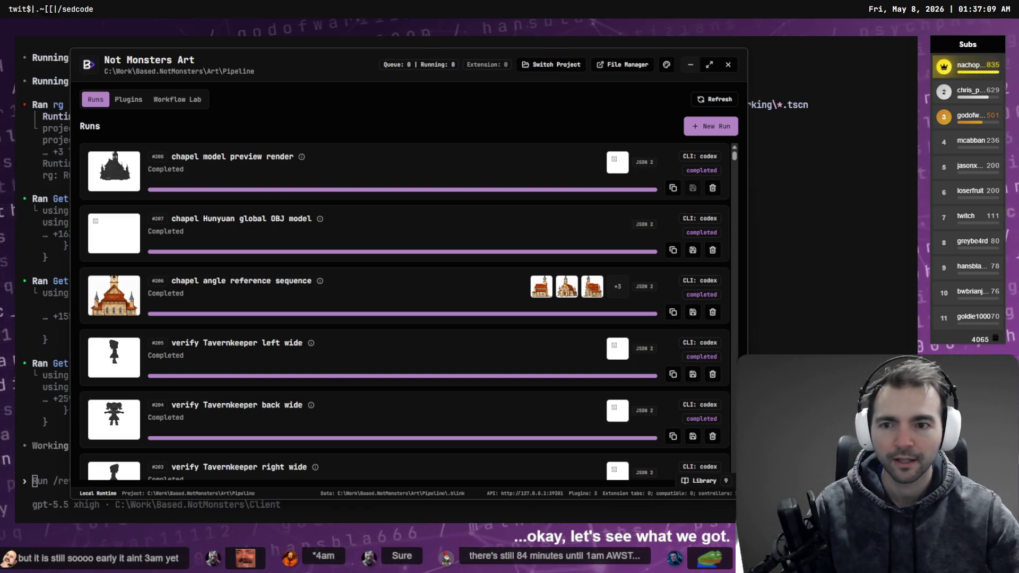
Step: Look over the completed and cancelled pipeline runs, then close the art pipeline window
scroll(295, 232, down, 5)
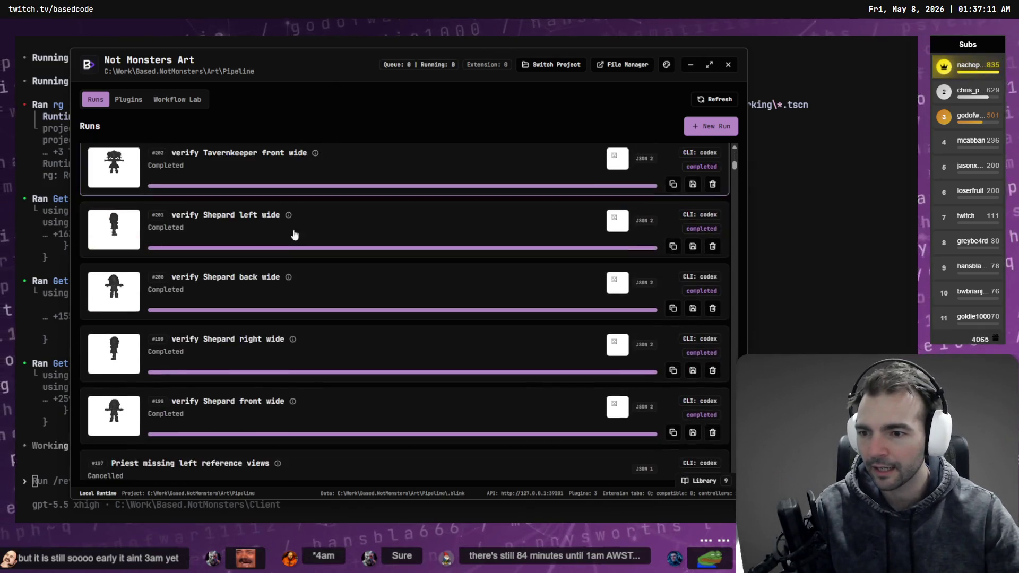
scroll(296, 232, down, 6)
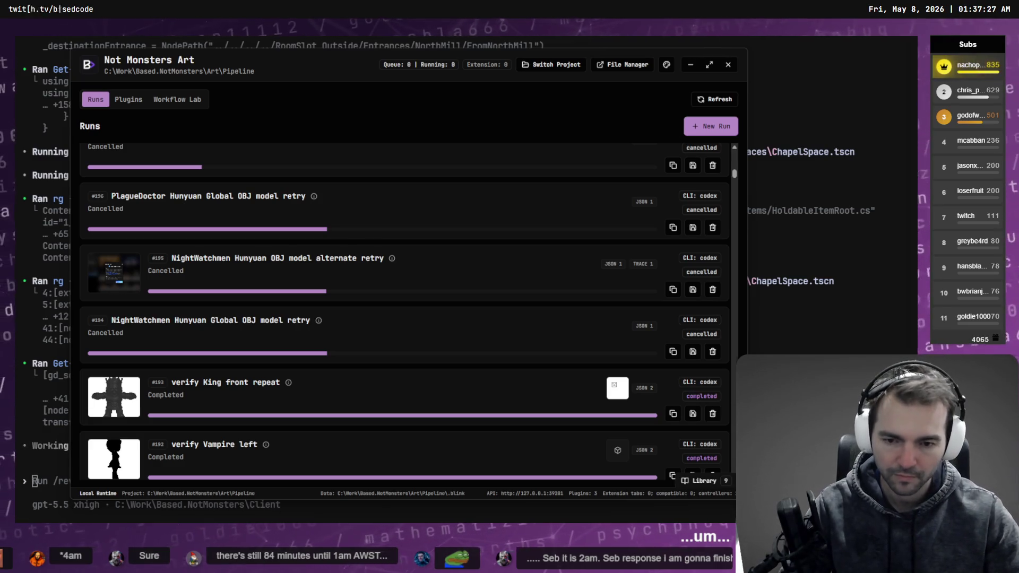
scroll(366, 223, up, 10)
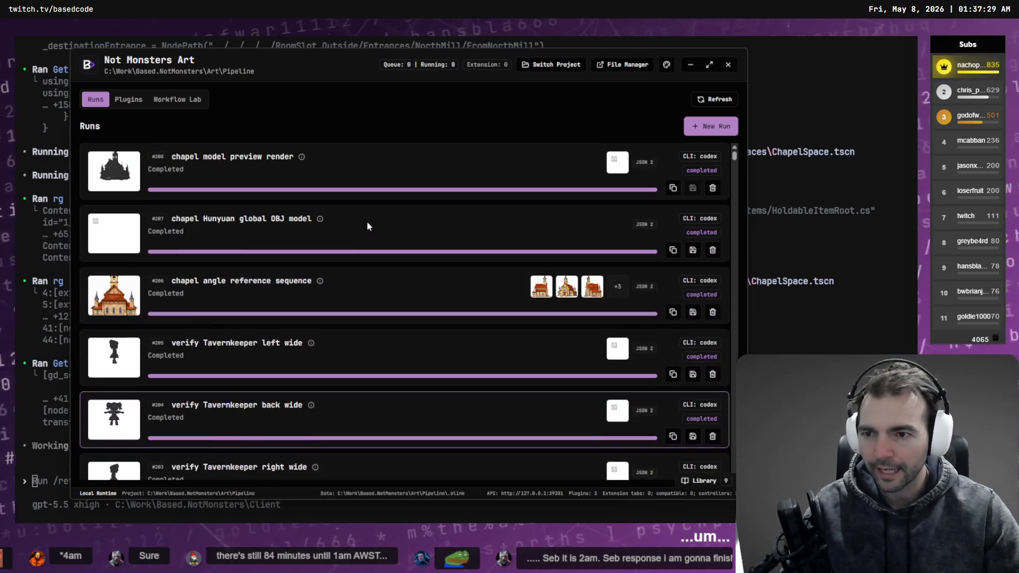
click(728, 66)
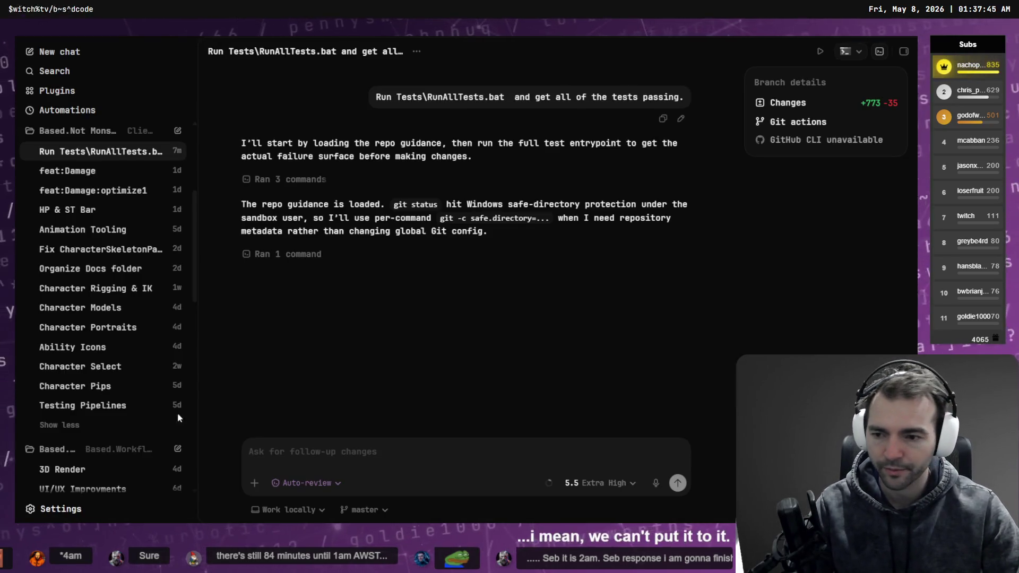
Step: Collapse the Based.Not Mons project's threads and expand Base.NotMonsters.Art in the sidebar
scroll(82, 432, down, 5)
scroll(82, 425, down, 3)
scroll(79, 329, up, 6)
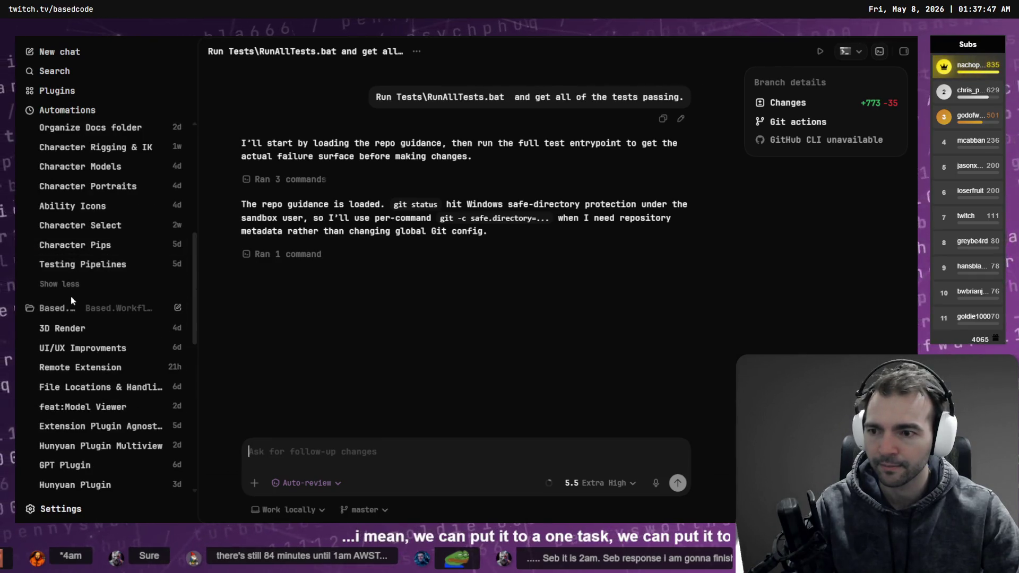
click(79, 307)
scroll(85, 297, up, 6)
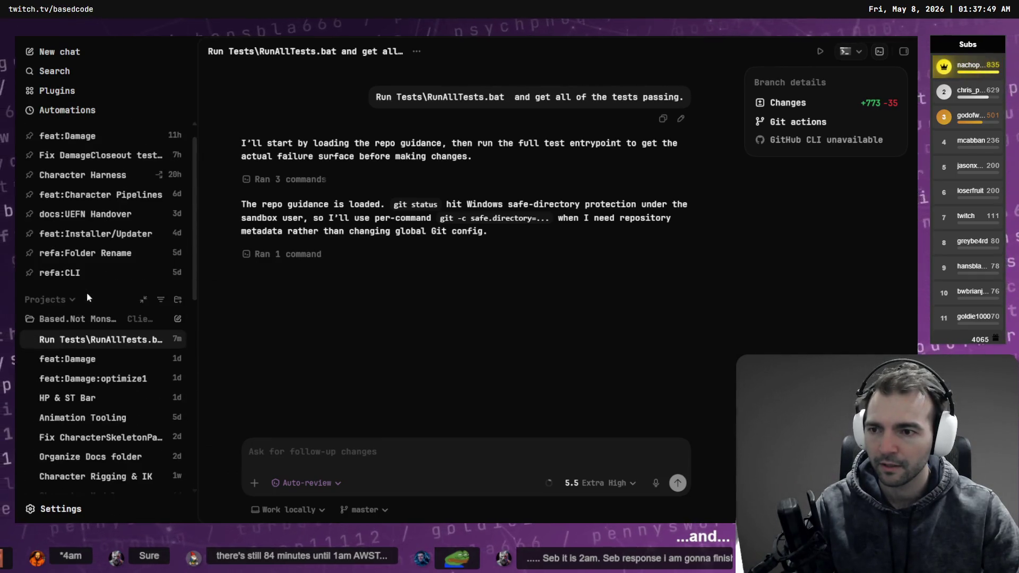
click(85, 319)
scroll(87, 321, down, 1)
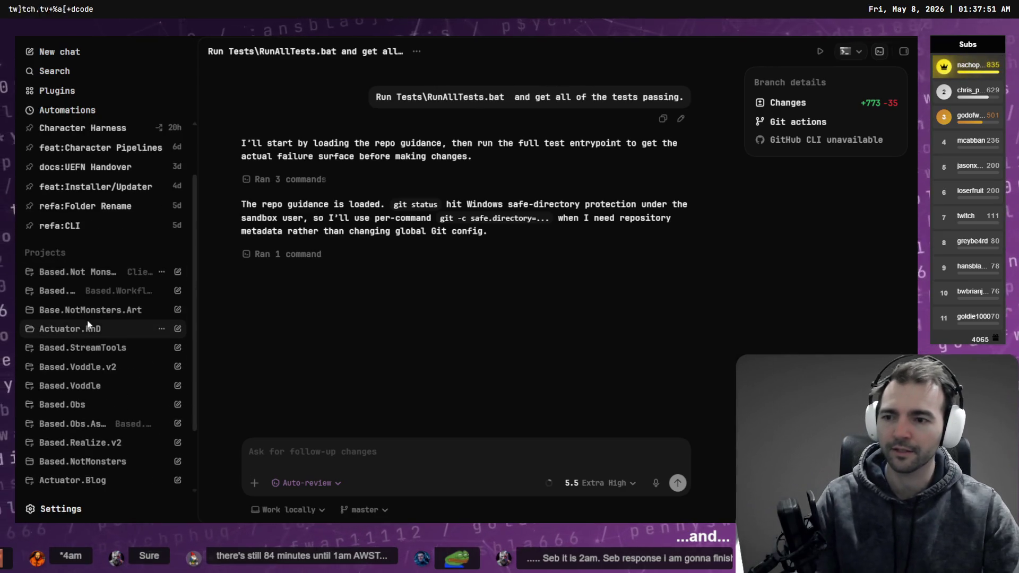
click(109, 312)
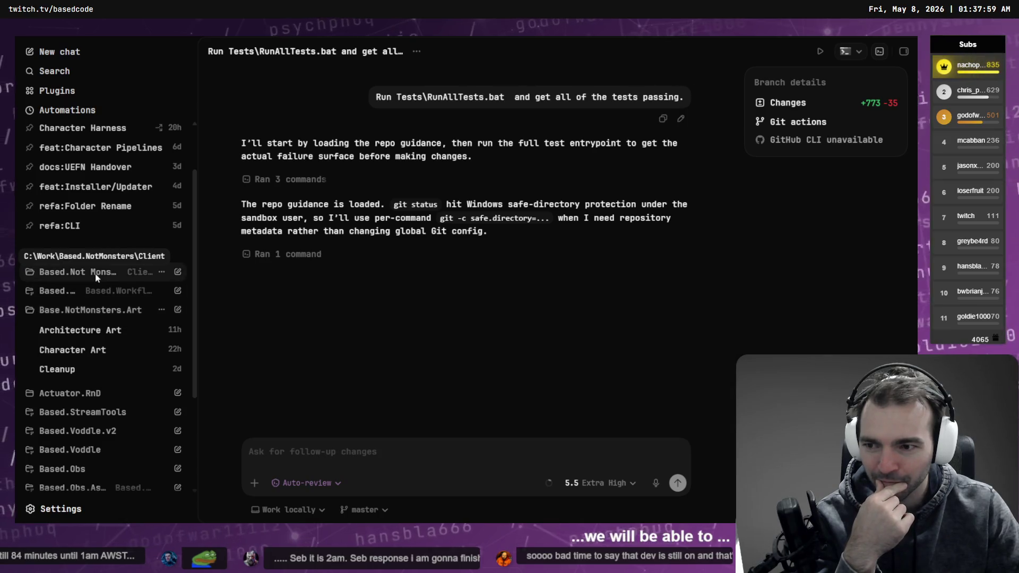
Step: Start a new, empty chat in the Base.NotMonsters.Art project
click(178, 311)
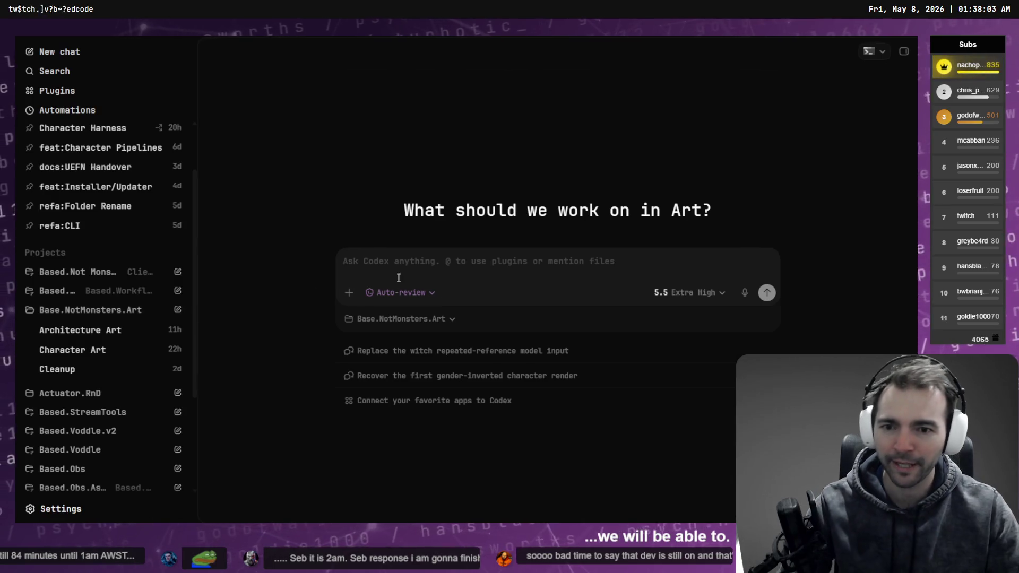
text(Wea)
key(BackSpace)
key(BackSpace)
key(BackSpace)
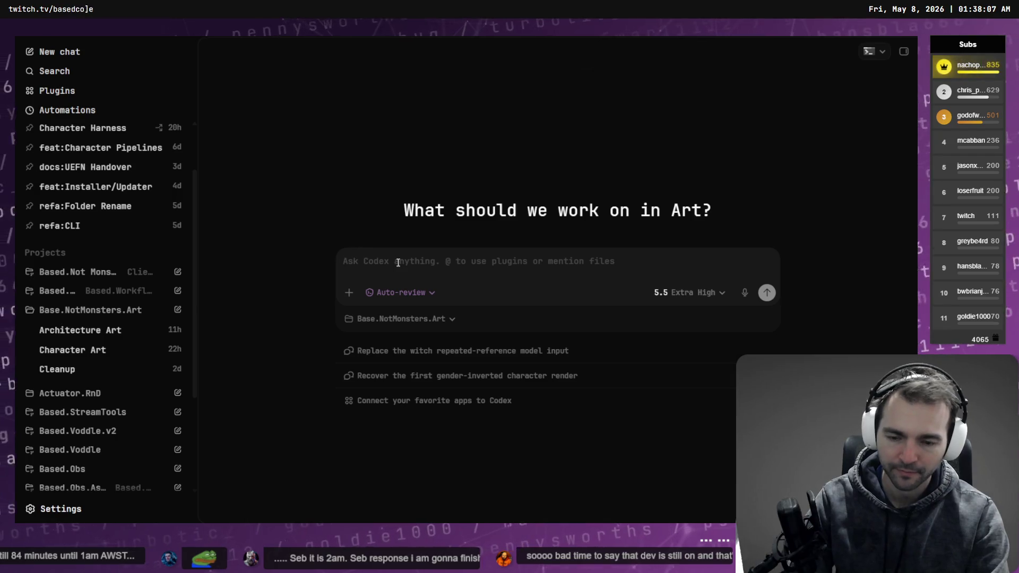
key(super+e)
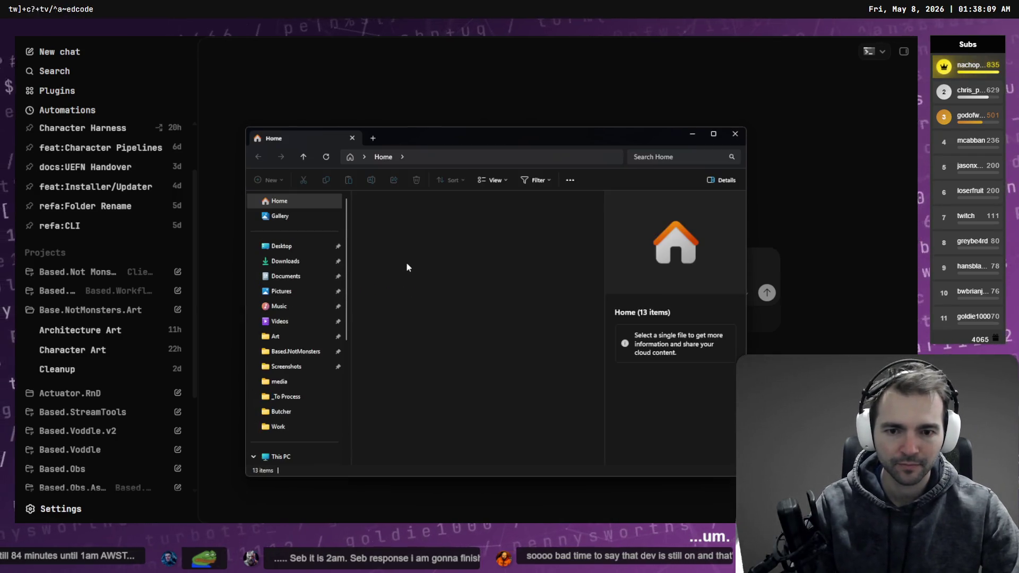
Step: Navigate to Based.NotMonsters\Client\Content\Items, copy its full path, and close Explorer
click(295, 352)
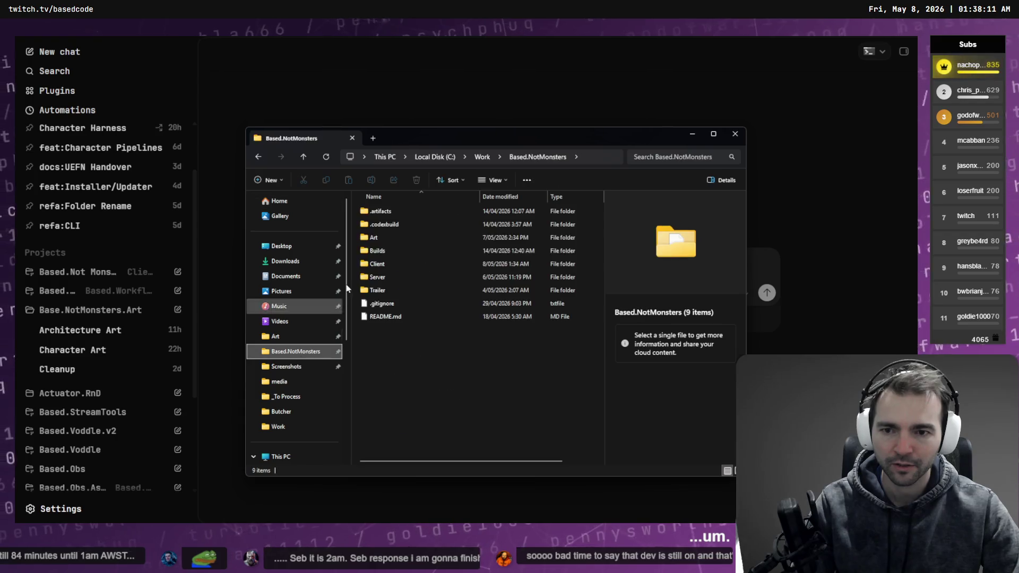
click(397, 240)
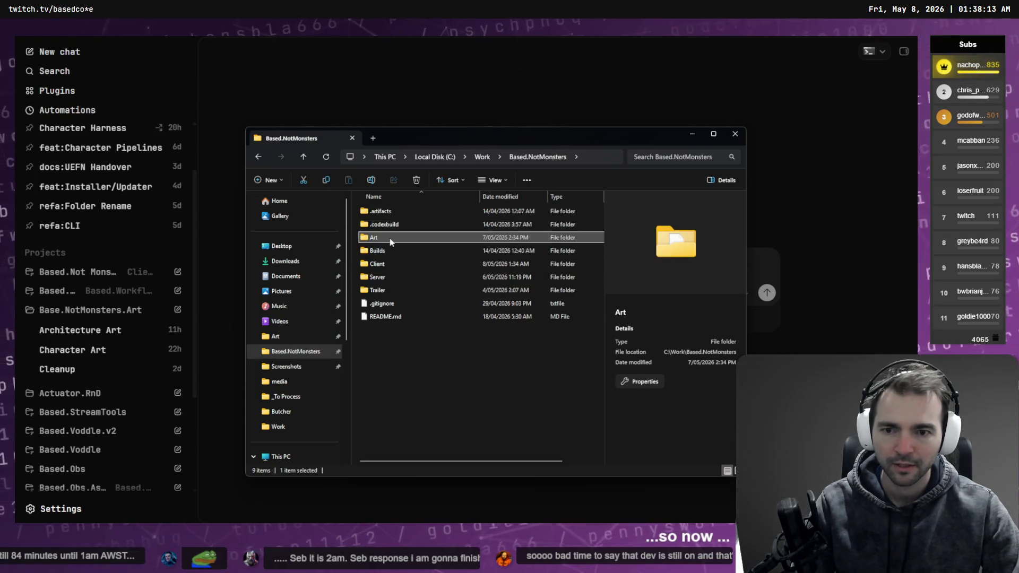
double_click(390, 264)
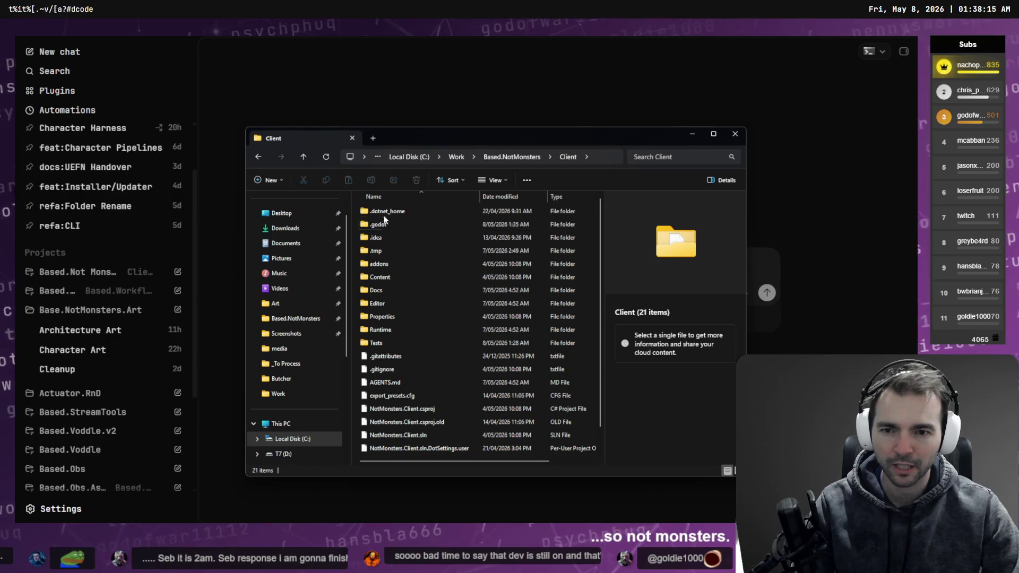
double_click(393, 276)
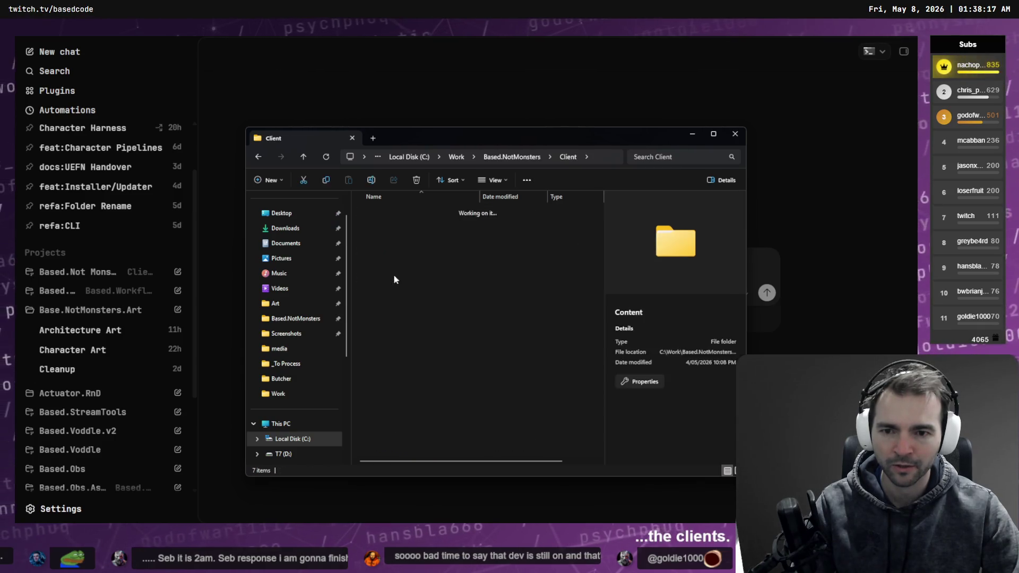
double_click(390, 253)
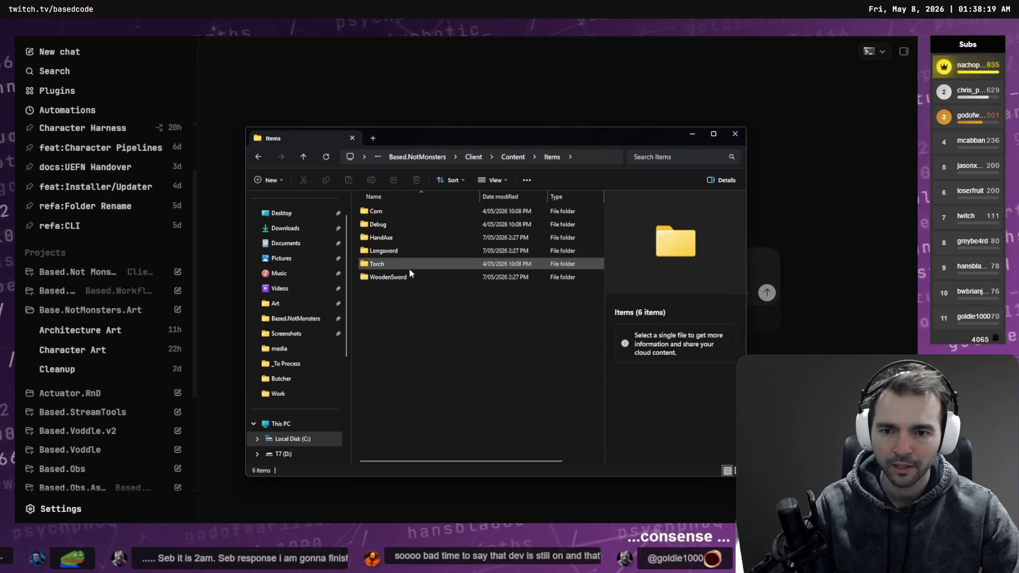
click(583, 162)
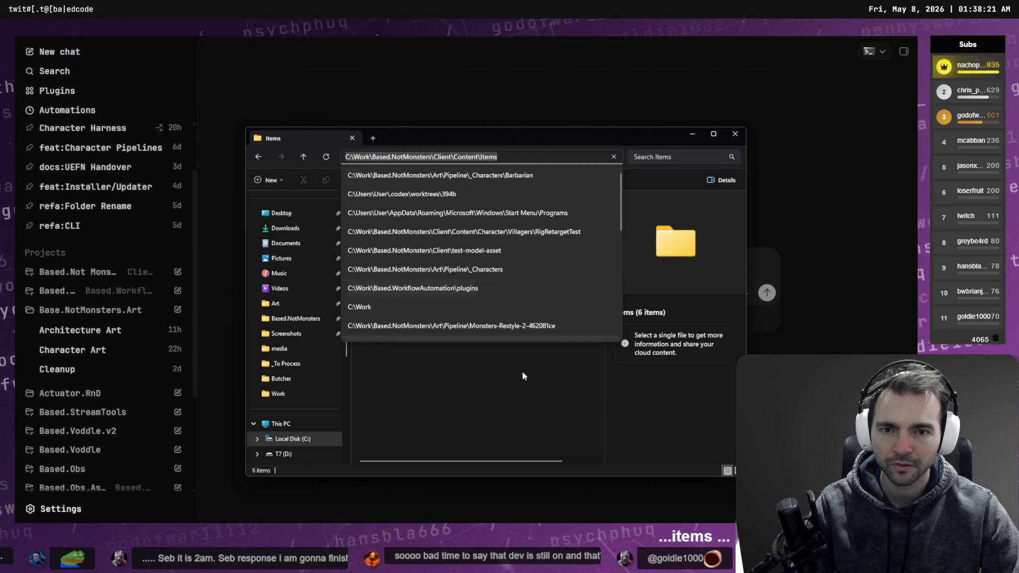
click(511, 381)
key(alt+F4)
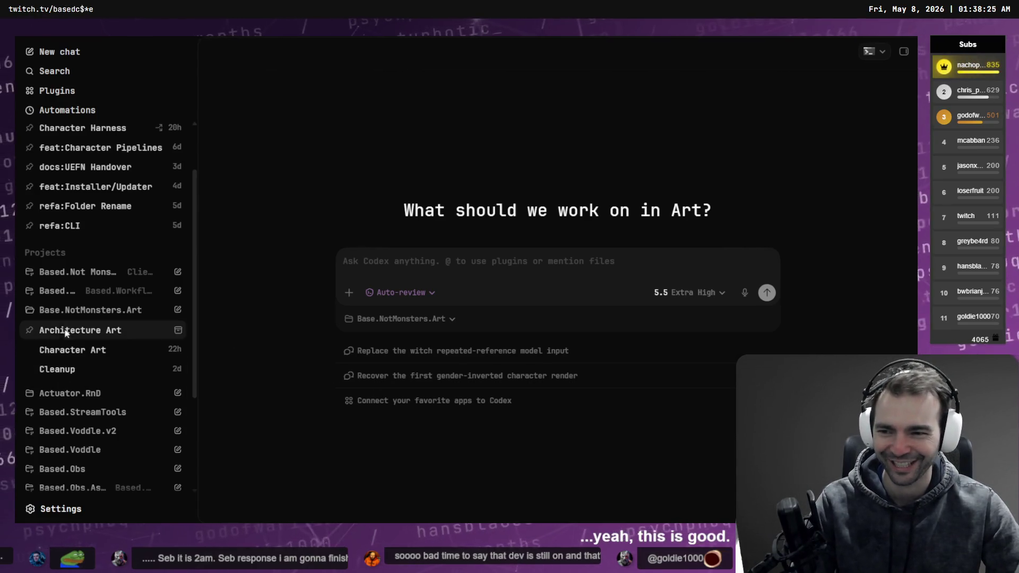
scroll(63, 320, down, 3)
scroll(84, 361, up, 4)
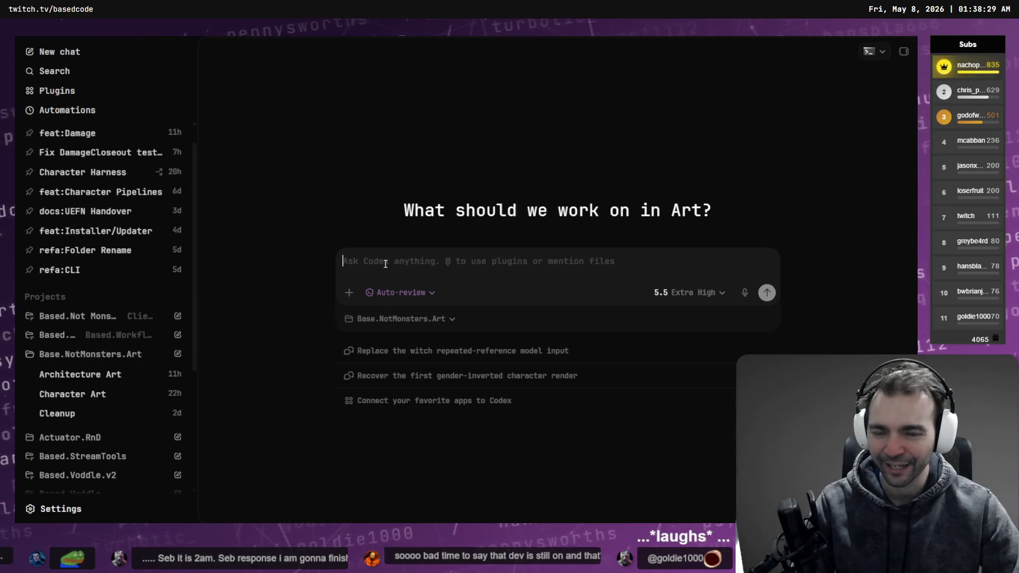
text(For each of the iteams)
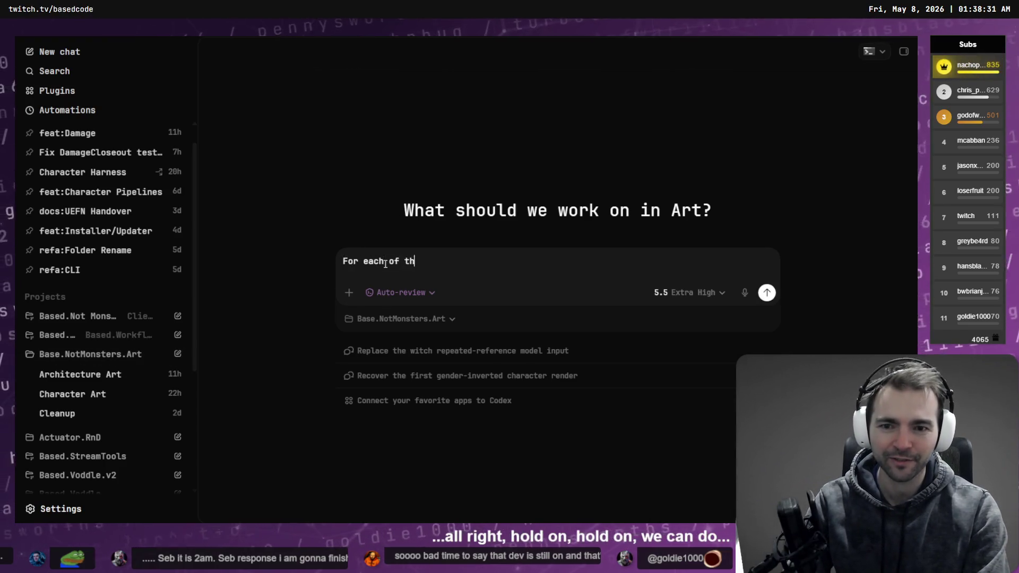
key(BackSpace)
key(BackSpace)
key(BackSpace)
text(ms in)
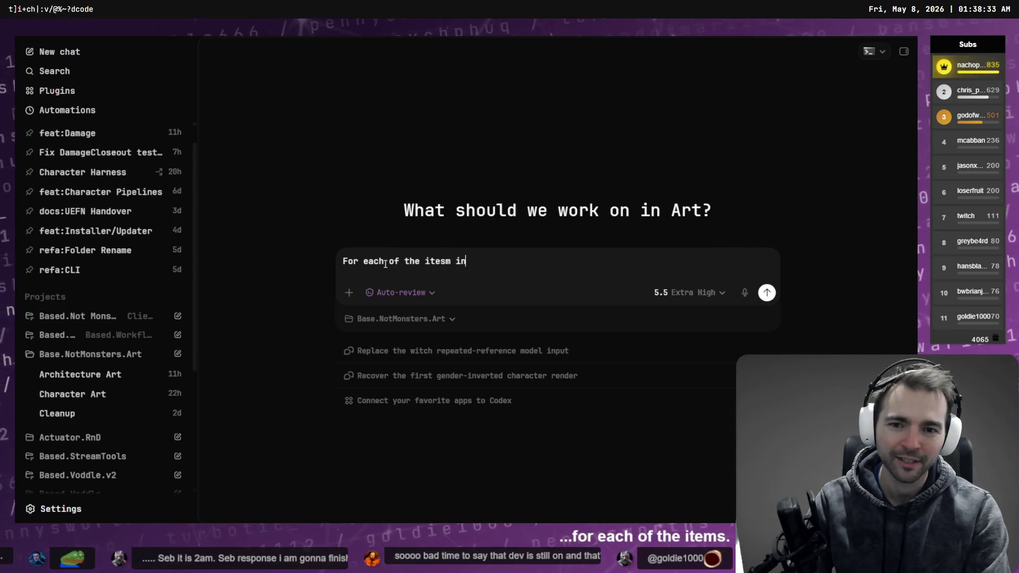
key(BackSpace)
key(BackSpace)
key(BackSpace)
text(items in )
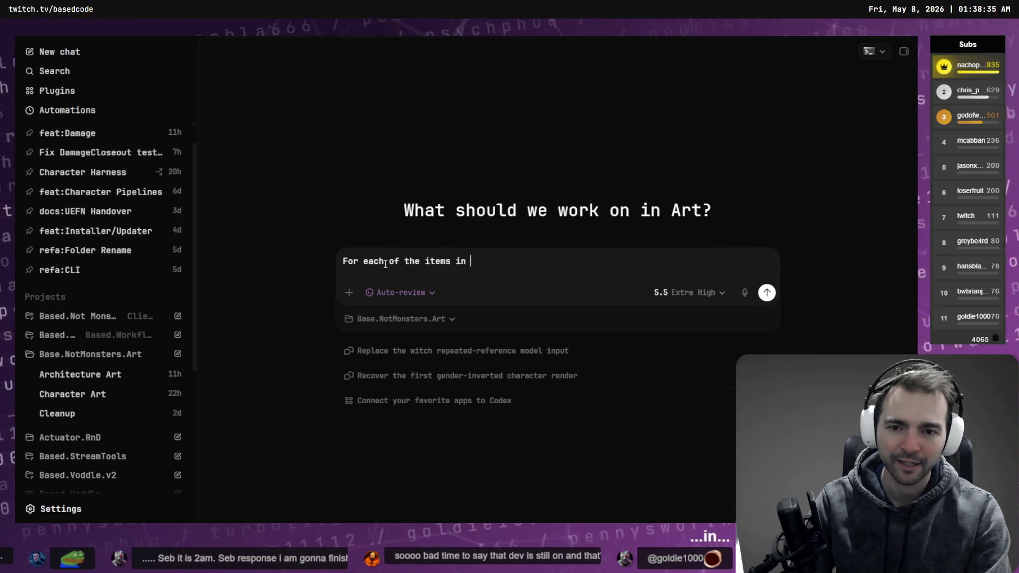
text(`)
text(C:\Work\Based.NotMonsters\Client\Content\Items)
text(`)
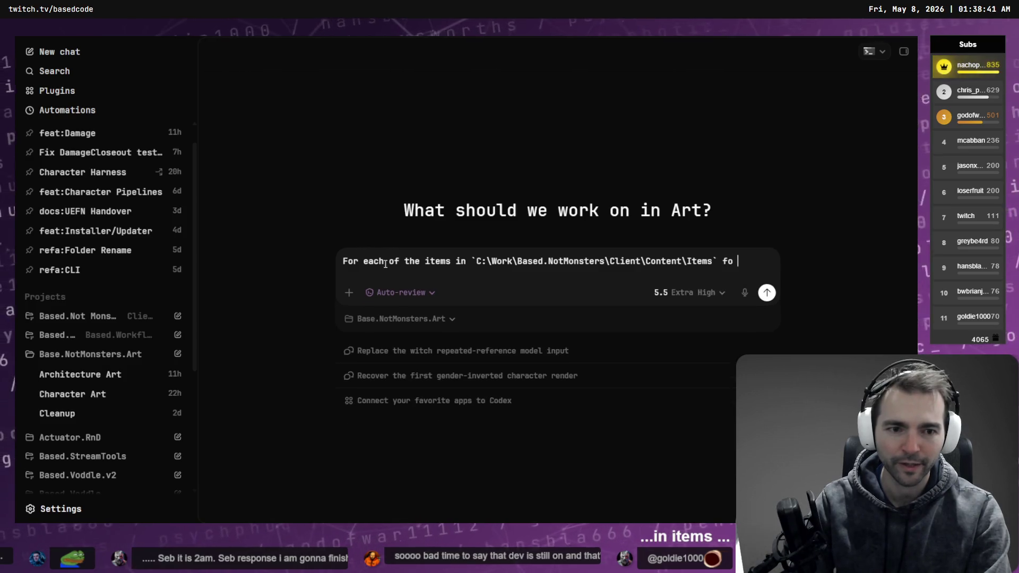
key(ctrl+BackSpace)
text(the following:)
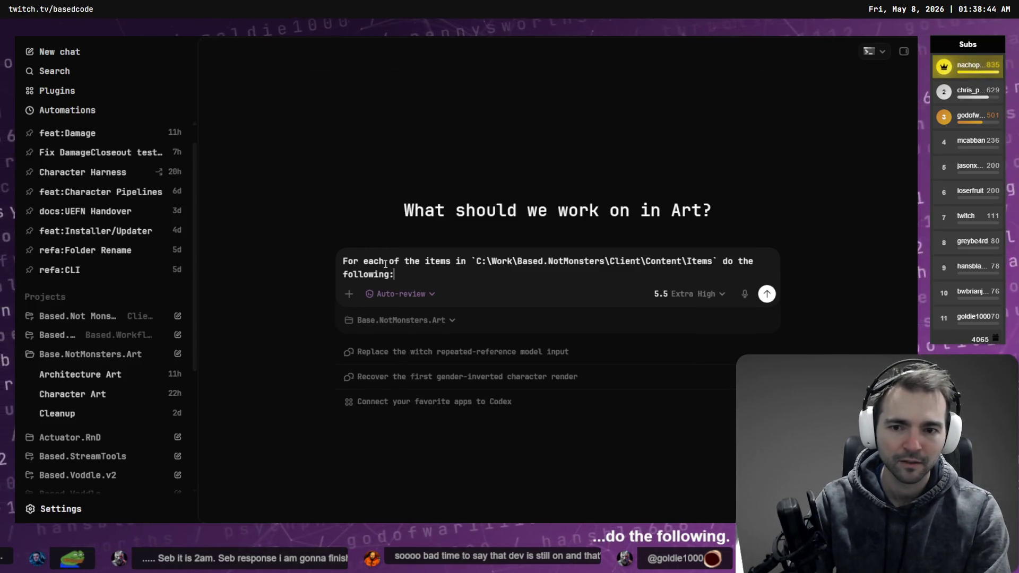
key(shift+Return)
key(super+h)
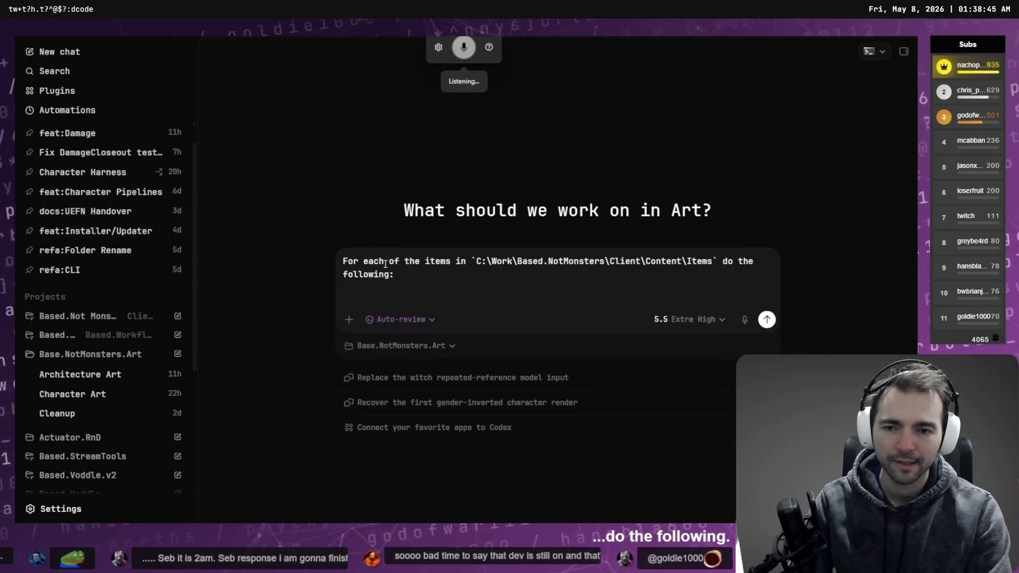
text(1.)
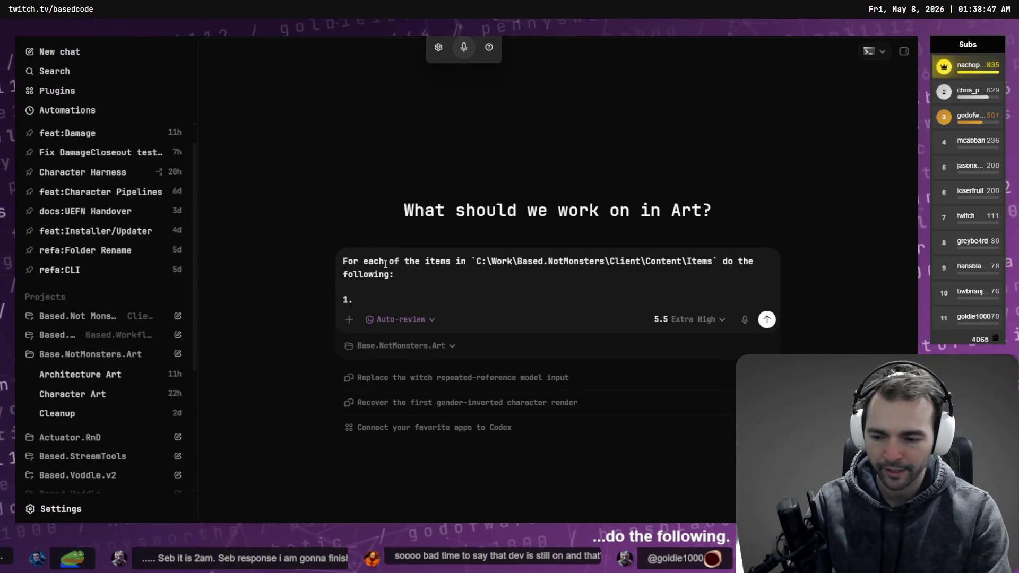
text( Create )
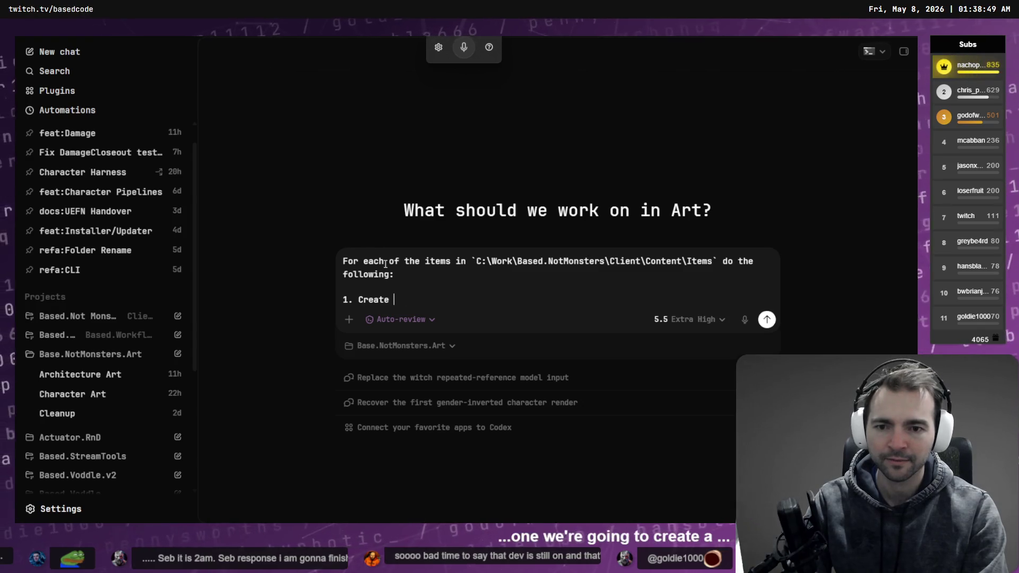
key(BackSpace)
key(BackSpace)
key(BackSpace)
key(BackSpace)
key(BackSpace)
key(BackSpace)
text(apture a )
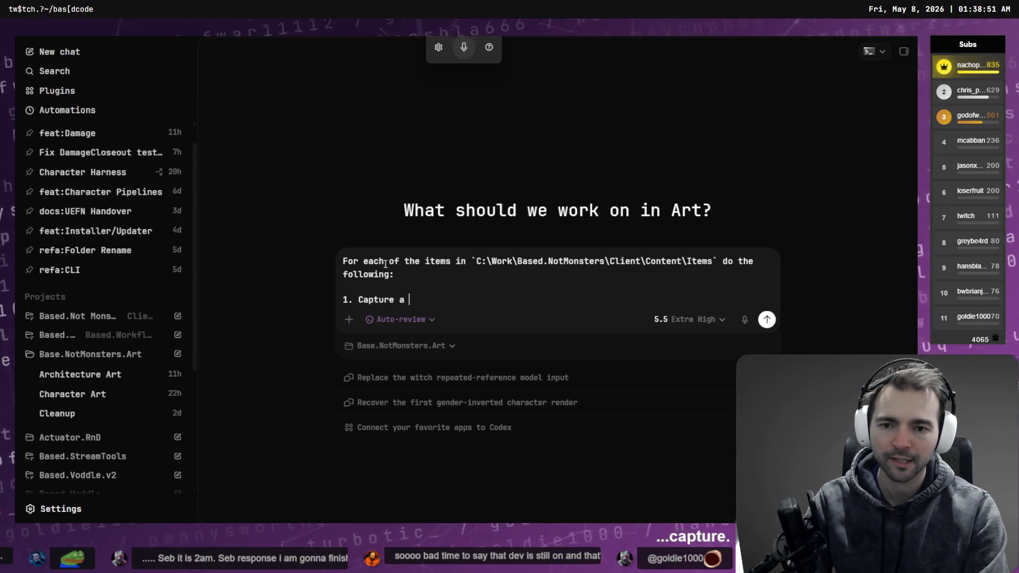
text(image of the model)
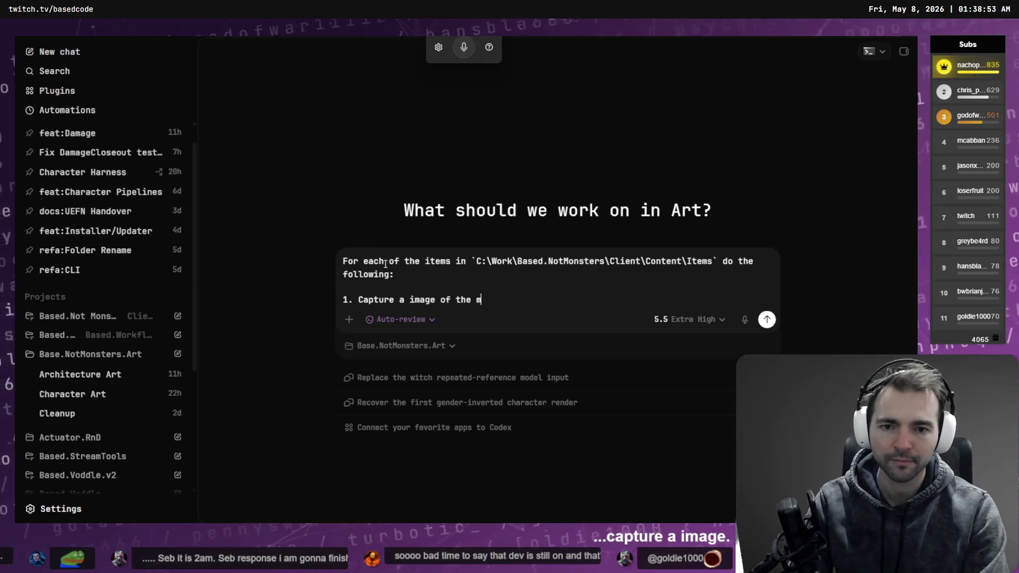
key(BackSpace)
key(BackSpace)
key(BackSpace)
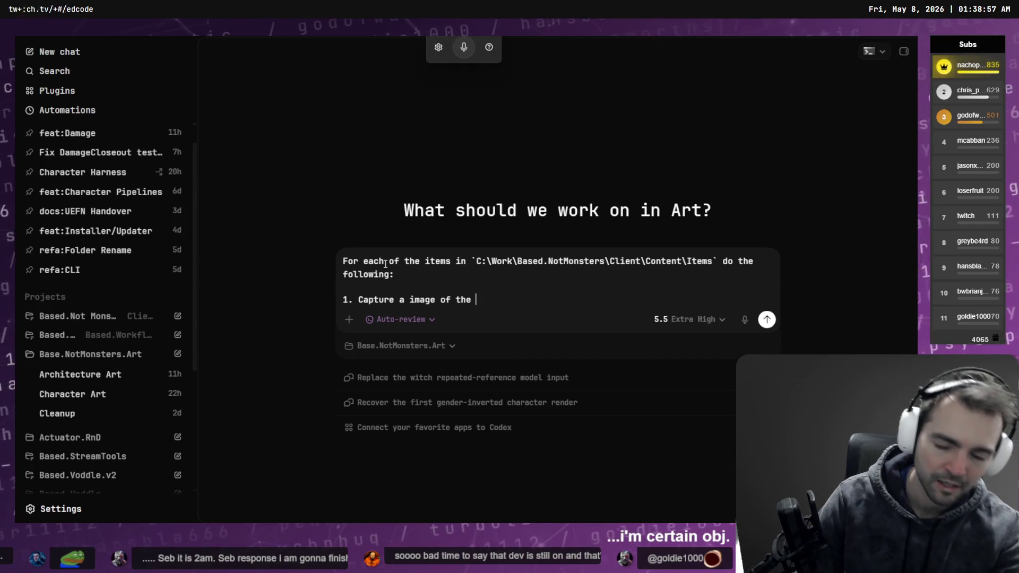
key(ctrl+a)
key(BackSpace)
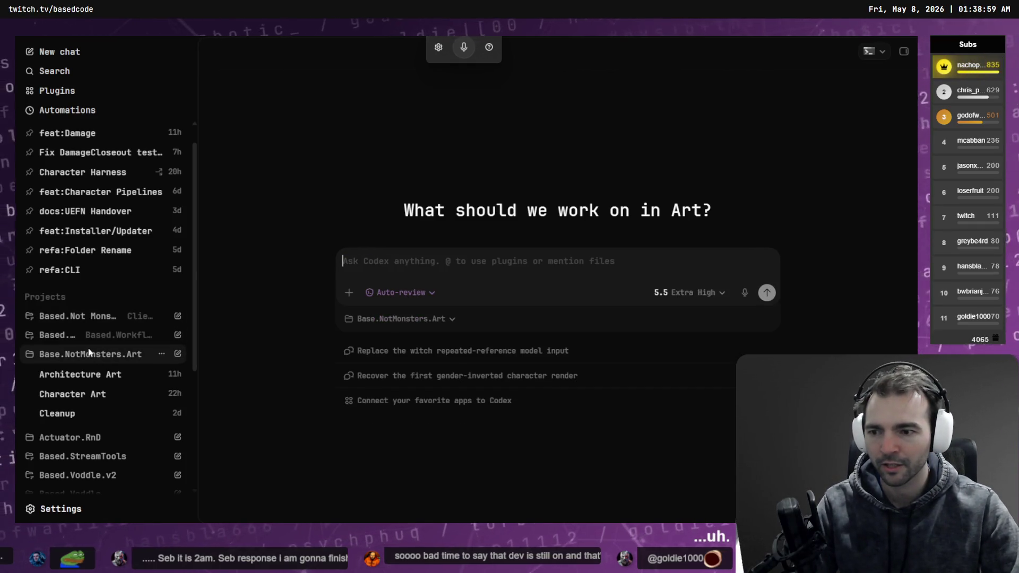
click(99, 354)
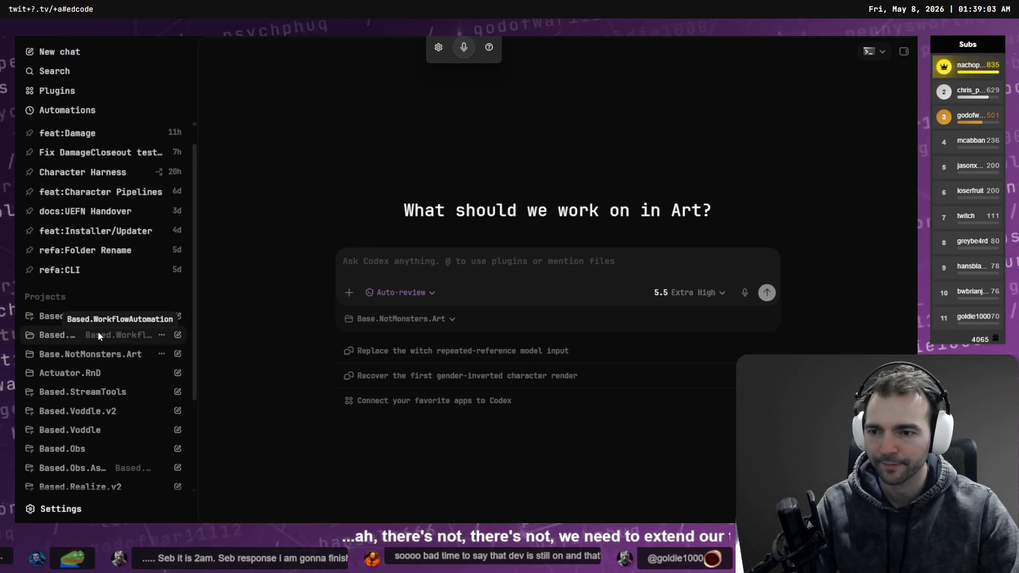
Step: In Based.WorkflowAutomation's 3D Render chat, request extending rendering to support FBX models
click(111, 340)
click(119, 355)
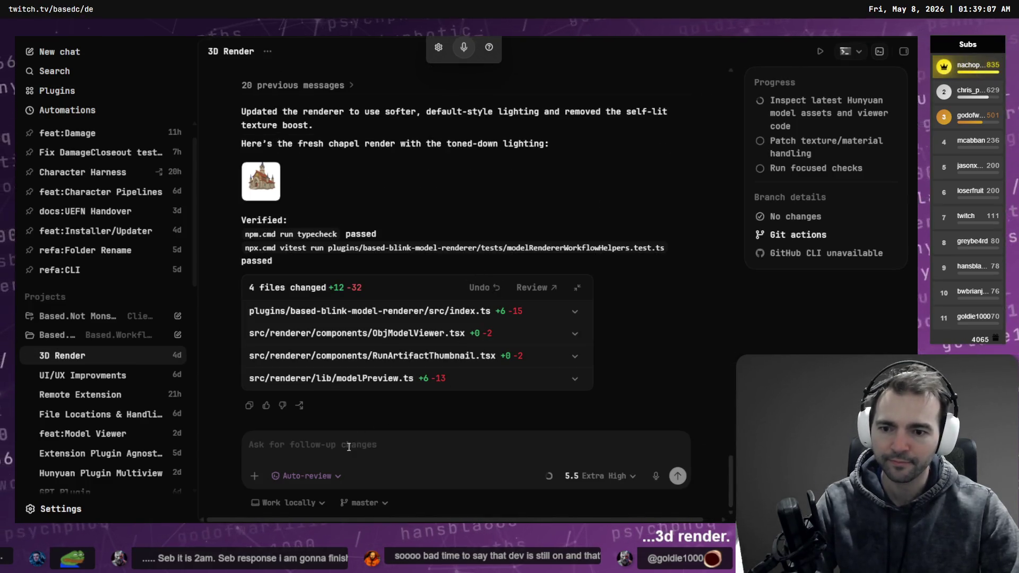
click(349, 447)
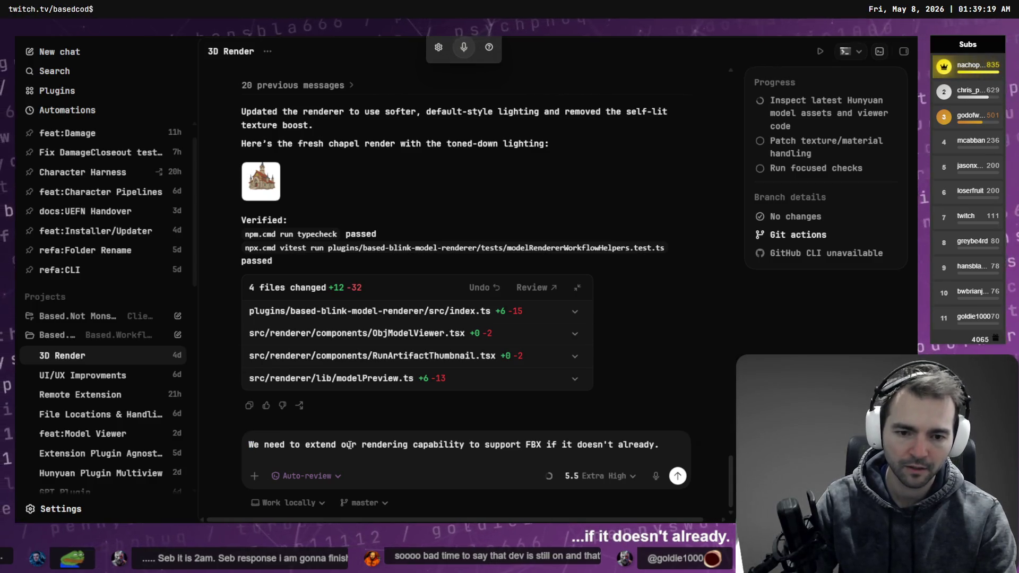
key(Return)
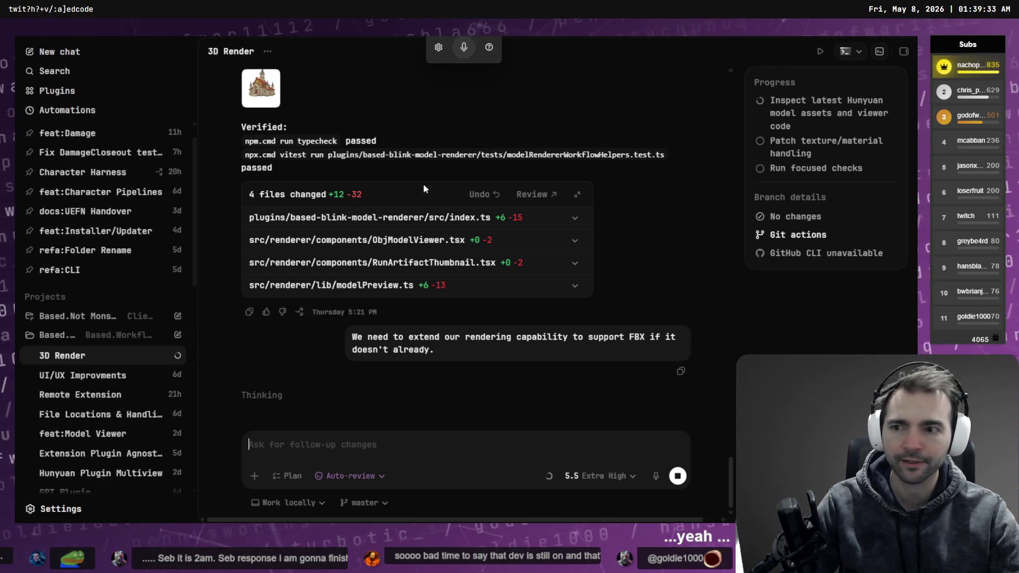
scroll(107, 159, up, 1)
click(106, 162)
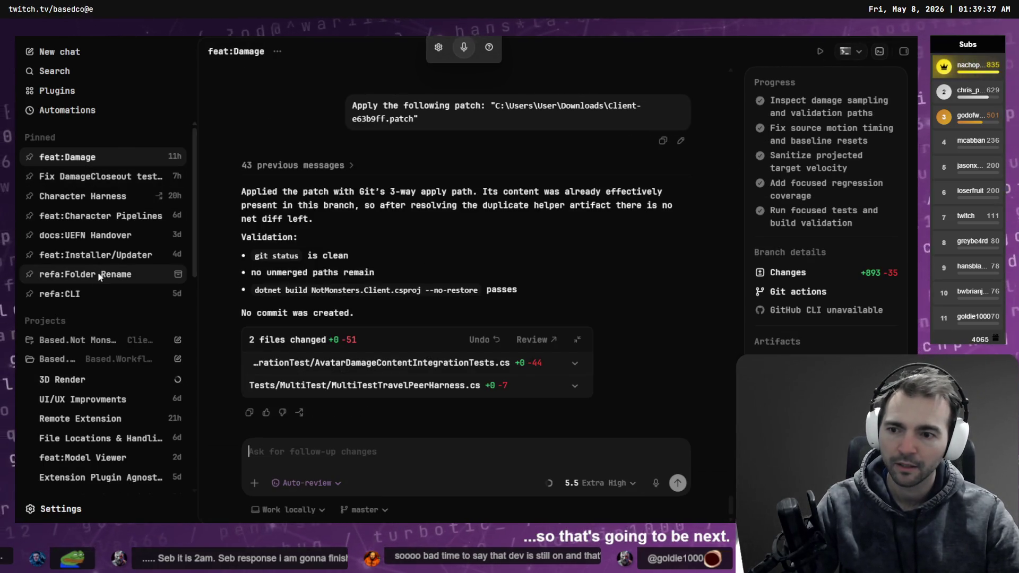
Step: Open the Based.Not Monsters thread on passing all tests and kill the leftover node.exe terminal
click(76, 342)
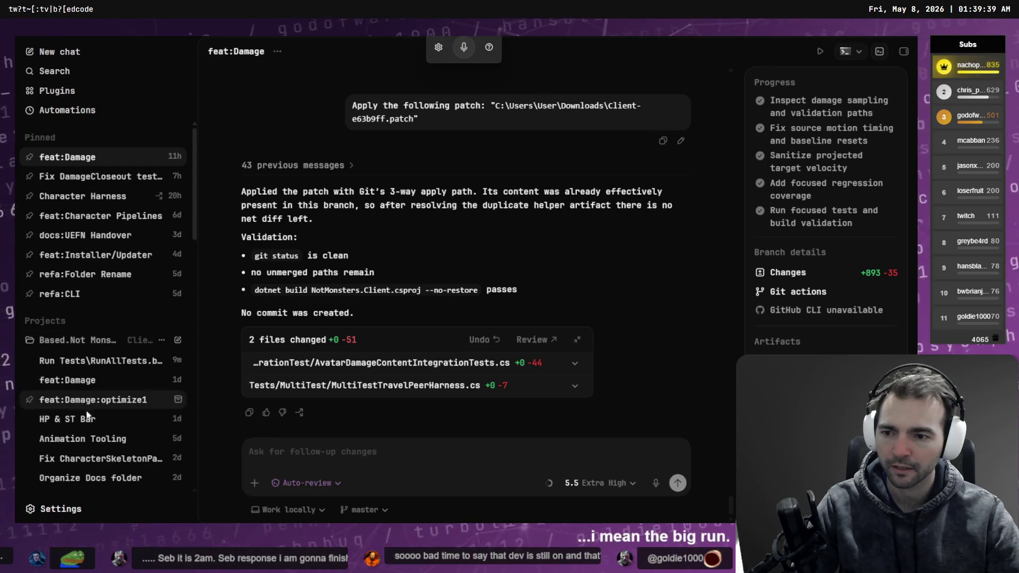
click(90, 364)
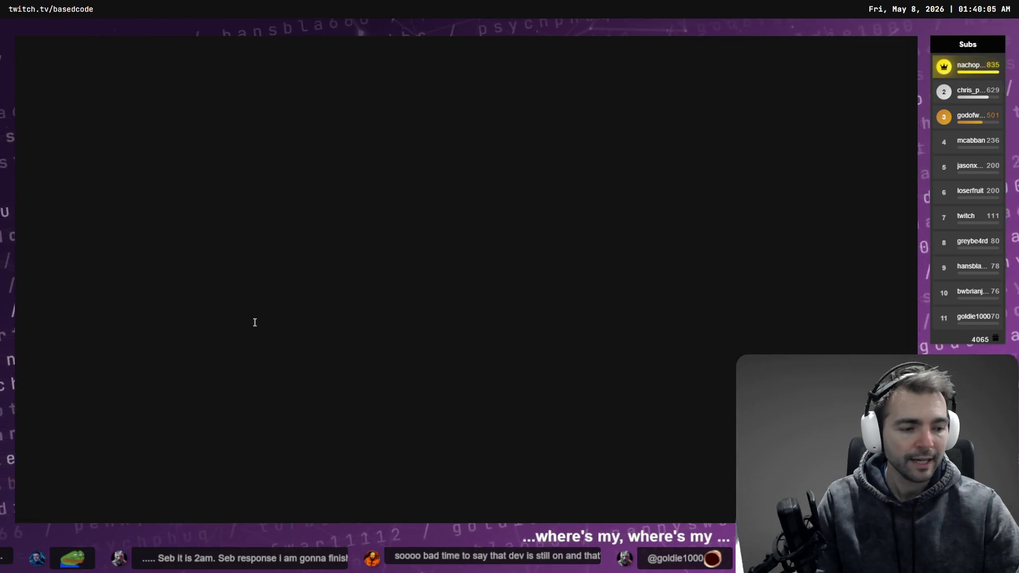
click(166, 34)
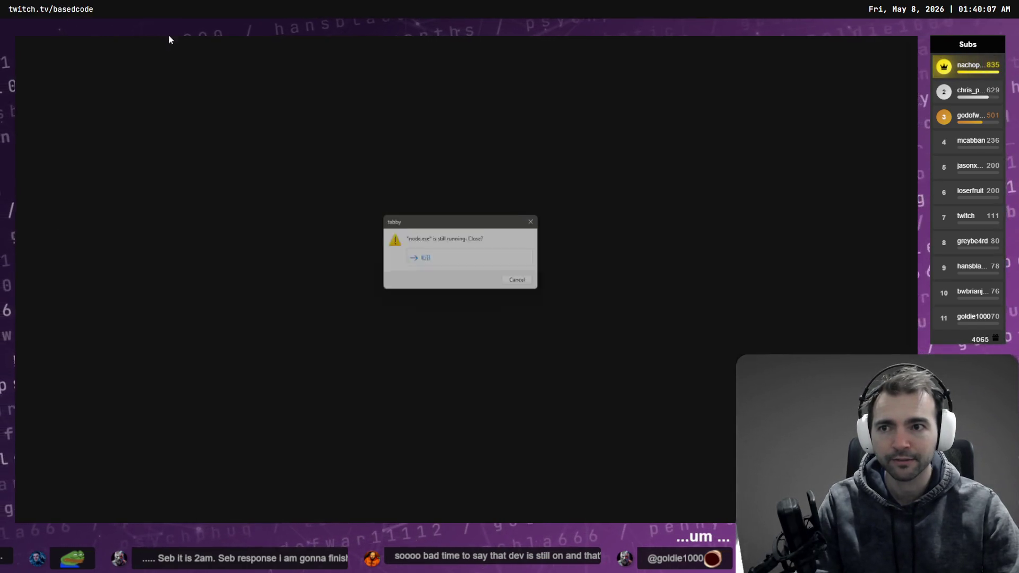
click(493, 262)
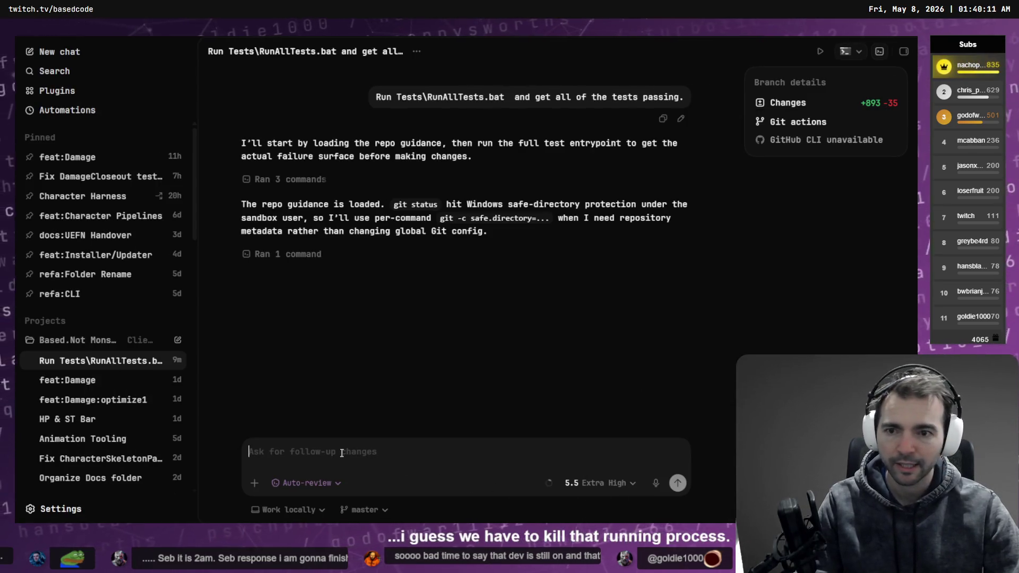
Step: Send 'Resume where you left off' to the tests thread and rename it 'Test and Fix'
text(Resu)
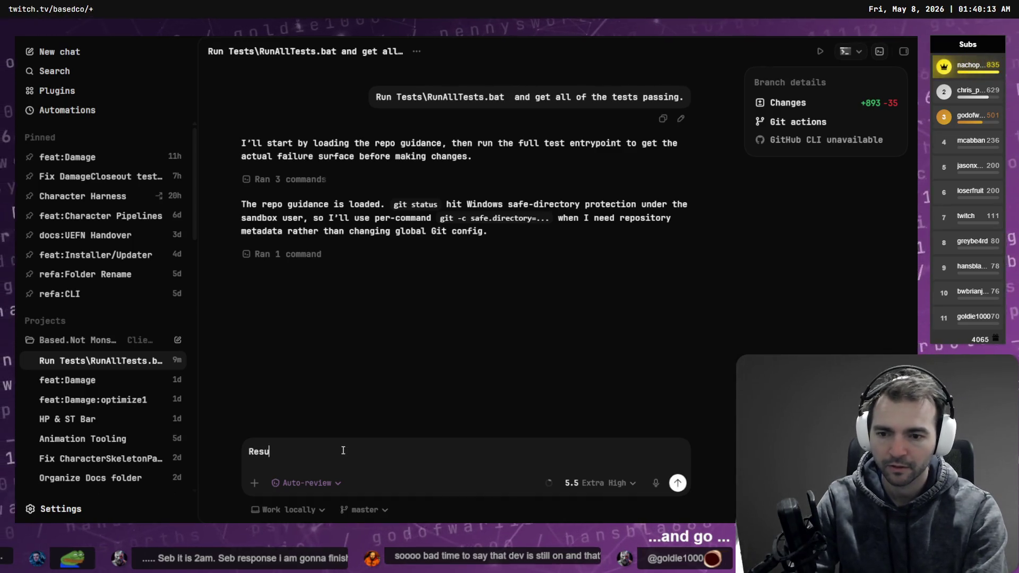
text(me where you left off)
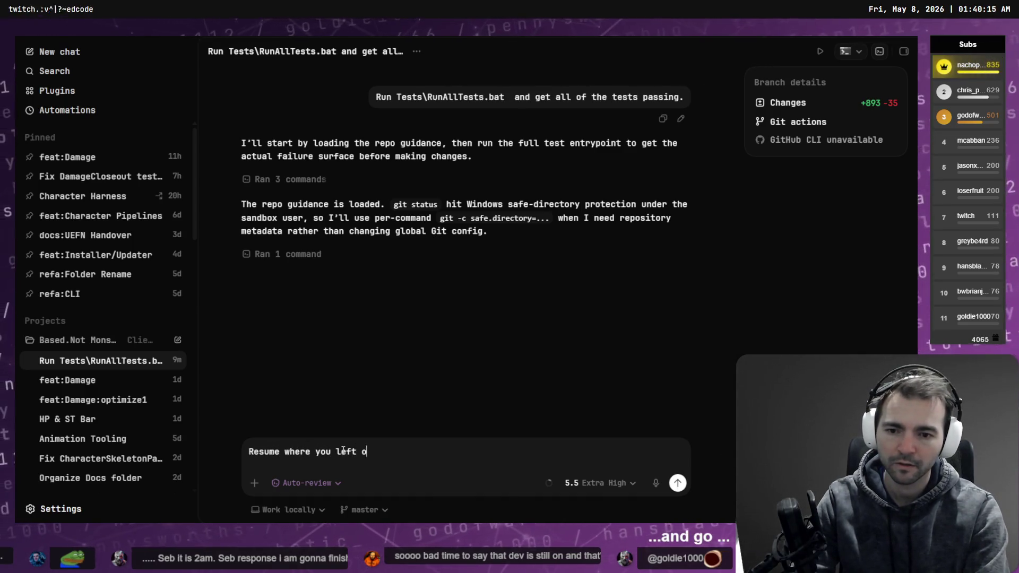
key(Return)
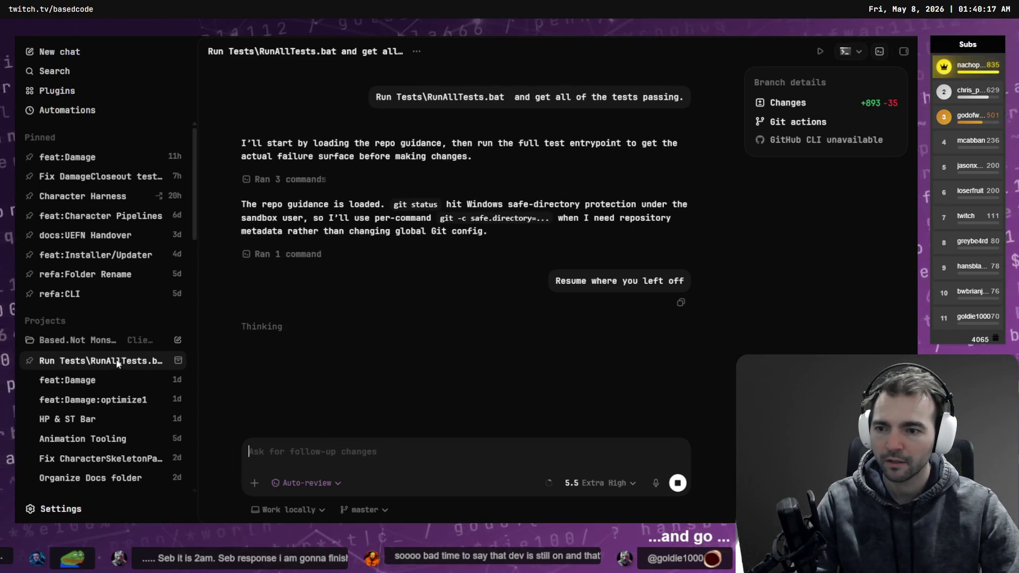
right_click(118, 362)
click(149, 205)
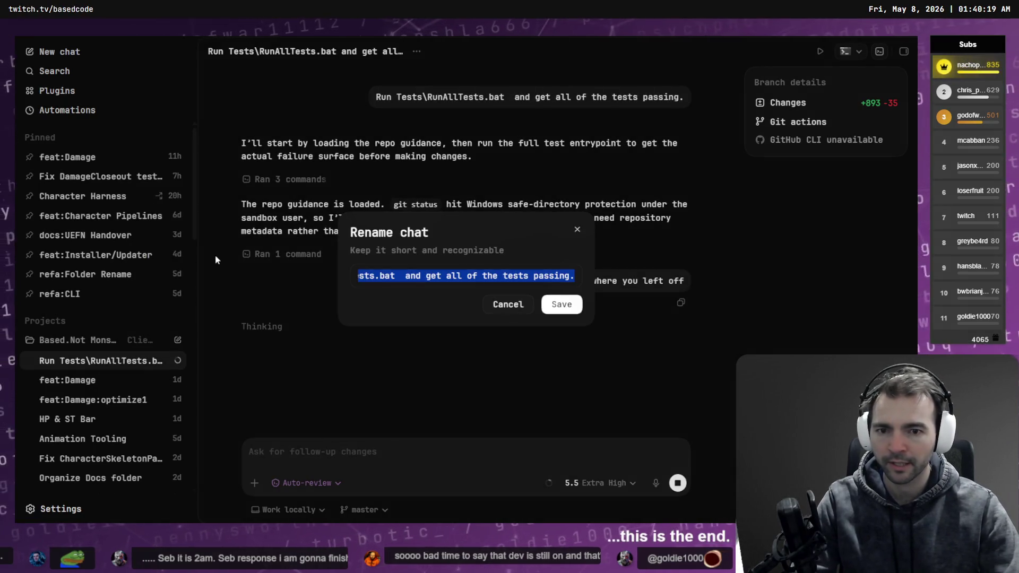
text(Test a)
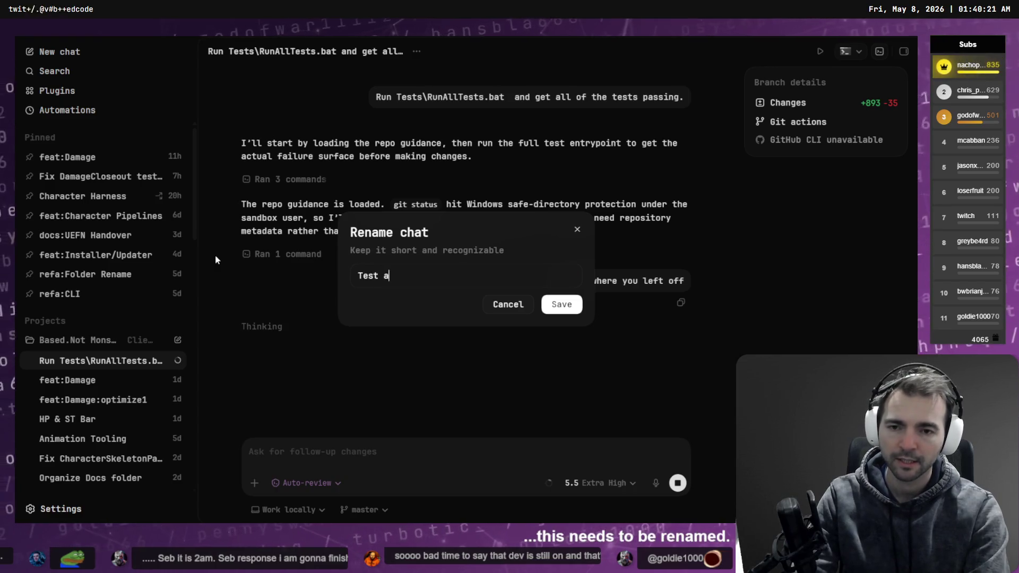
text(nd Dix)
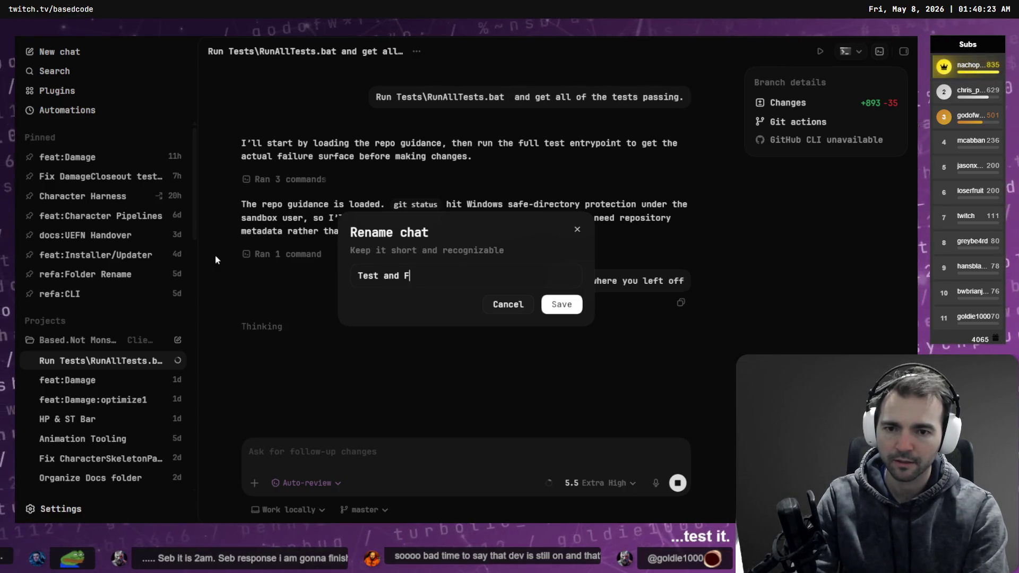
text(ix)
key(Return)
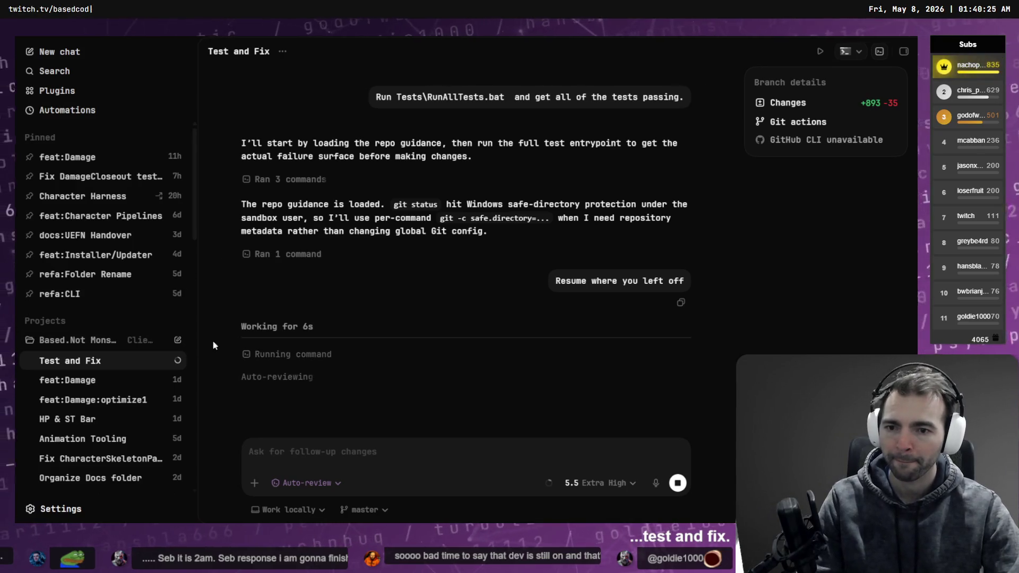
click(270, 378)
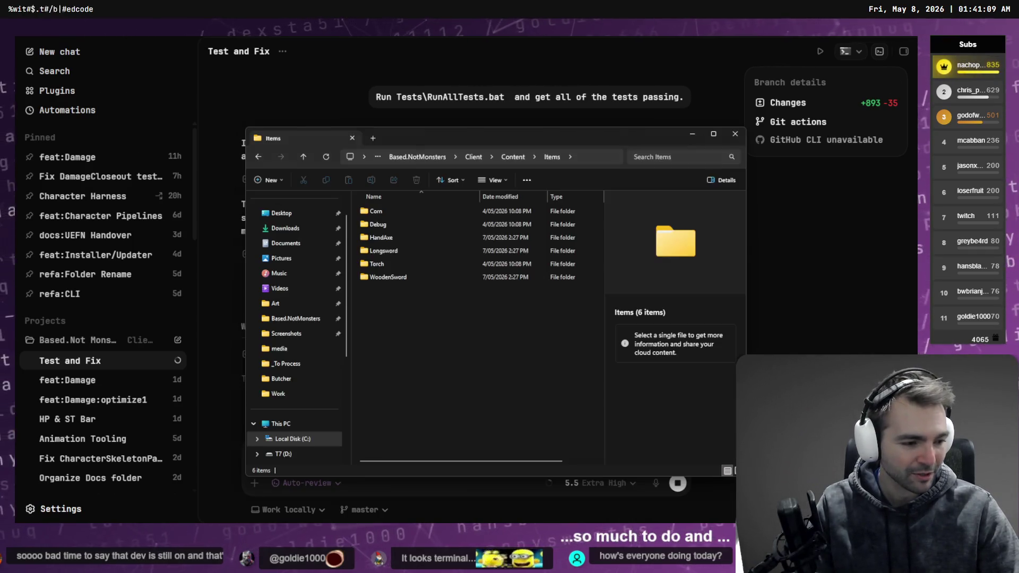
Step: Close the Items folder window, glance at QA.md in VS Code, and return to Codex
key(alt+F4)
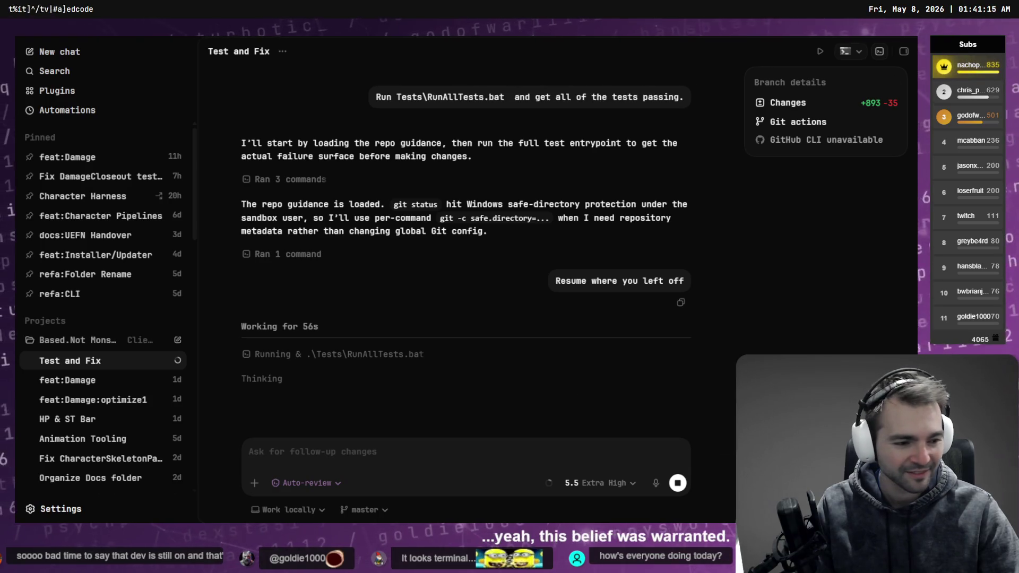
key(alt+Tab)
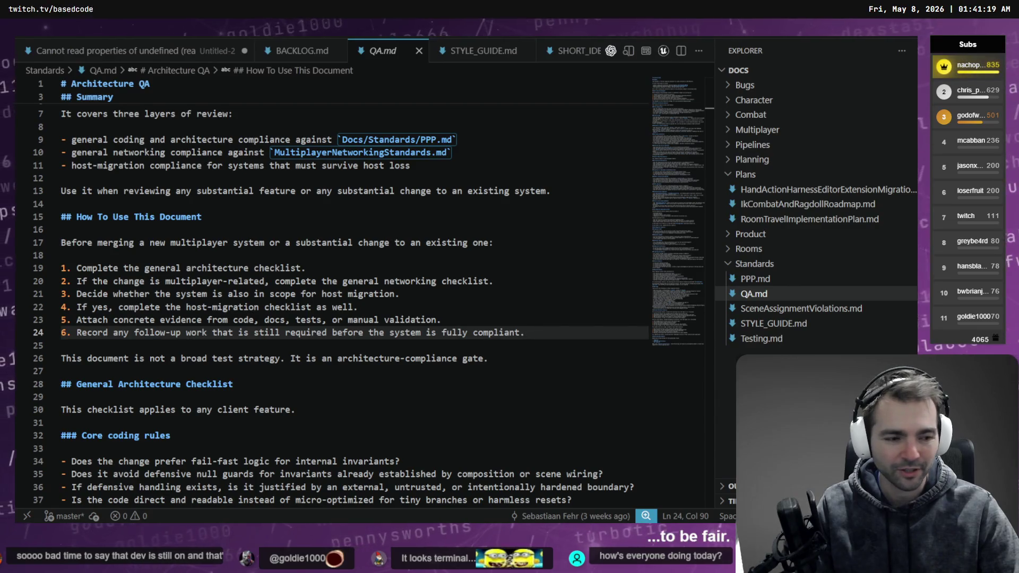
key(alt+Tab)
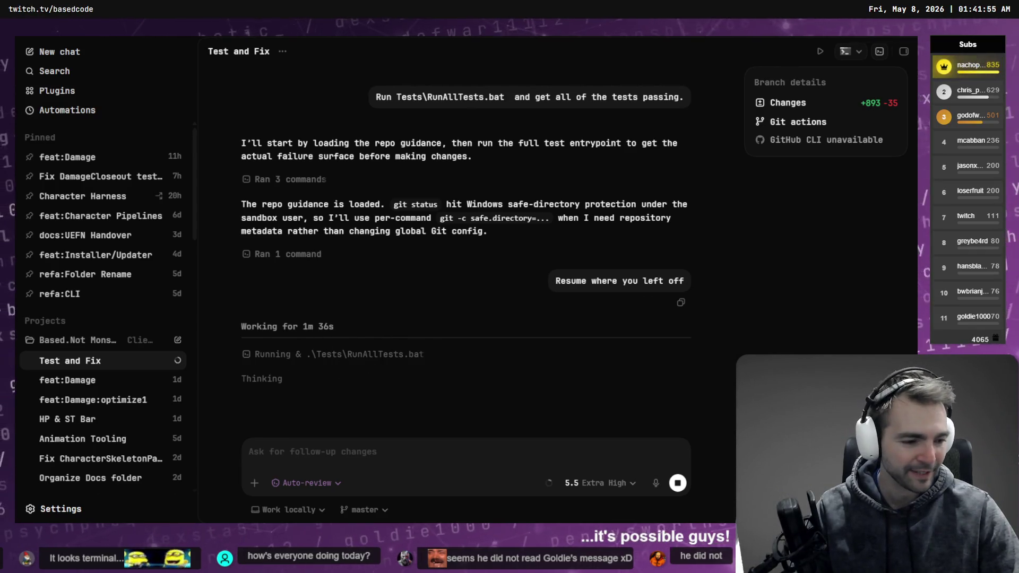
Step: In Fork's Client repo, review unstaged diffs from DamageParticipantProjectionBuilderTests.cs to HoldableItemTypeRegistryService.cs
key(alt+Tab)
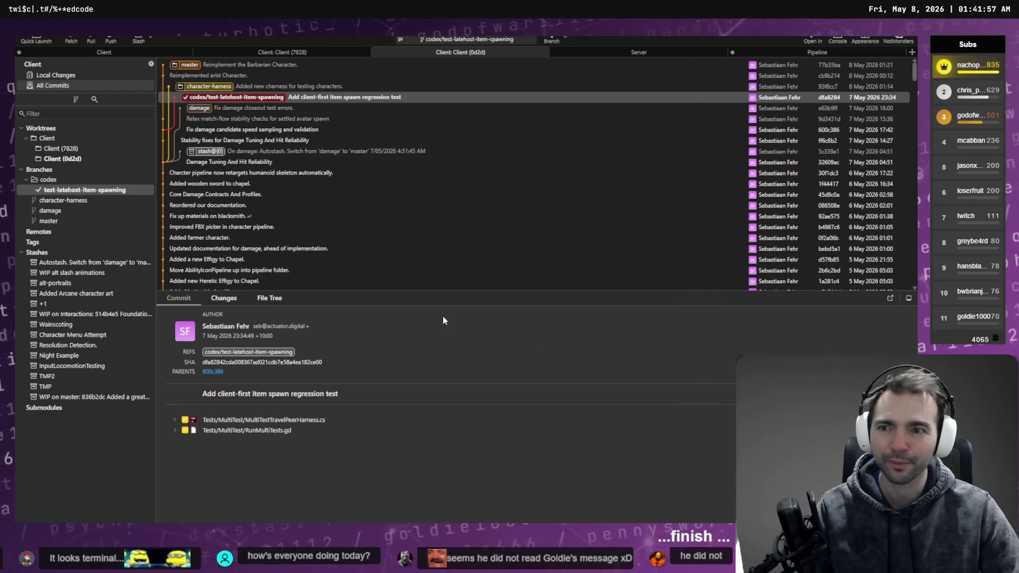
click(104, 52)
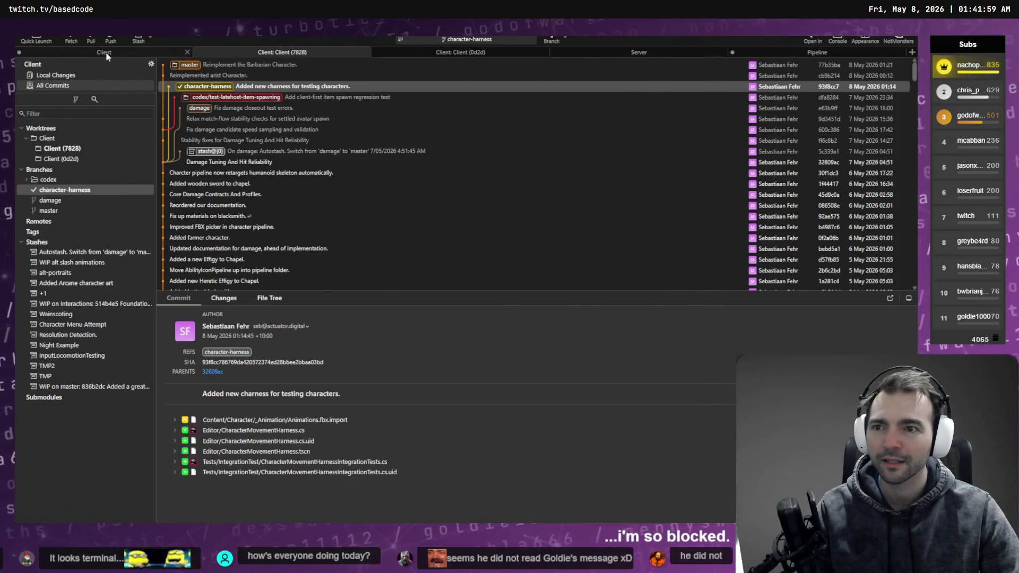
click(62, 75)
scroll(279, 160, down, 5)
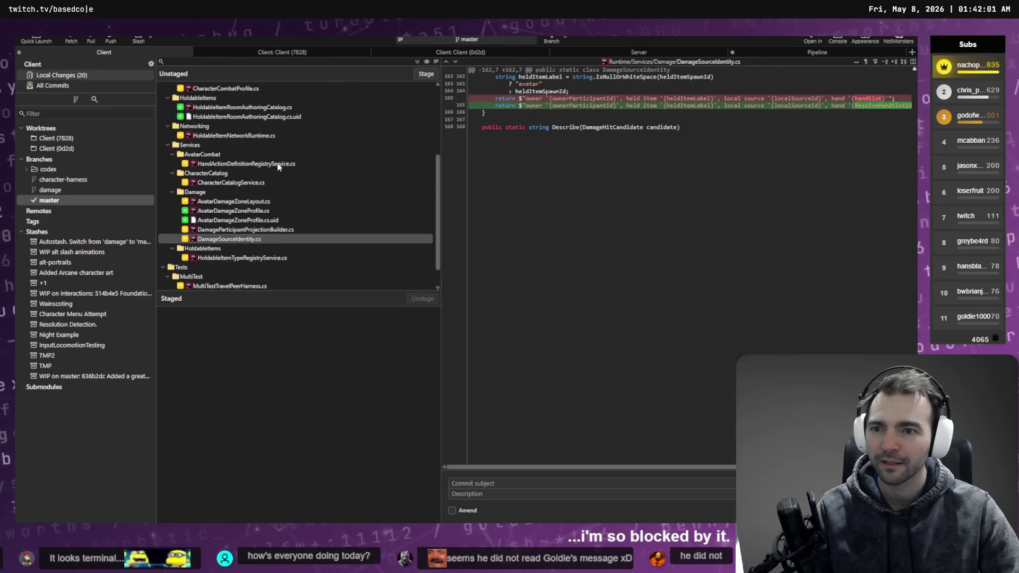
click(256, 287)
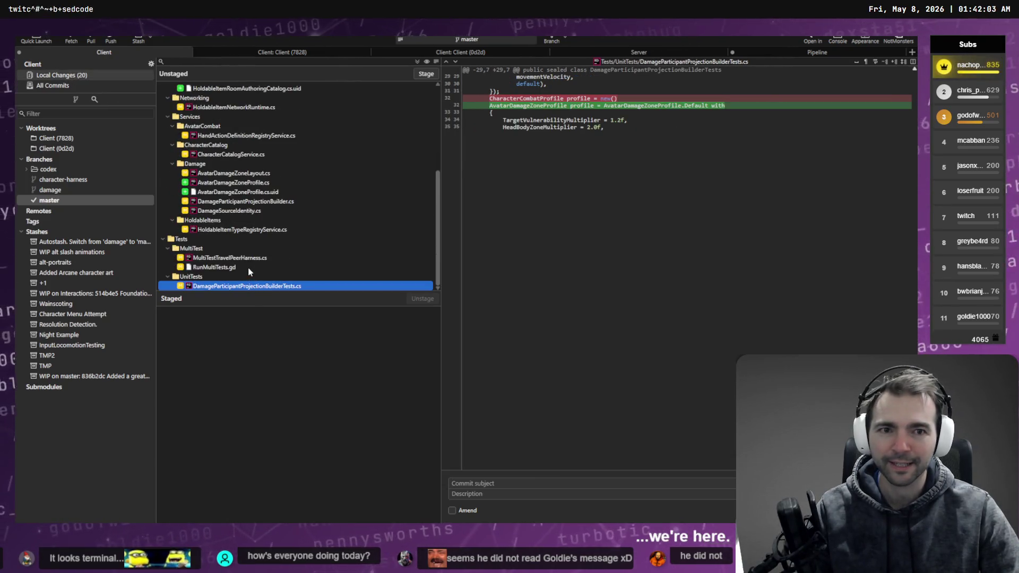
click(230, 266)
click(231, 258)
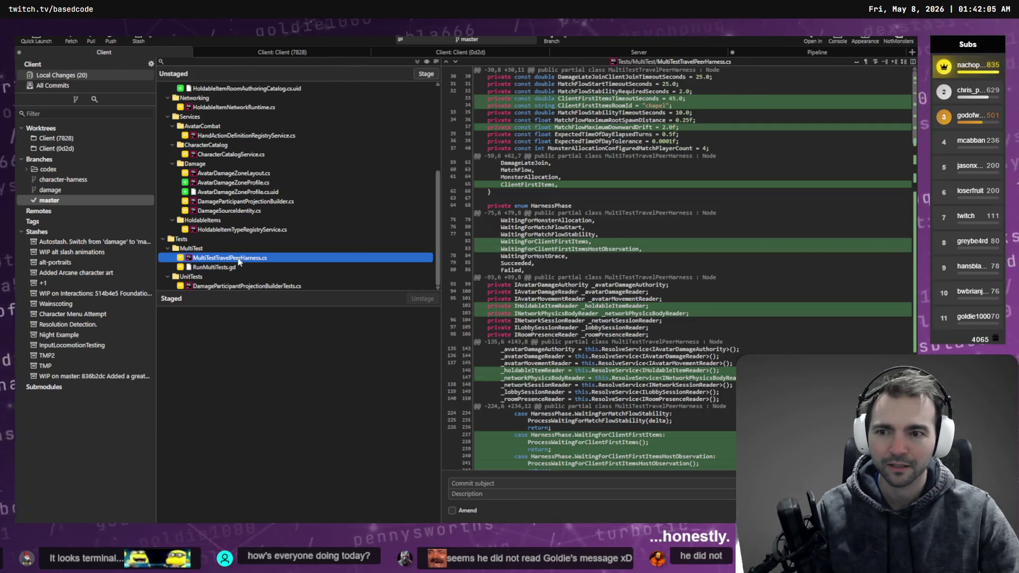
click(228, 174)
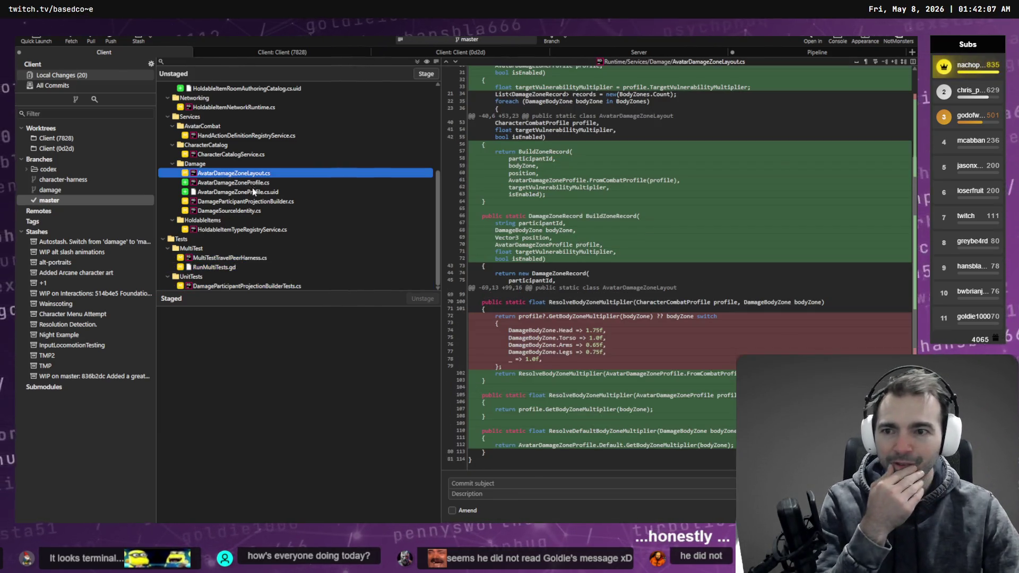
click(236, 230)
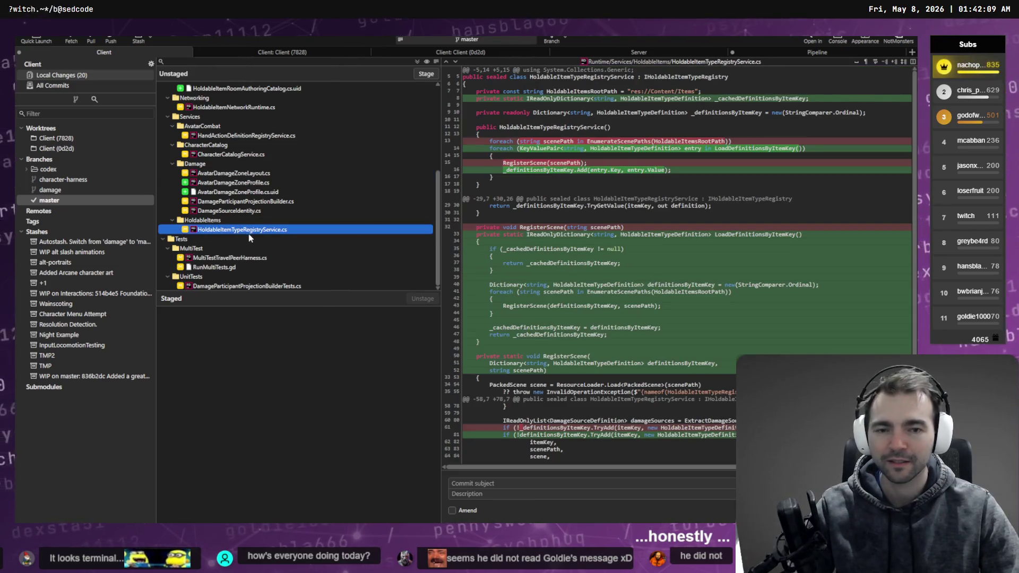
key(alt+Tab)
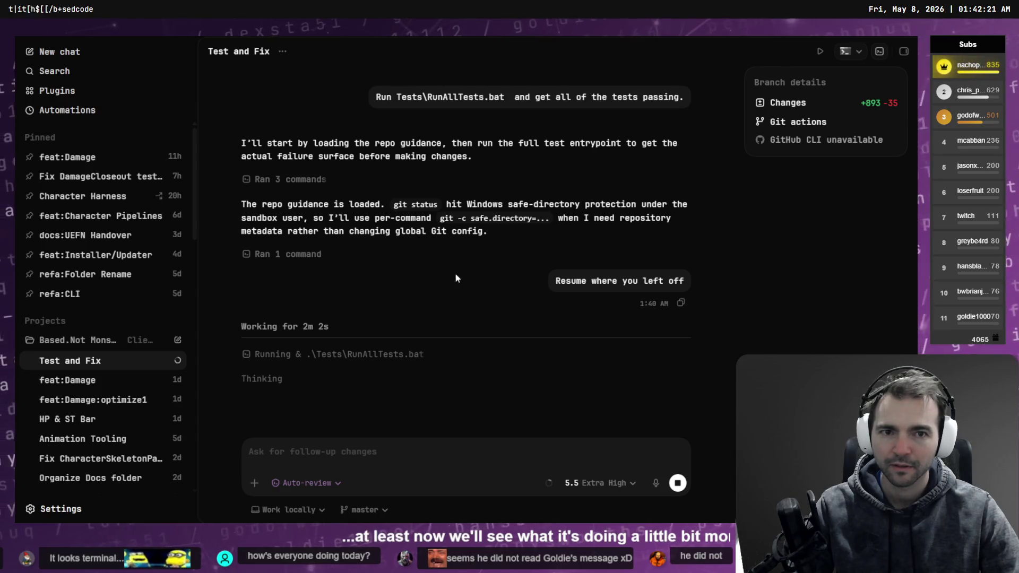
click(75, 381)
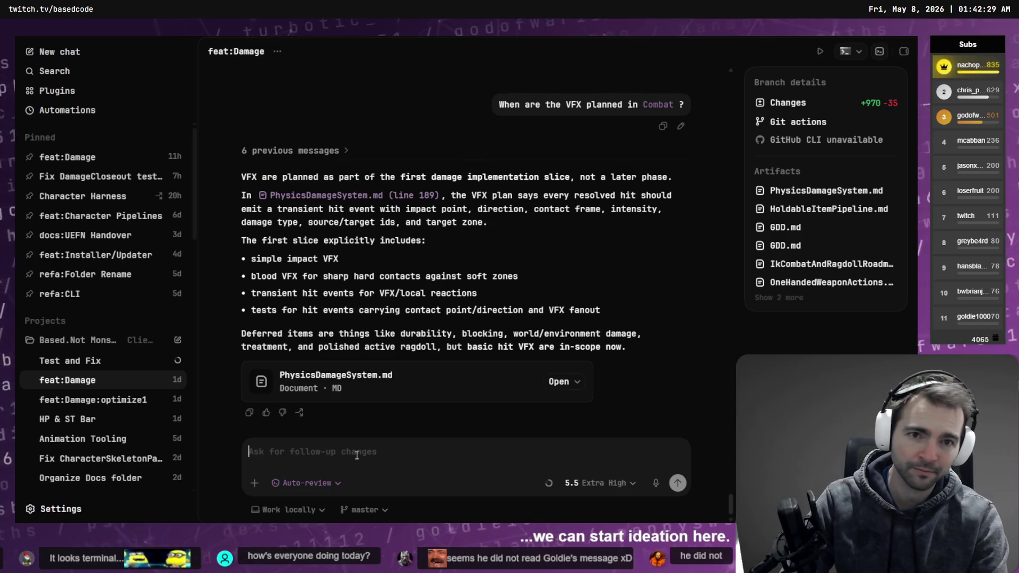
text(What ar)
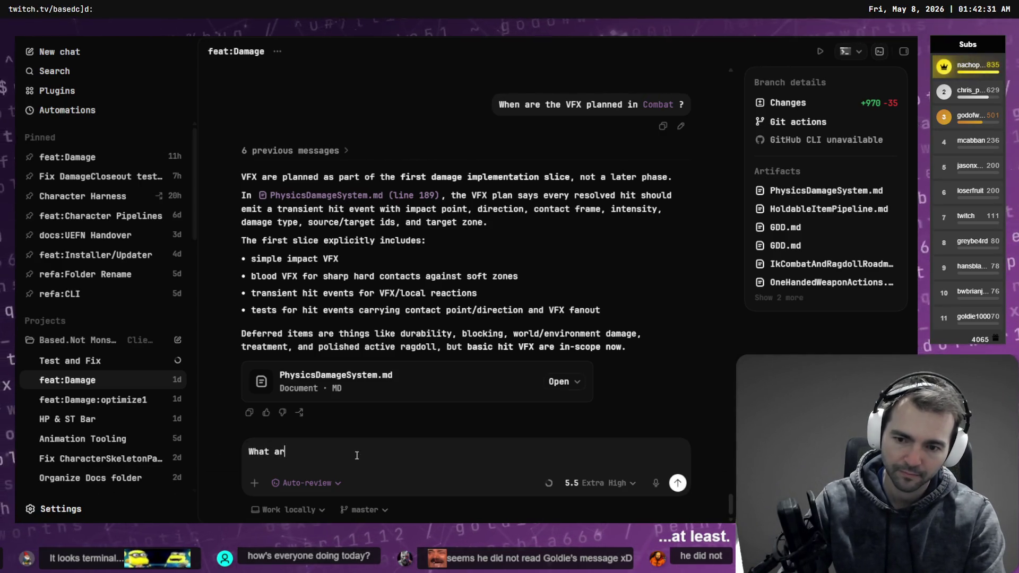
text(w)
key(ctrl+BackSpace)
key(ctrl+BackSpace)
key(ctrl+BackSpace)
text(What)
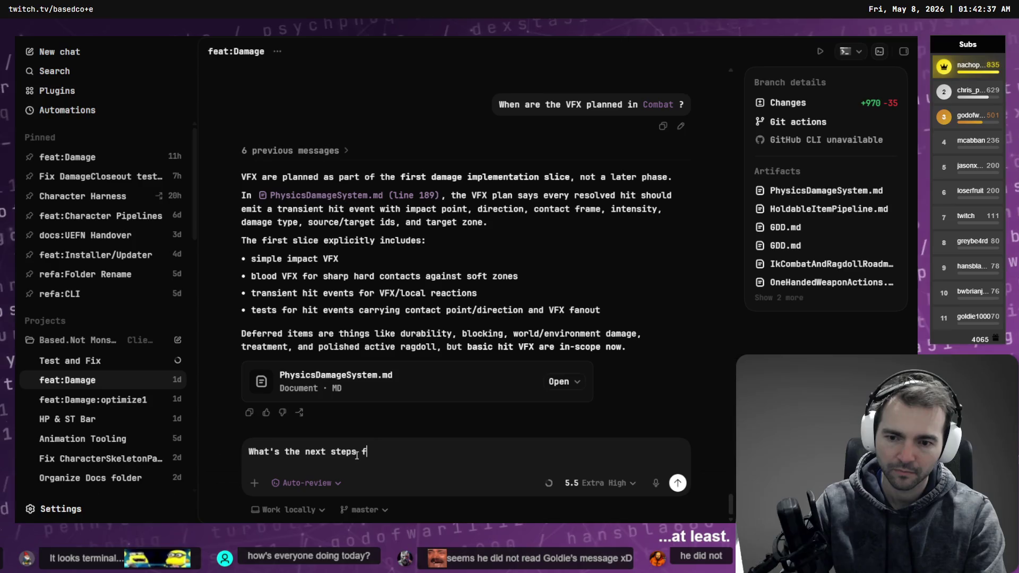
text(in @)
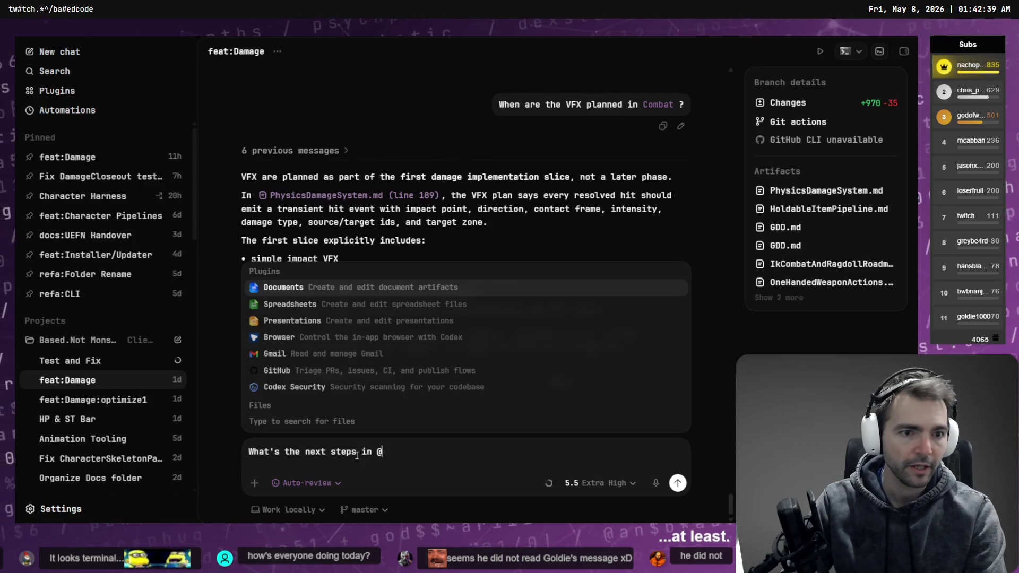
text(IK)
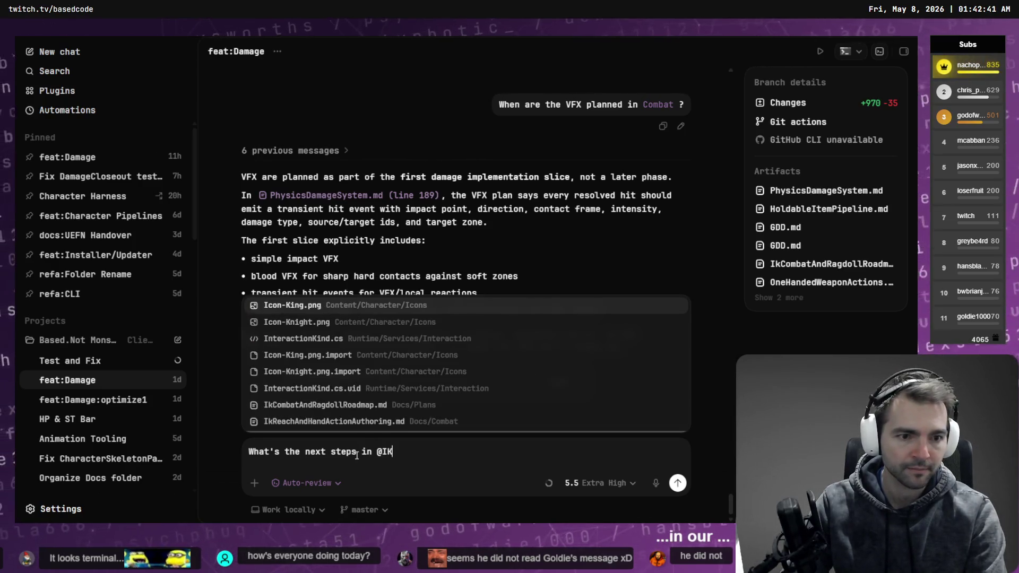
key(BackSpace)
text(kComba)
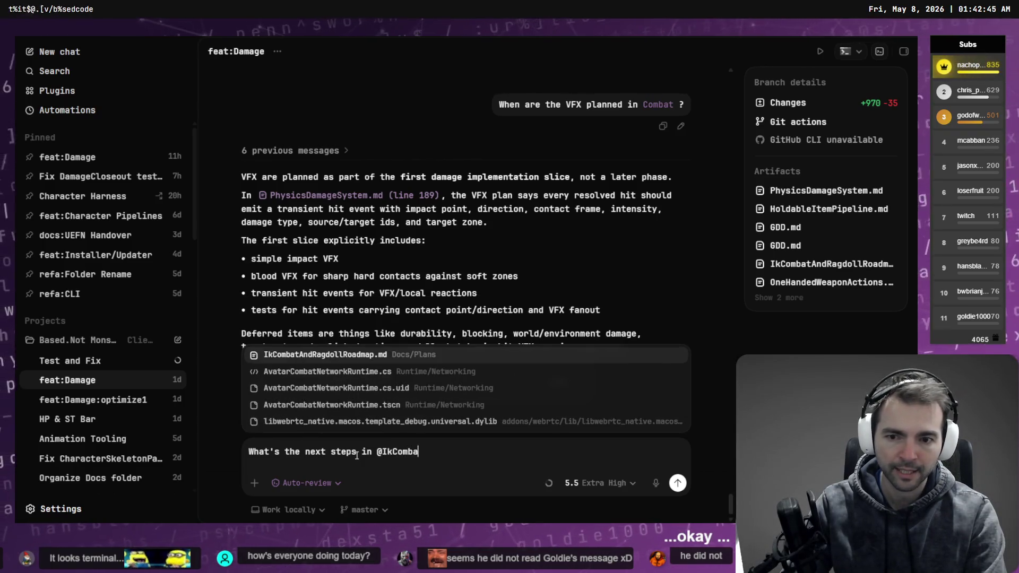
key(Return)
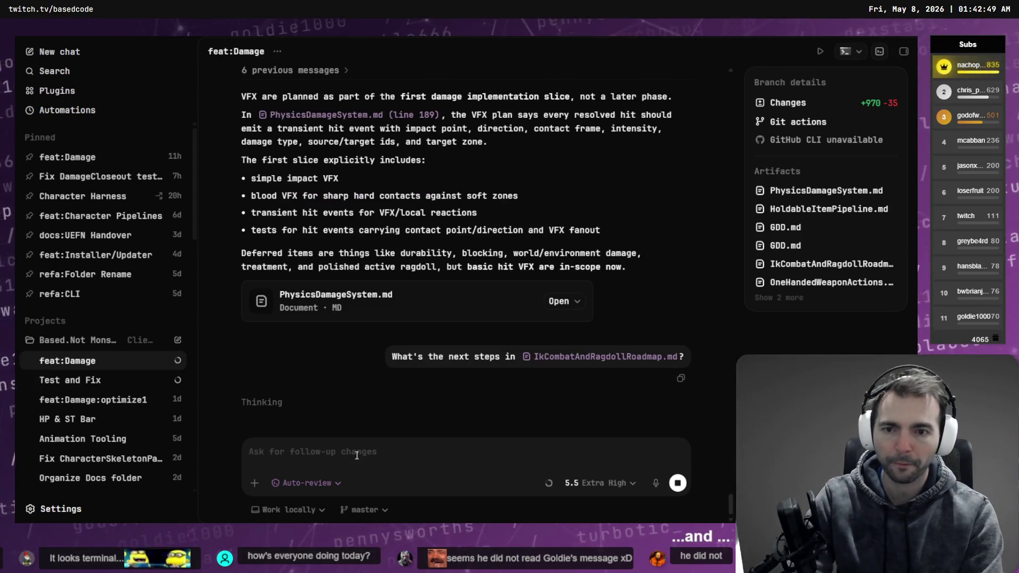
Step: Scroll up through the returned plan, then switch to the 3D Render thread
scroll(528, 251, up, 5)
scroll(528, 250, up, 8)
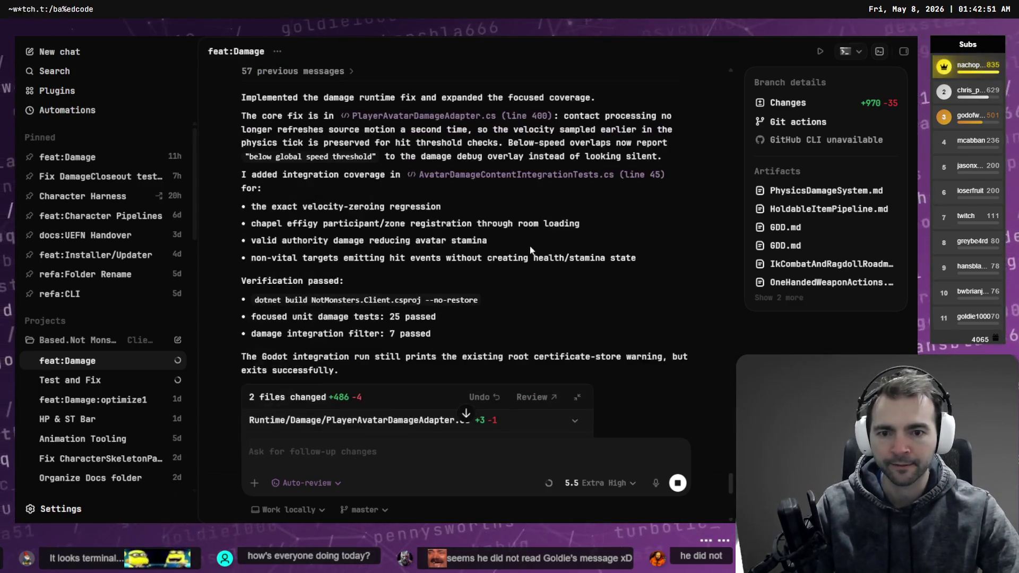
scroll(528, 243, up, 10)
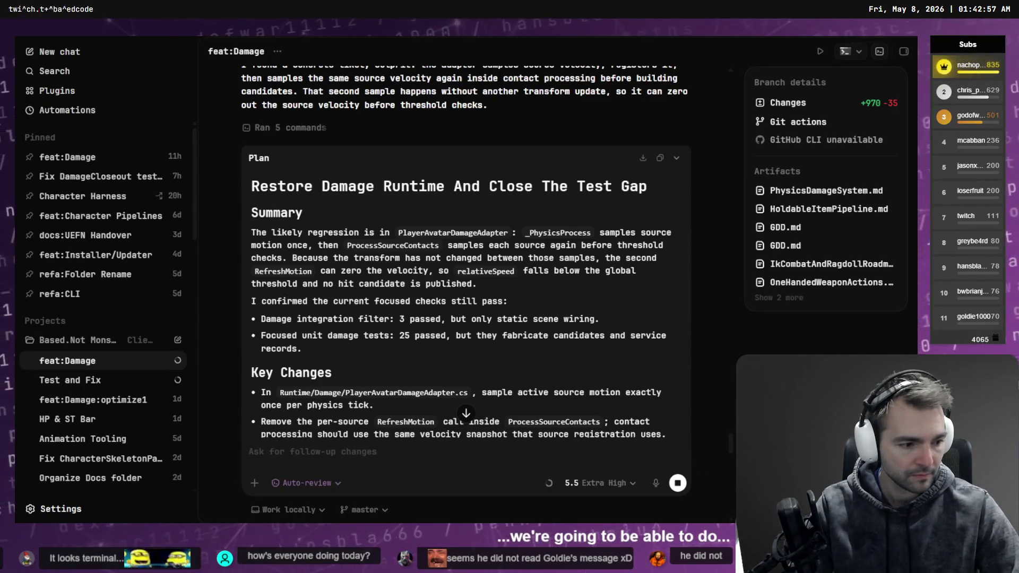
key(ctrl+Tab)
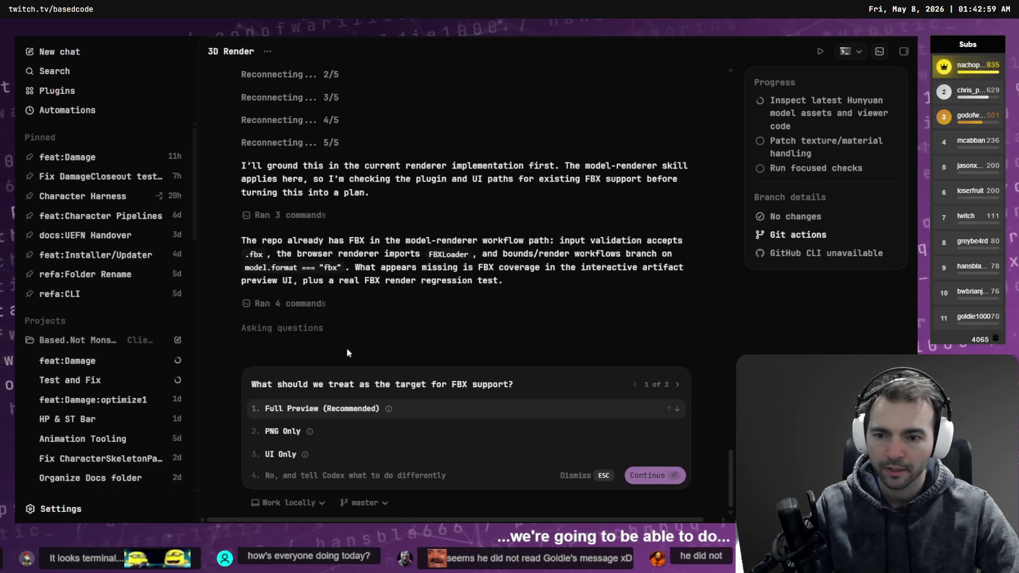
Step: Answer the FBX questions: support everything possible with OBJ in FBX, and choose Embedded Only assets
mouse_move(391, 409)
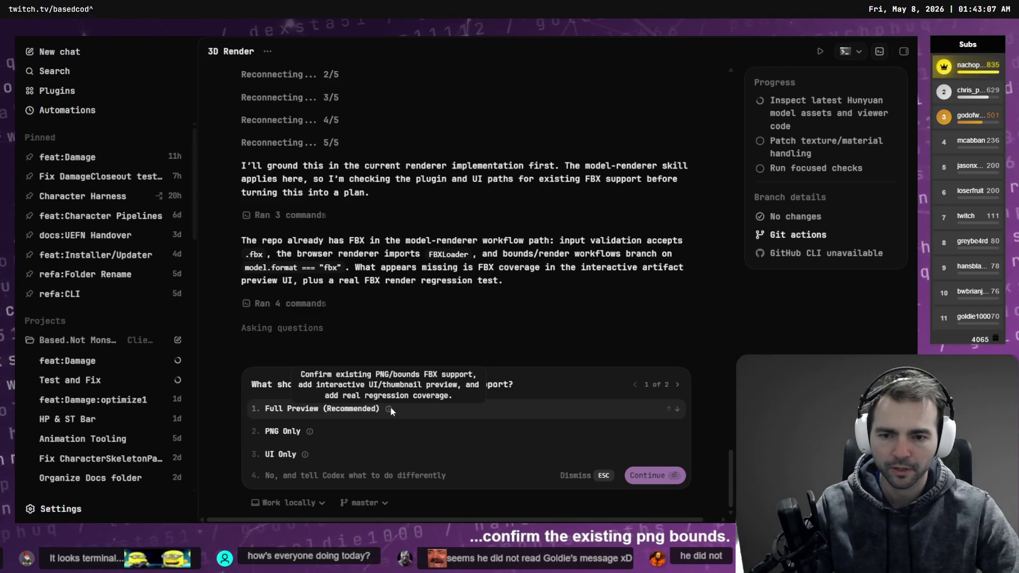
click(338, 472)
key(ctrl+super)
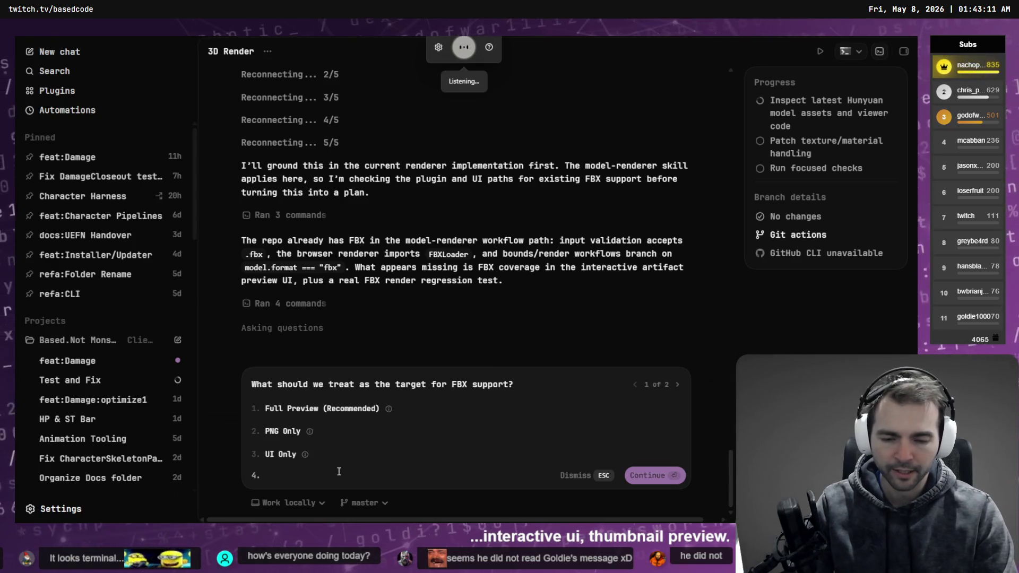
text(everything that was possible)
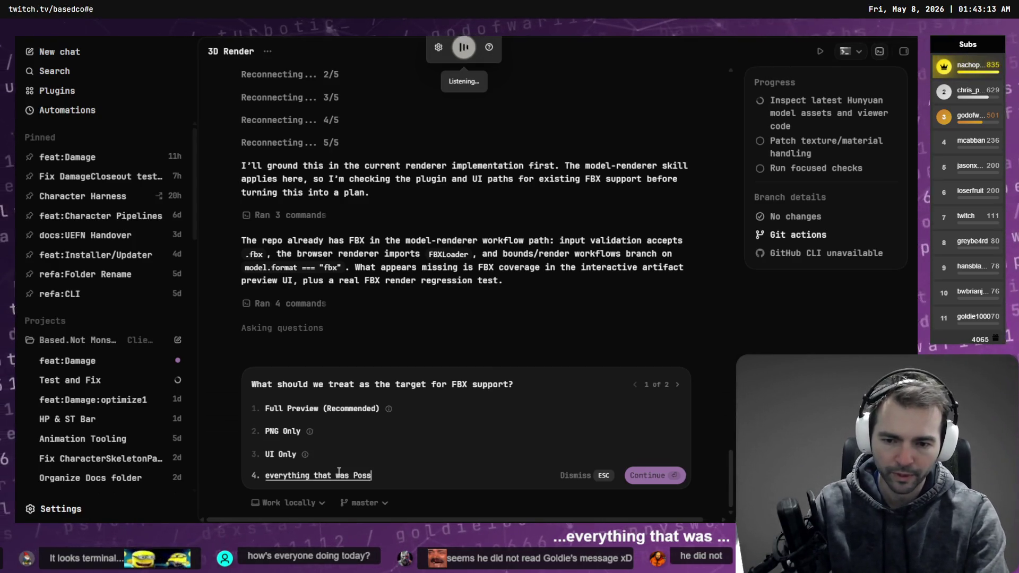
text( with obj should be supported with FBX)
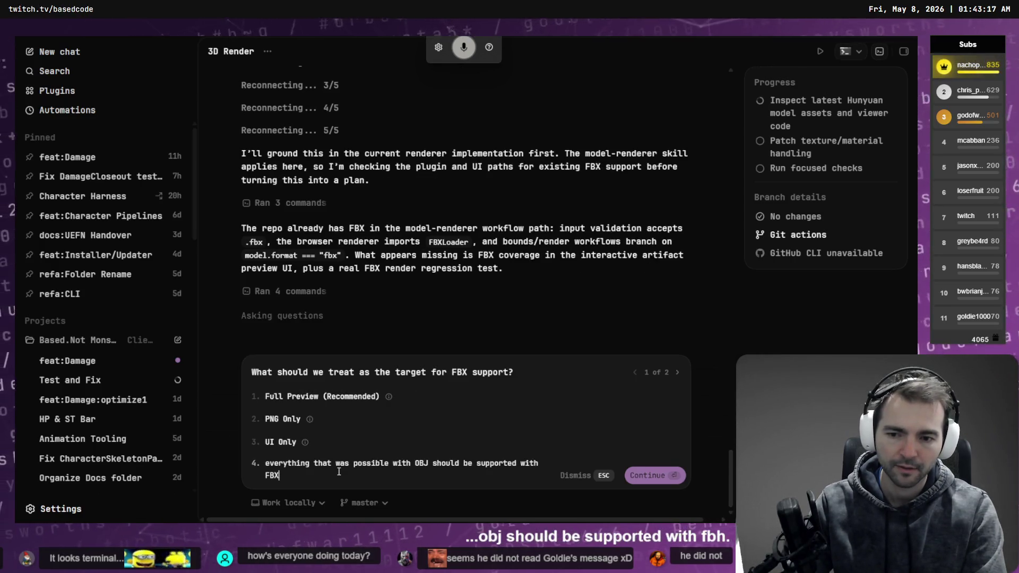
key(Return)
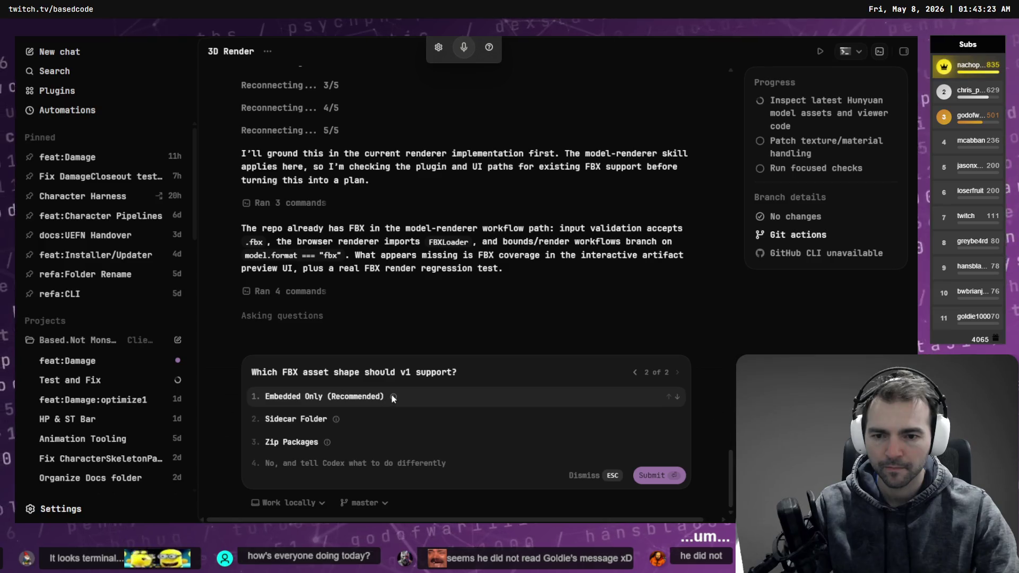
click(371, 401)
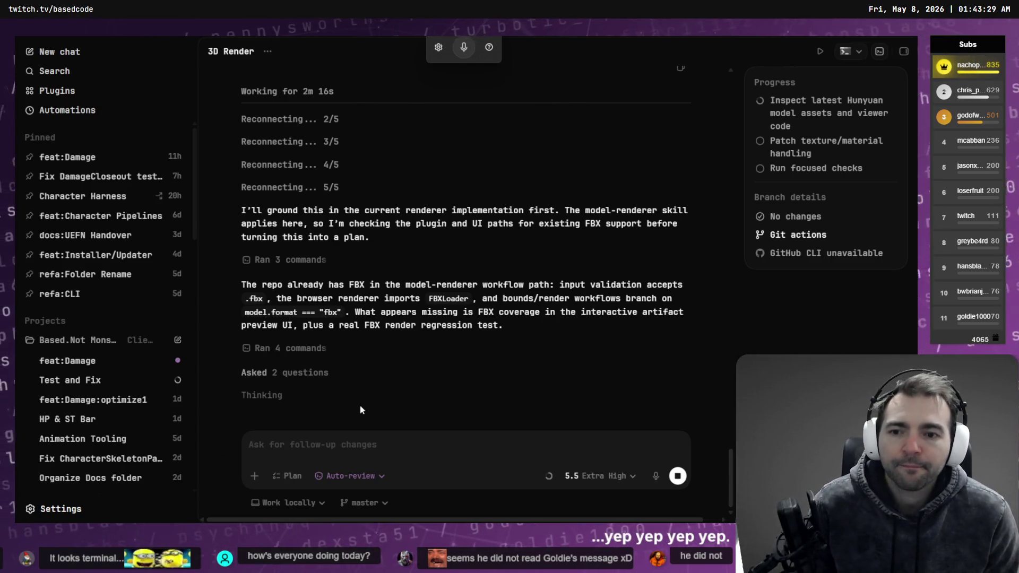
Step: Read the feat:Damage plan, checking its ProcessSourceContacts and 'fabricate' claims about the tests
click(103, 362)
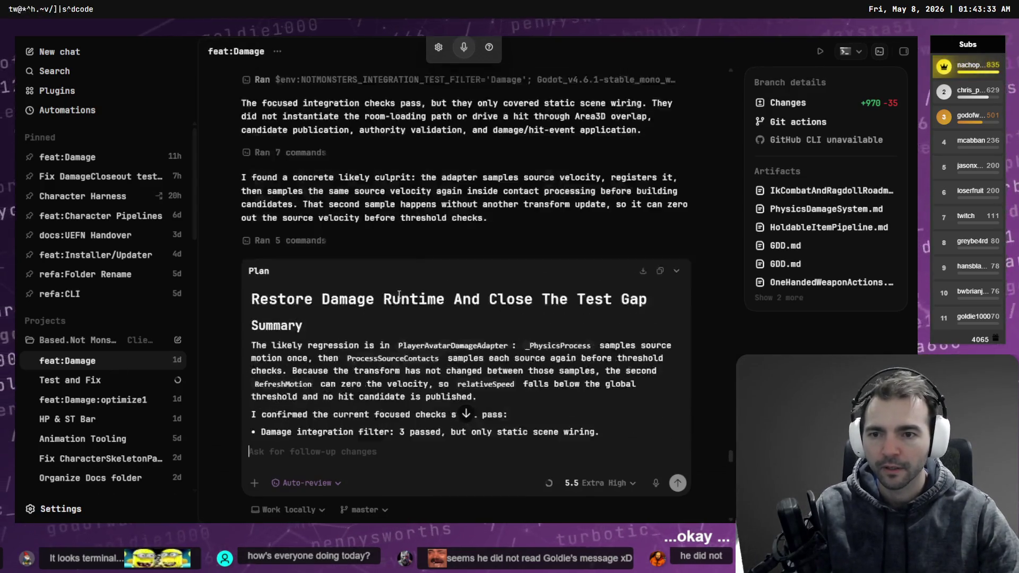
drag(378, 208, 471, 208)
click(471, 208)
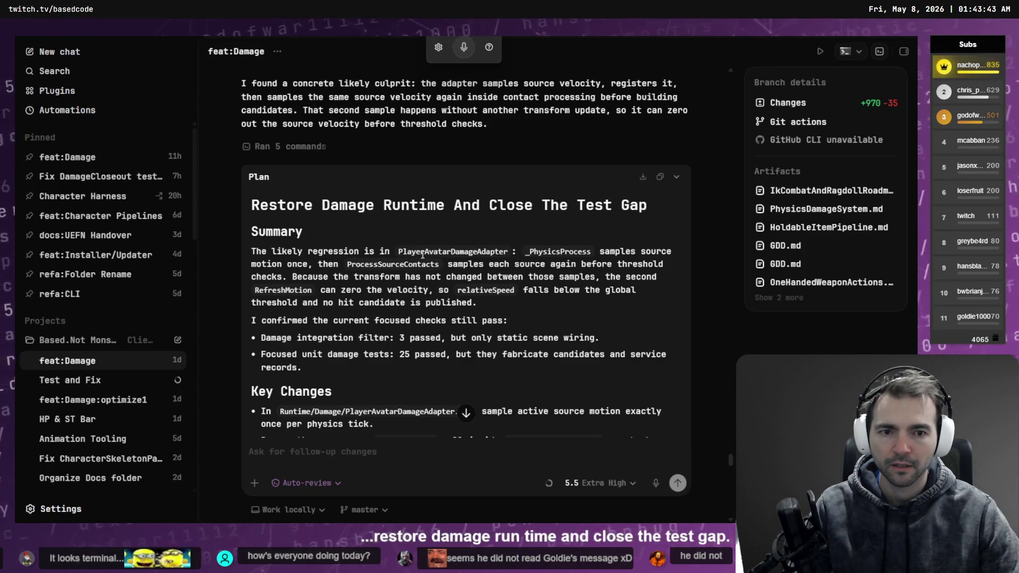
double_click(367, 264)
click(387, 290)
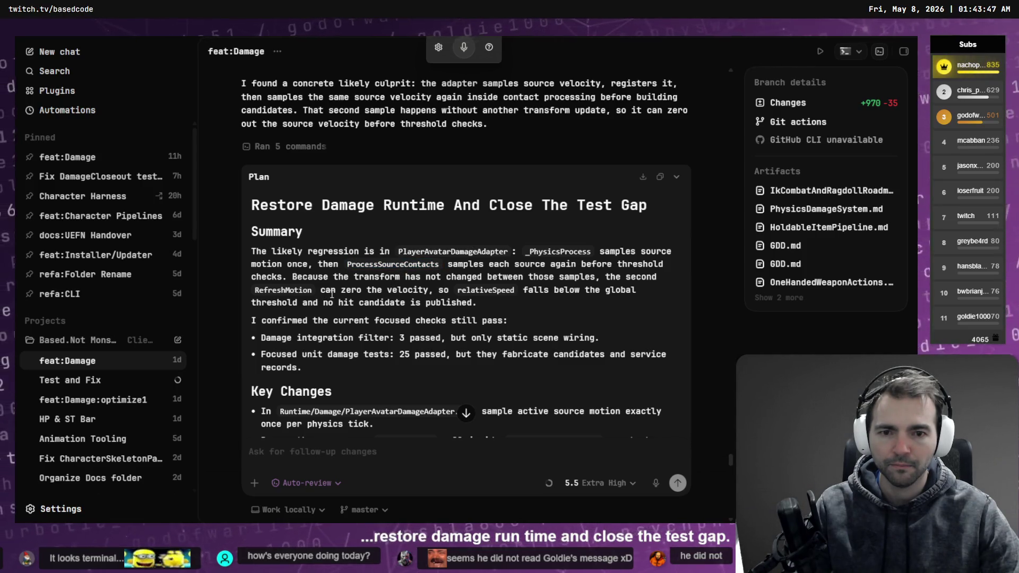
scroll(337, 286, down, 2)
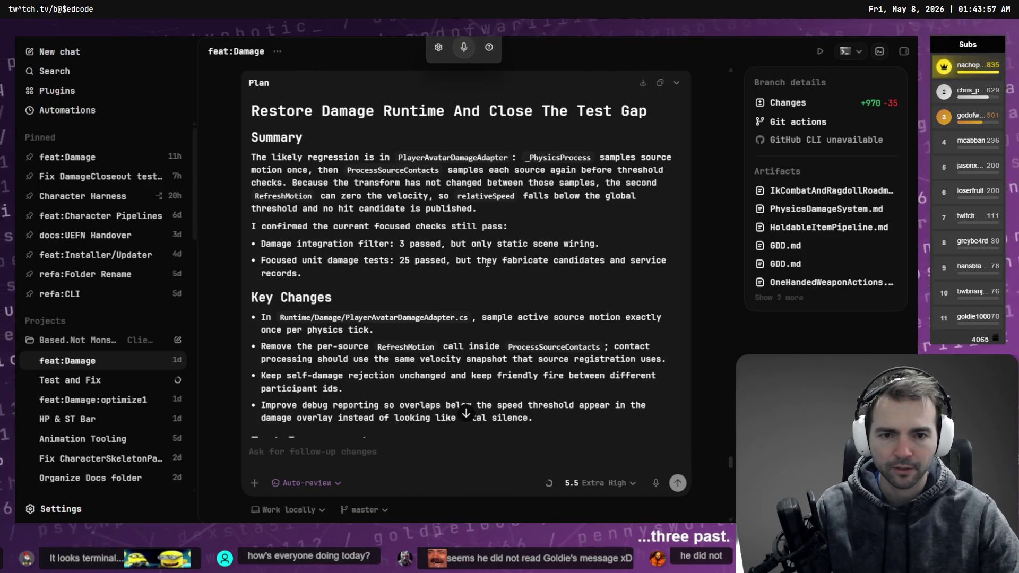
double_click(517, 260)
click(474, 285)
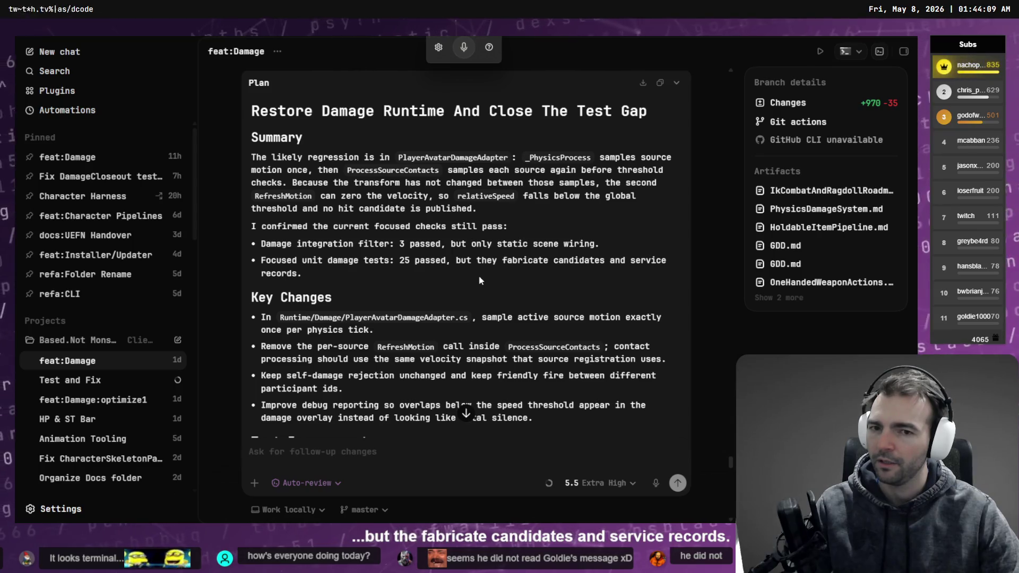
Step: Highlight the 'fabricate candidates' sentence, then view AvatarDamageZoneLayout.cs's unstaged diff in Fork
drag(460, 261, 472, 271)
scroll(498, 274, down, 3)
scroll(497, 273, up, 3)
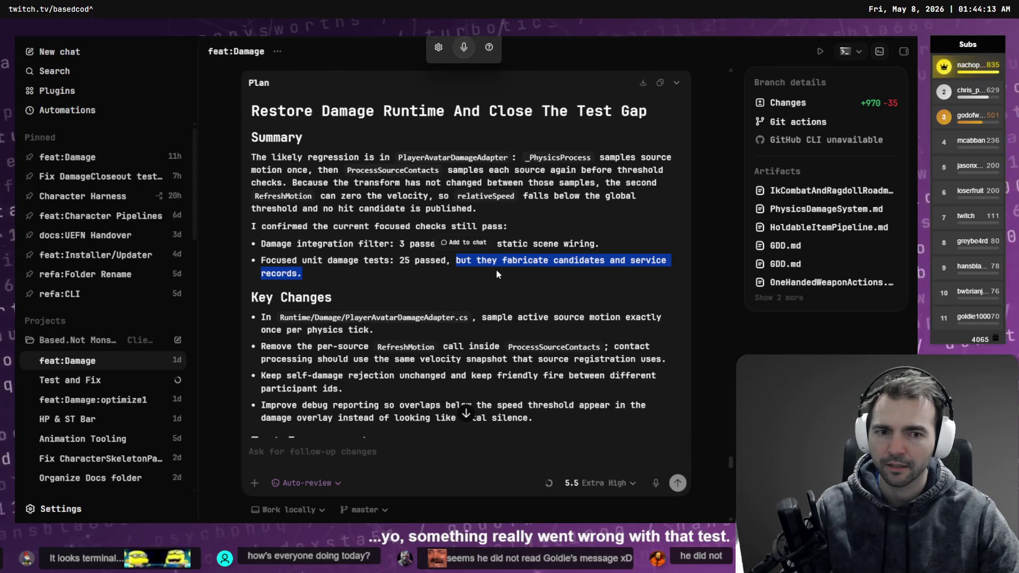
scroll(492, 270, down, 3)
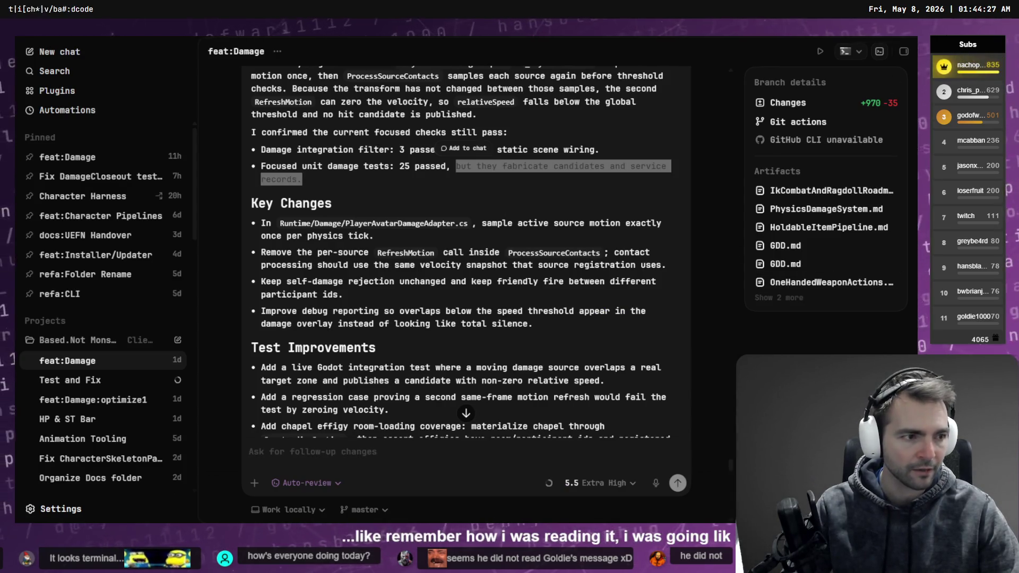
key(super+Tab)
click(246, 176)
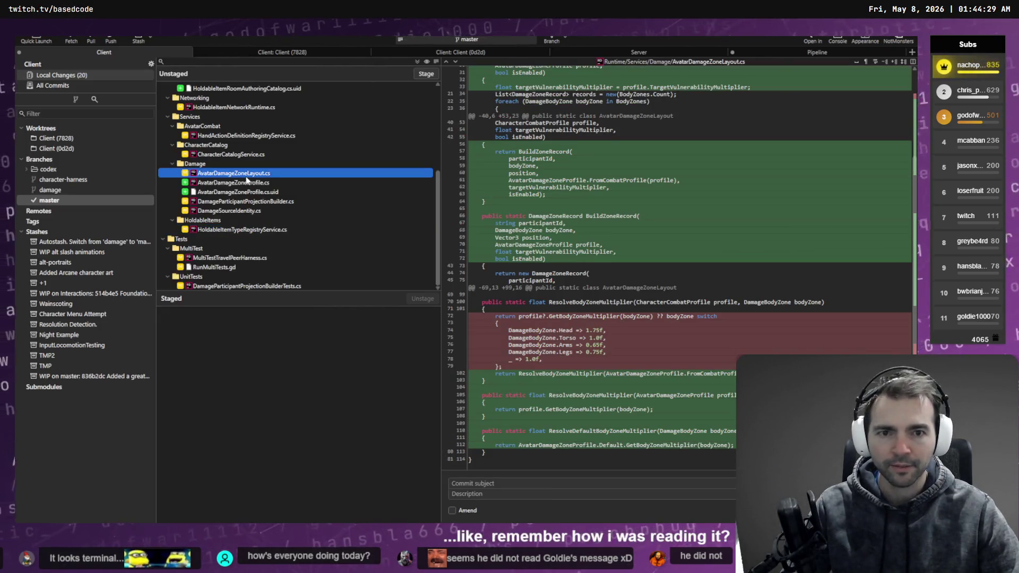
mouse_move(606, 315)
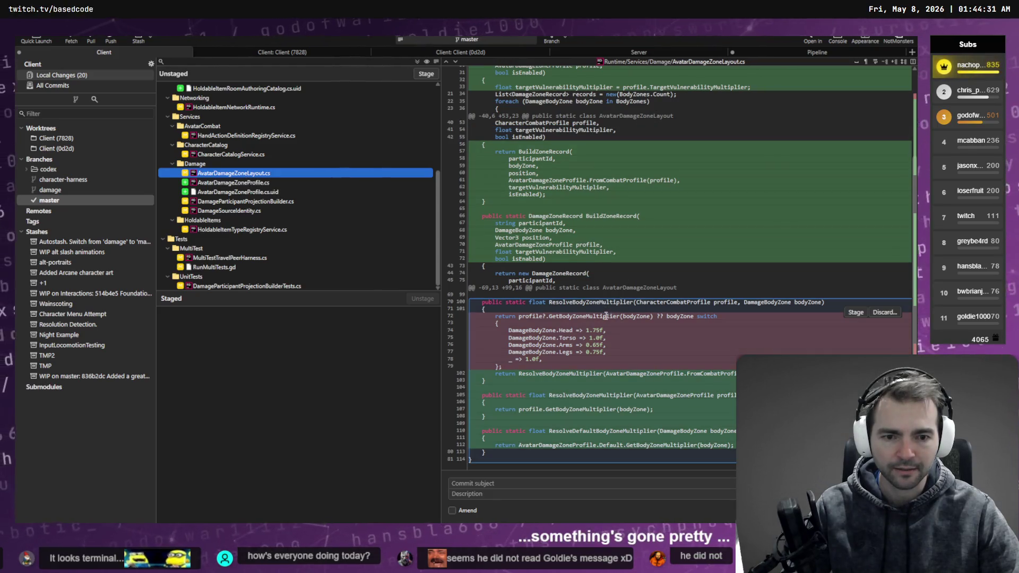
scroll(579, 350, up, 3)
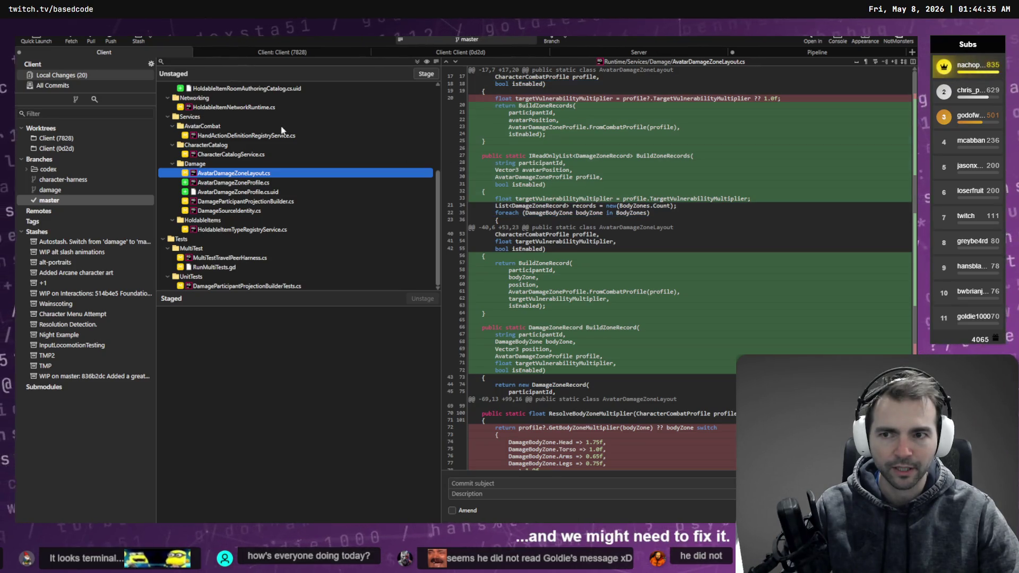
scroll(254, 127, up, 5)
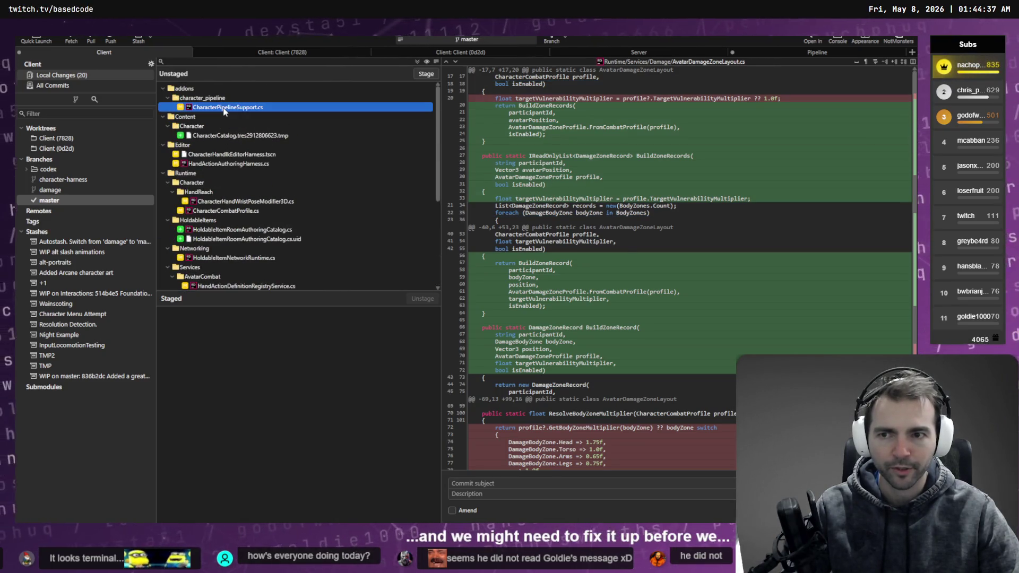
click(224, 107)
scroll(225, 112, down, 5)
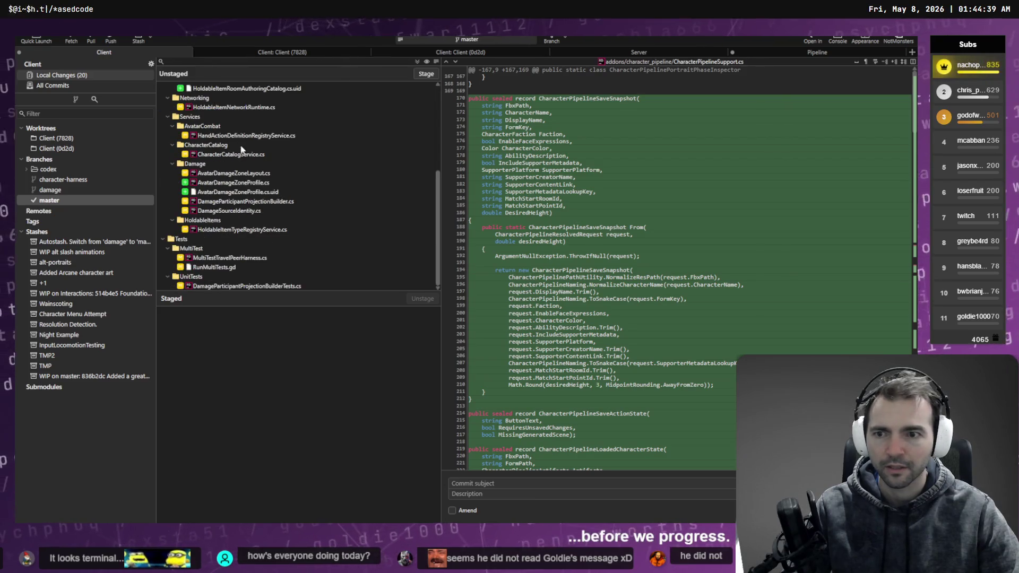
click(242, 266)
click(241, 259)
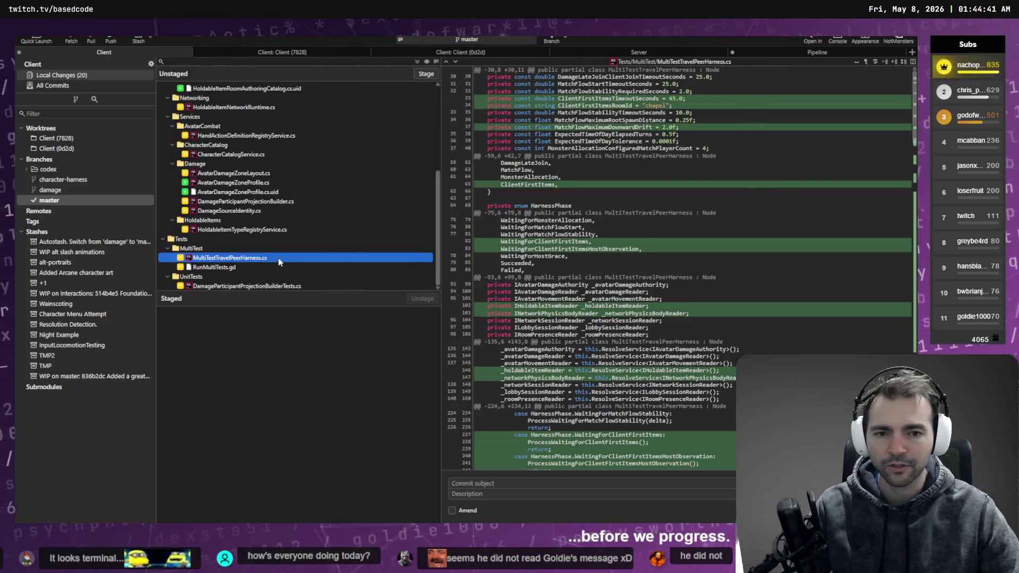
scroll(613, 271, down, 15)
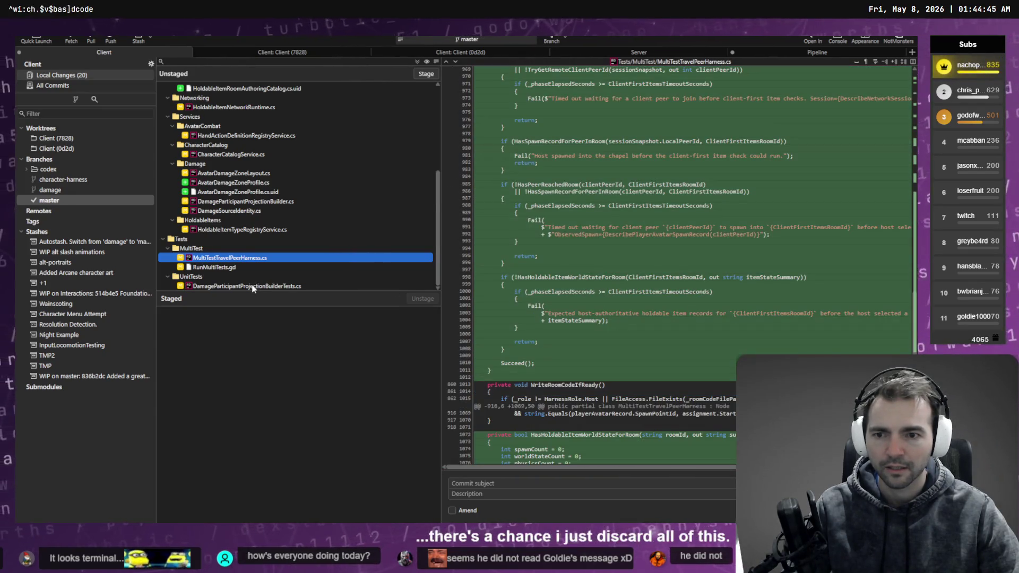
click(293, 287)
key(alt+Tab)
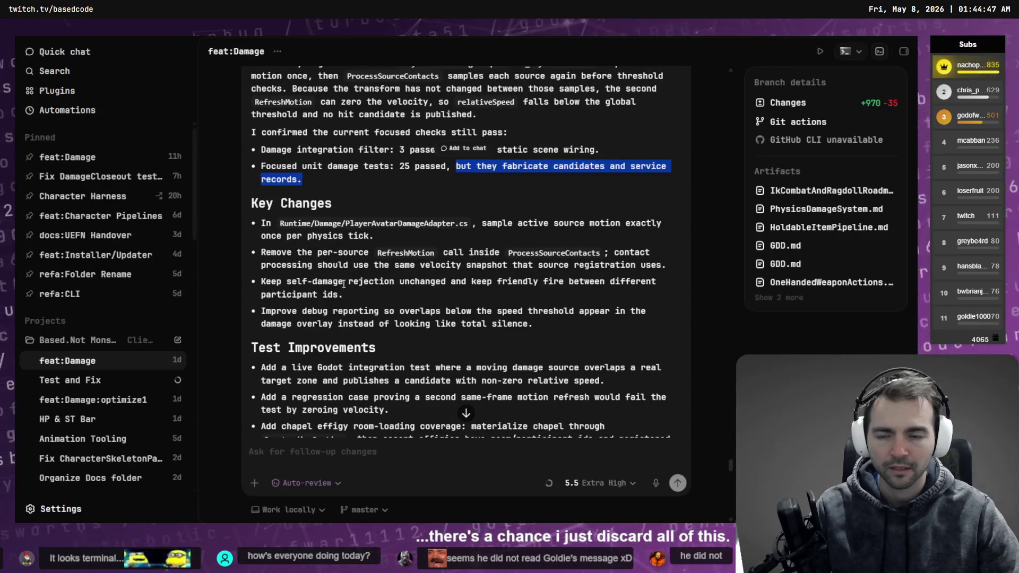
key(alt+Tab)
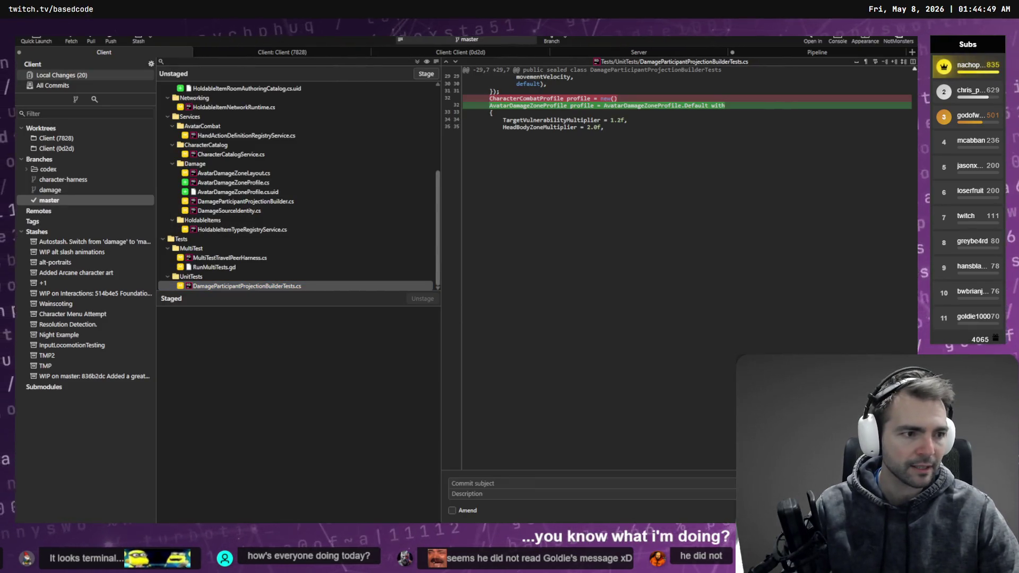
key(alt+Tab)
click(145, 378)
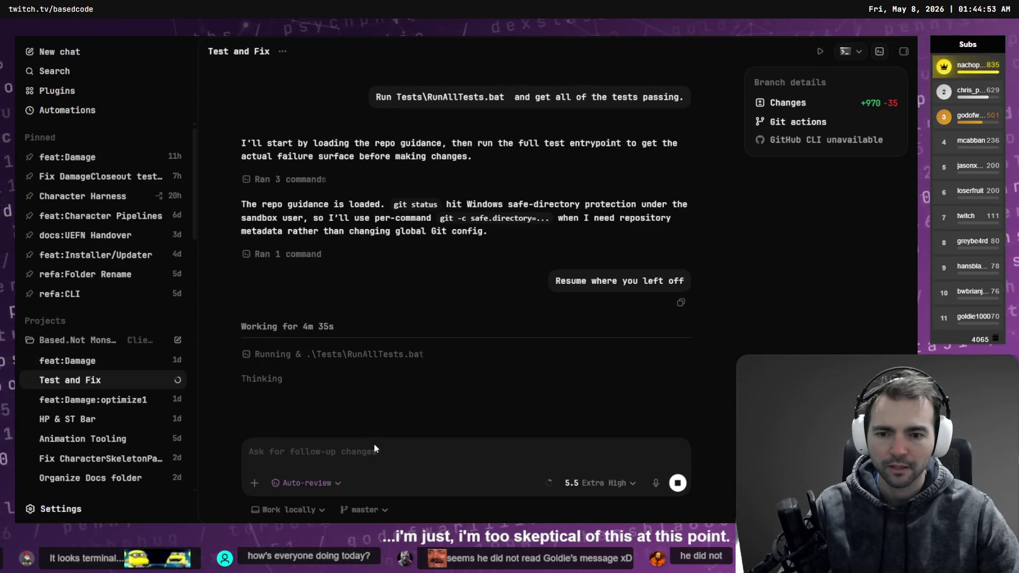
click(677, 483)
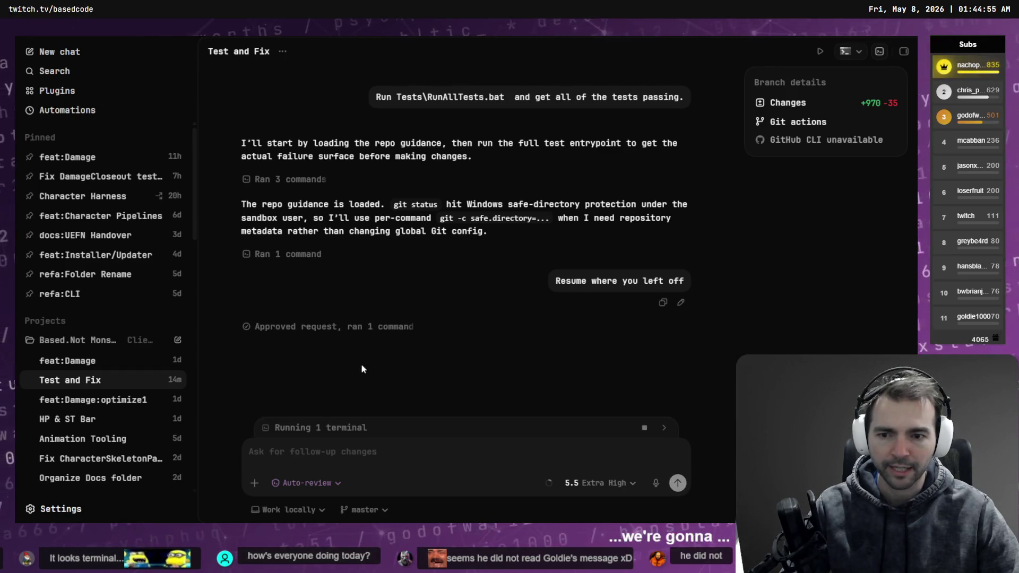
key(alt+Tab)
click(236, 267)
click(244, 286)
scroll(245, 263, up, 5)
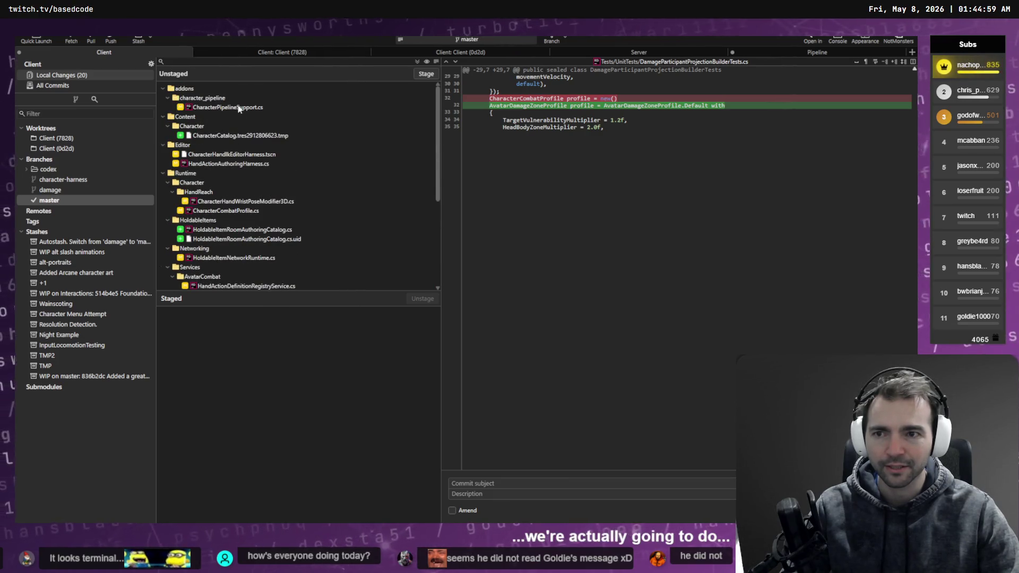
click(236, 108)
key(Up)
key(ctrl+a)
click(244, 182)
click(224, 115)
key(Up)
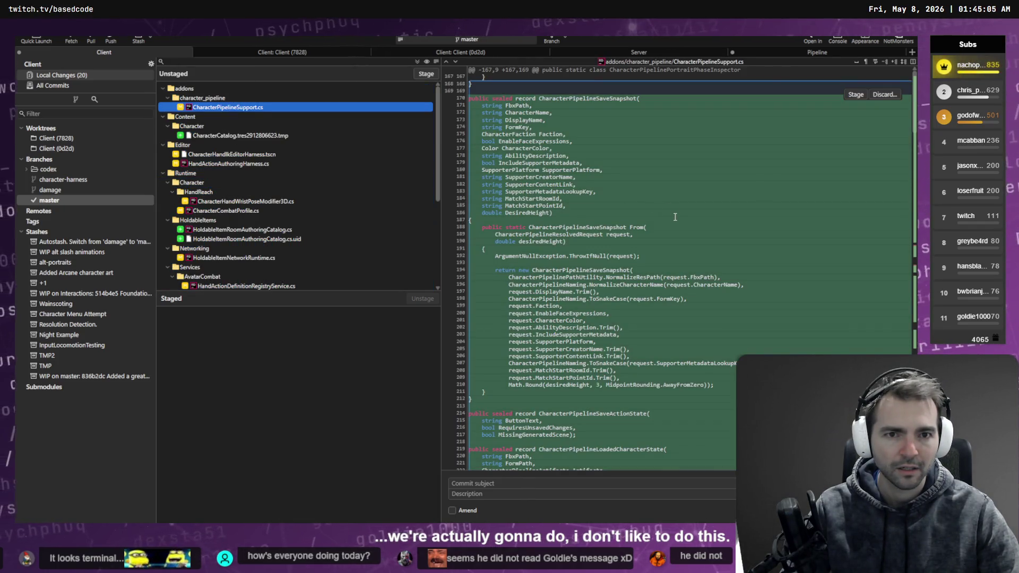
scroll(673, 218, down, 6)
scroll(672, 236, down, 10)
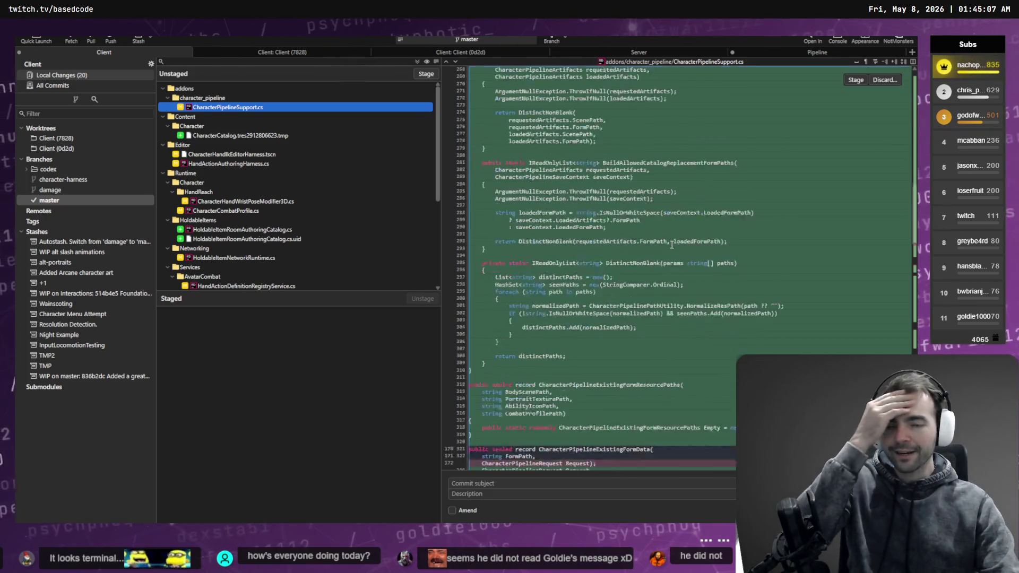
scroll(679, 267, up, 2)
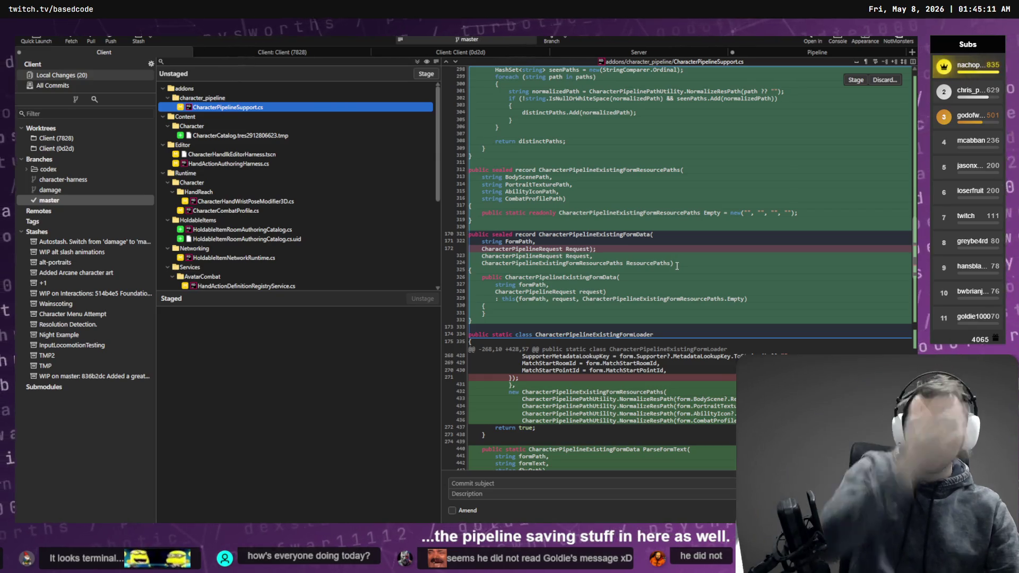
key(alt+Tab)
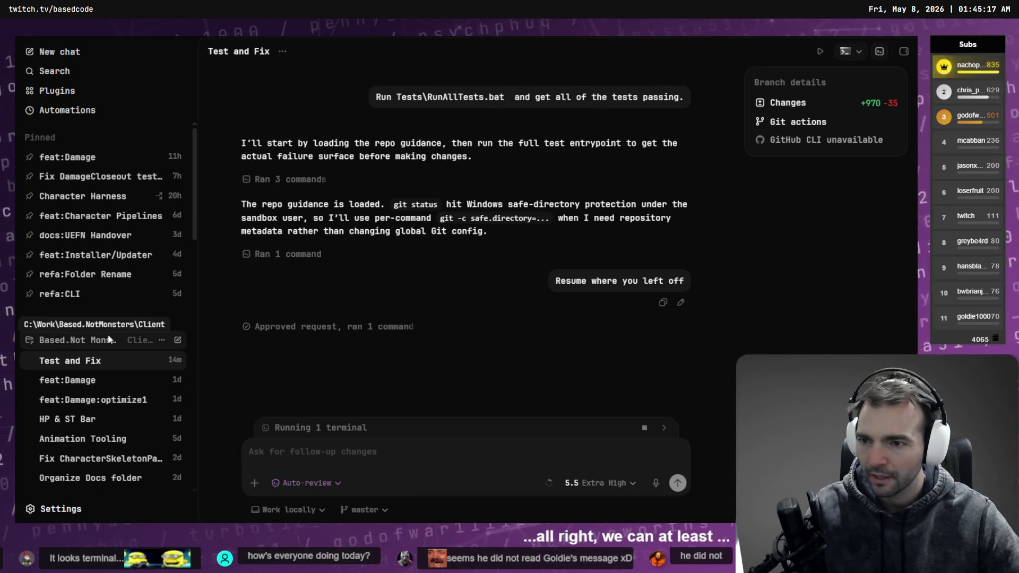
Step: Ask feat:Character Pipelines by voice whether to stage only pipeline changes and discard the rest
click(106, 215)
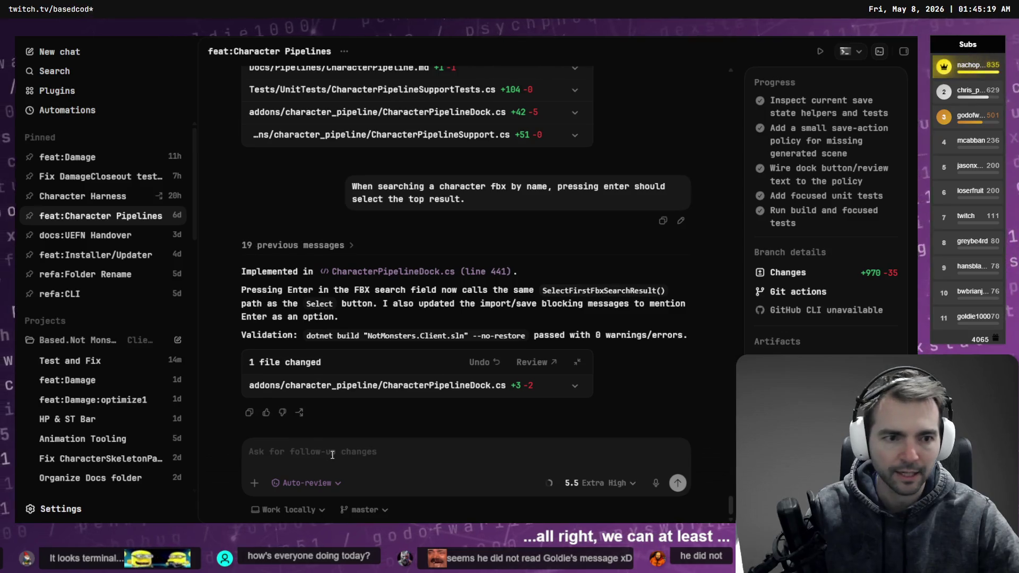
key(ctrl+space)
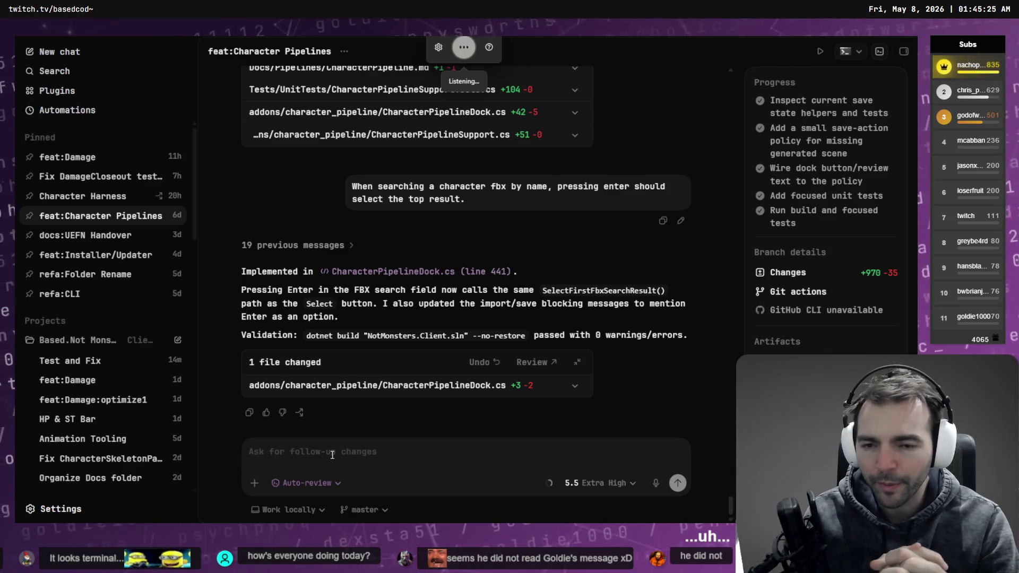
key(ctrl+space)
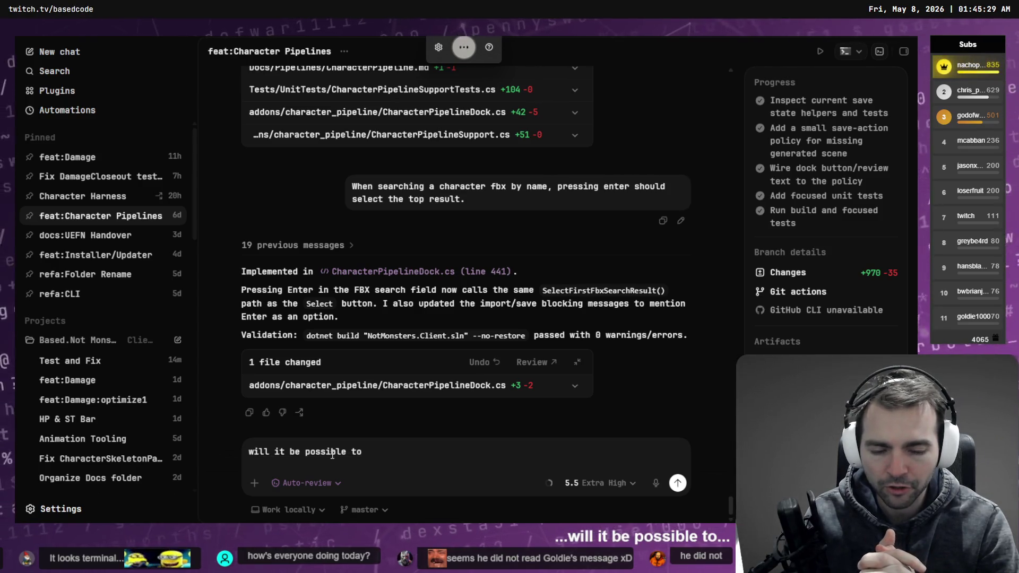
key(ctrl+space)
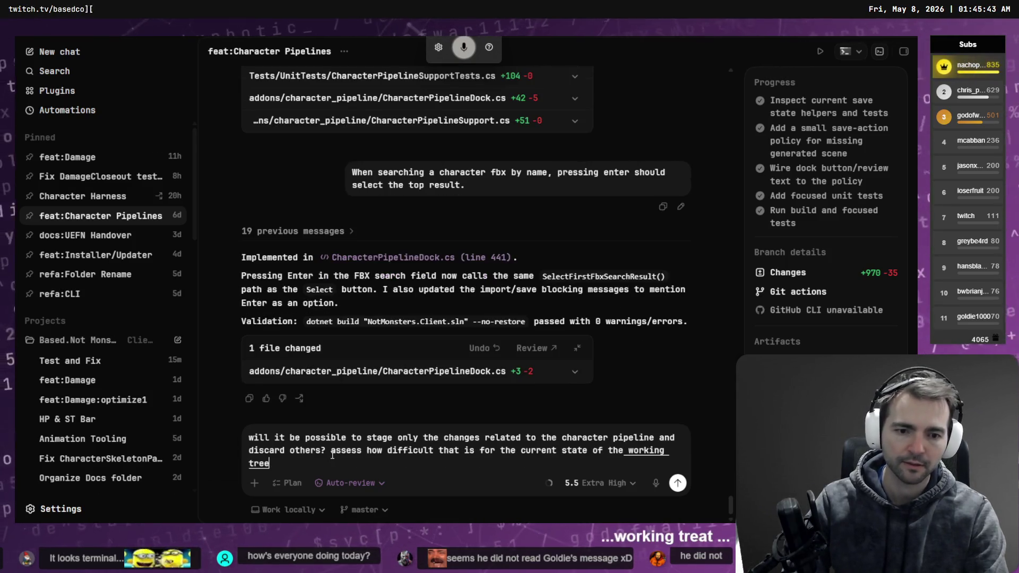
key(Return)
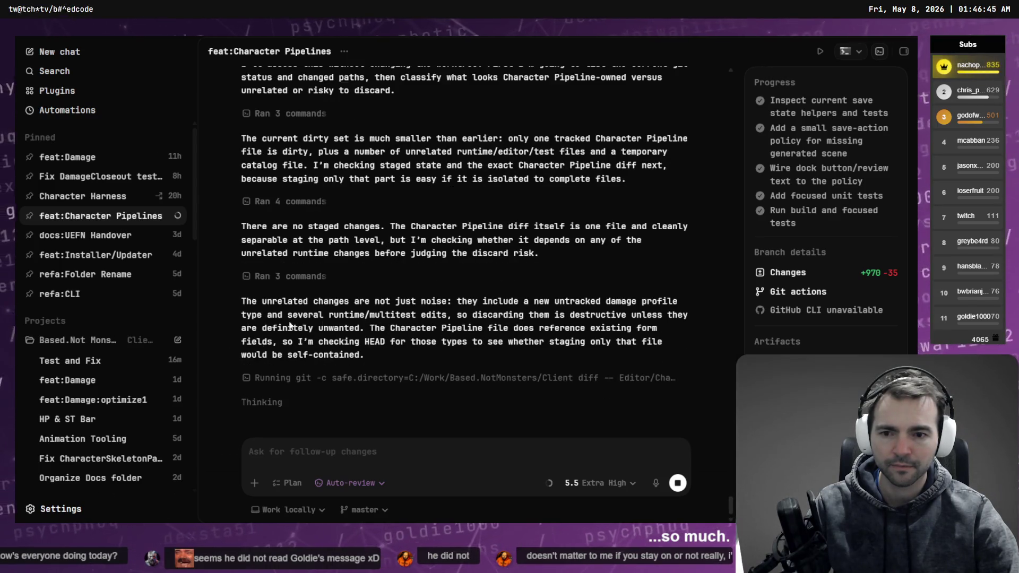
Step: Start a Codex follow-up draft, rewording it to open with 'These non-character…'
click(376, 456)
text(They')
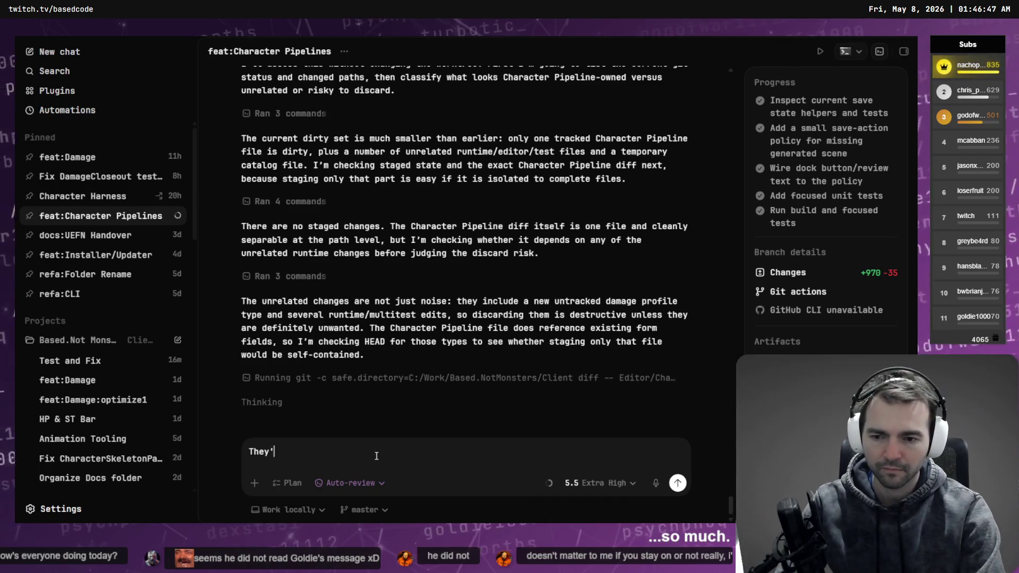
text(re definately unwanted.)
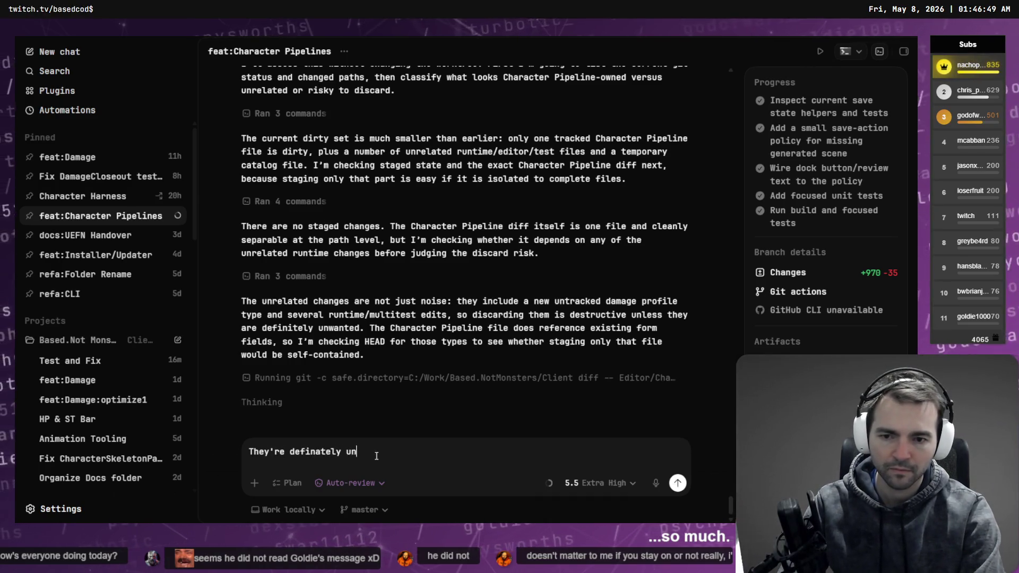
key(ctrl+a)
key(BackSpace)
text(They')
key(BackSpace)
key(BackSpace)
key(BackSpace)
text(These non)
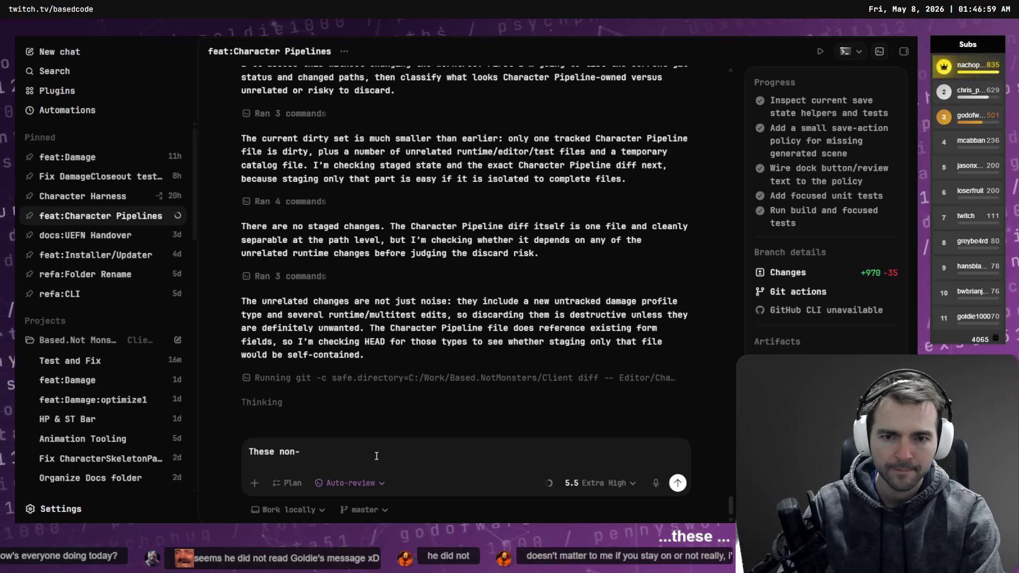
text(haracter)
key(ctrl+BackSpace)
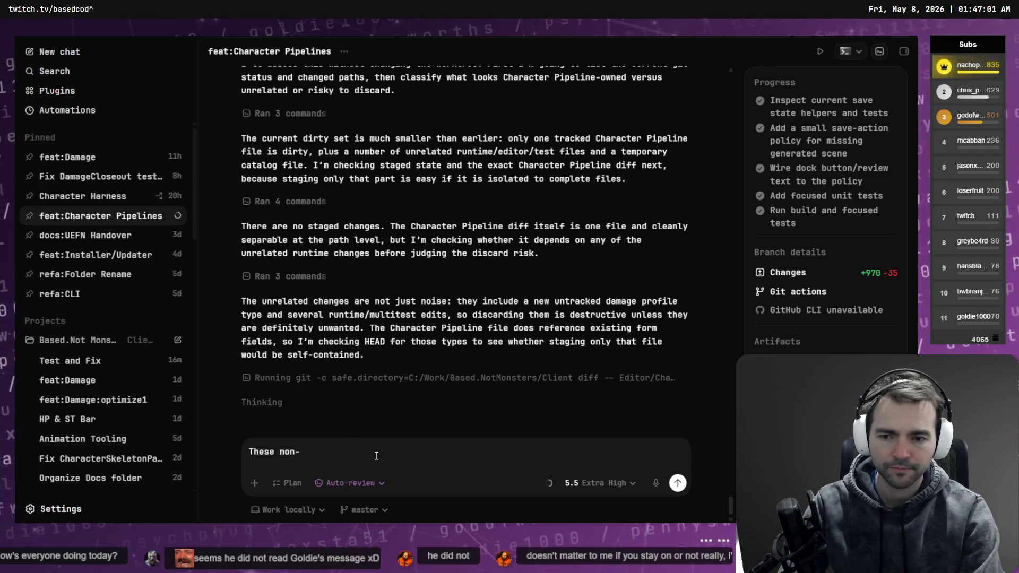
key(BackSpace)
Step: Finish the draft: remove the non-character-pipeline changes so only pipeline improvements remain
text(-pipeline )
text(change)
key(ctrl+BackSpace)
text(changes are not just noise.)
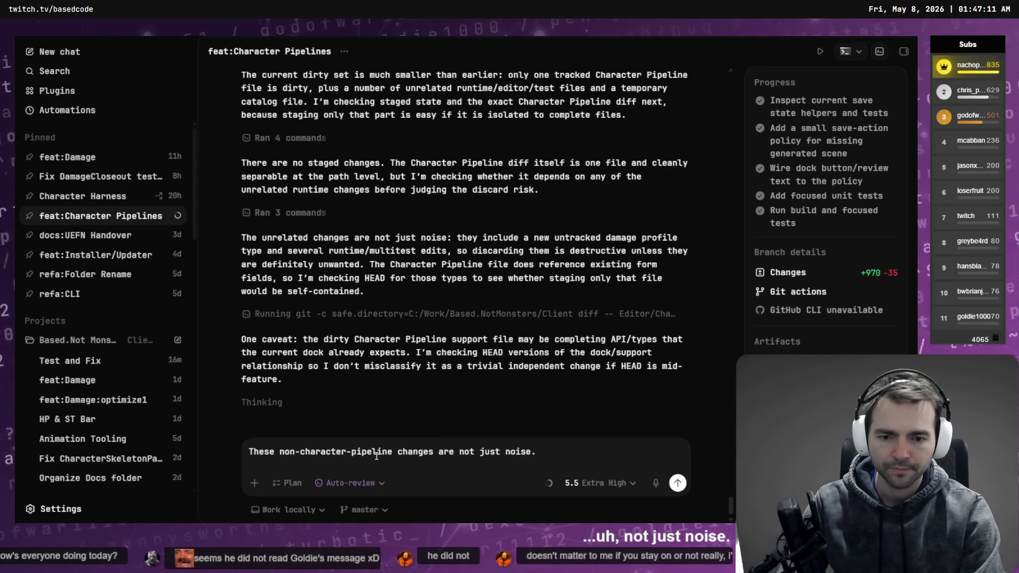
key(ctrl+BackSpace)
key(ctrl+BackSpace)
key(ctrl+BackSpace)
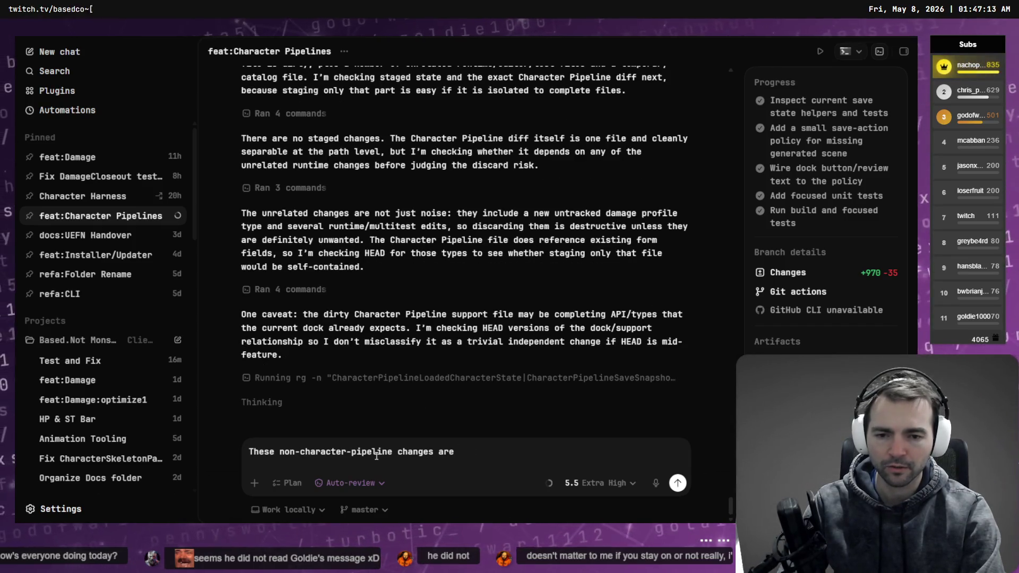
text(not wanted.Remove them)
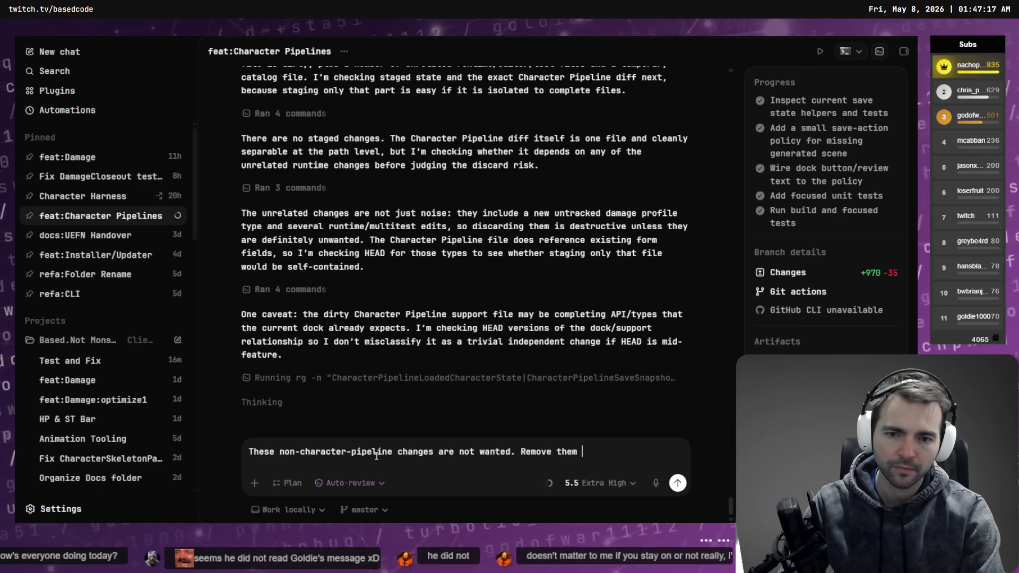
text(SO that)
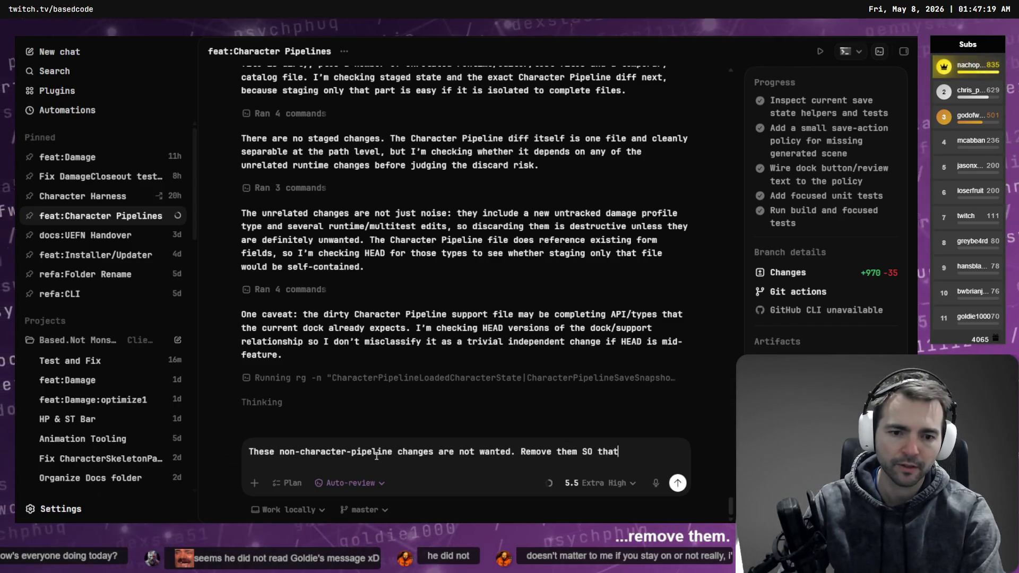
text( it)
key(ctrl+BackSpace)
key(ctrl+BackSpace)
key(ctrl+BackSpace)
text(so t)
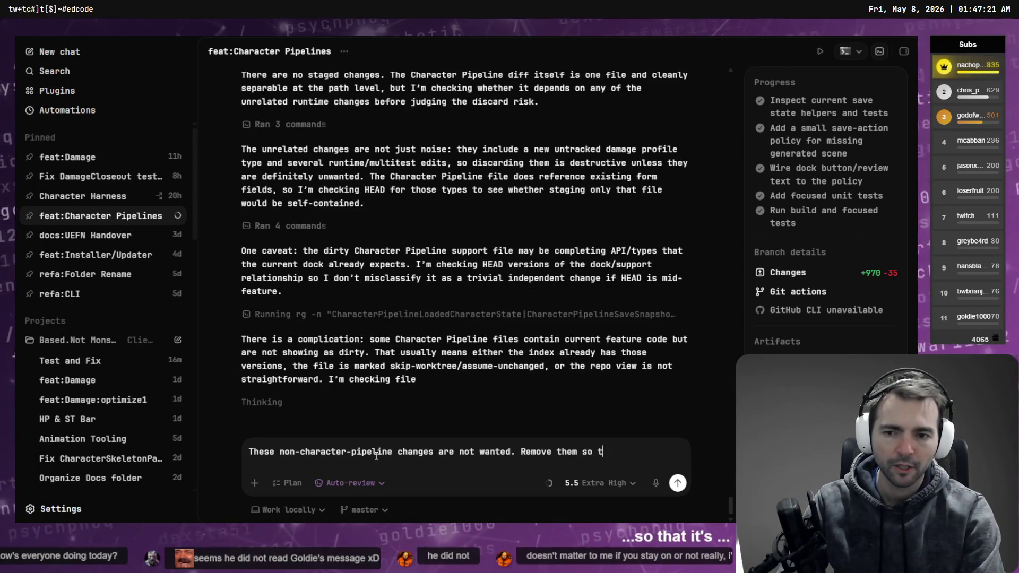
text(hat just hte )
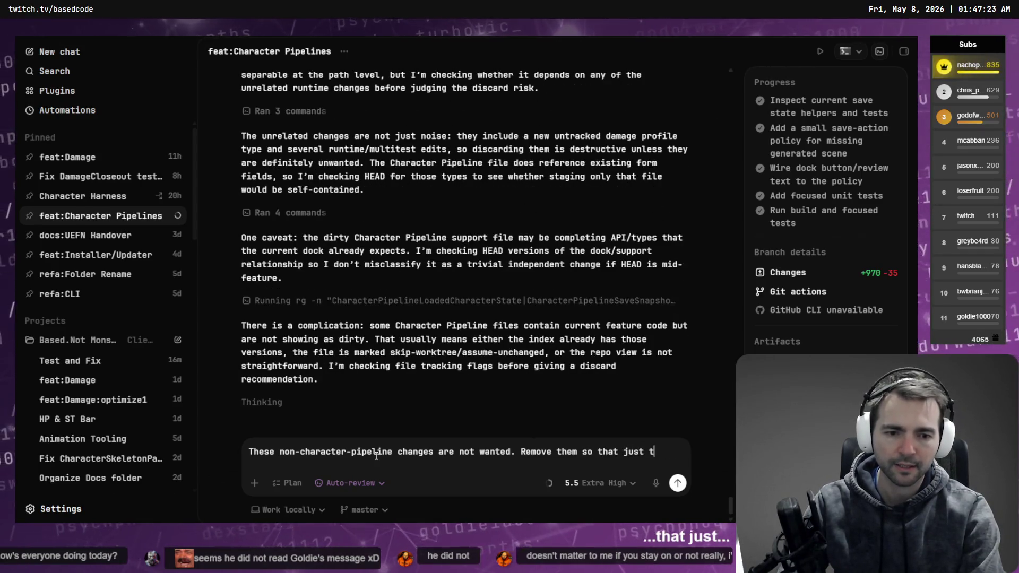
text(arav)
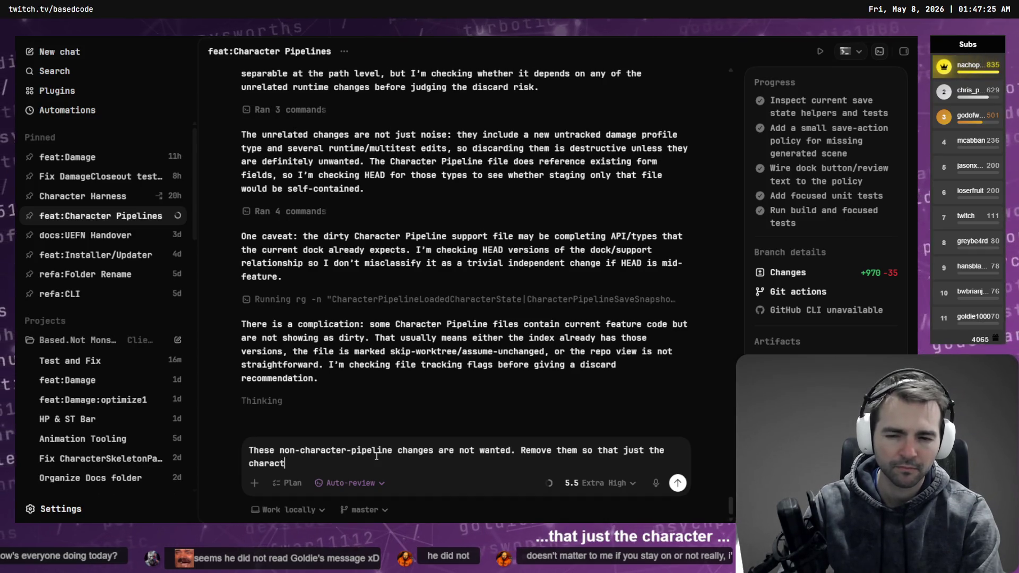
text(eline improvm)
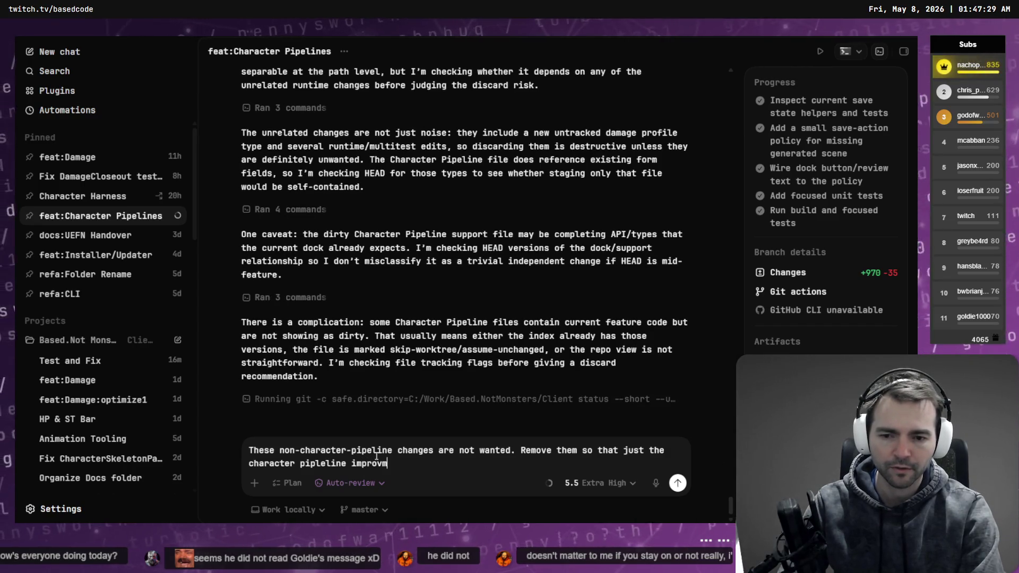
text(ens a)
text(re left.)
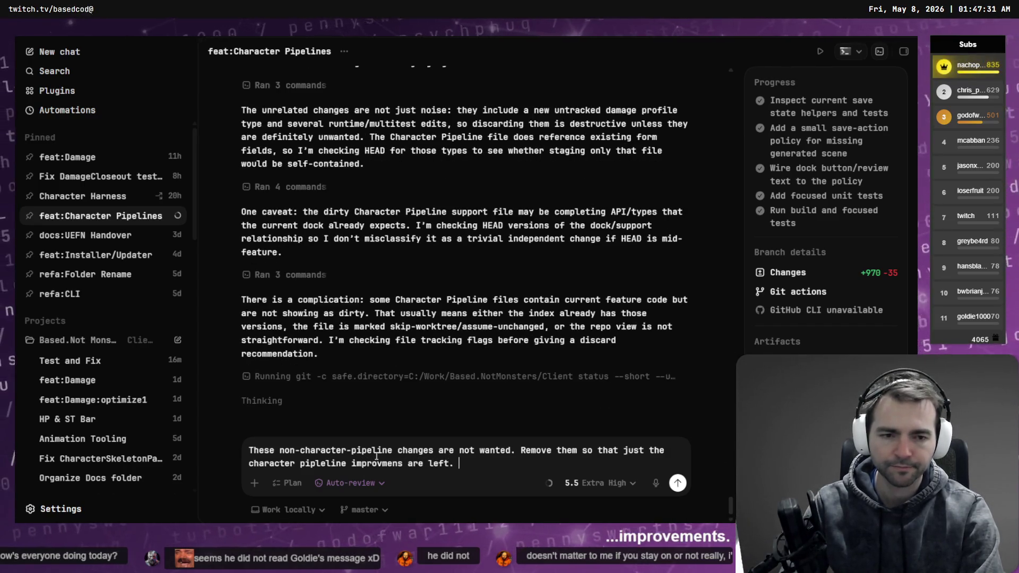
key(alt+Tab)
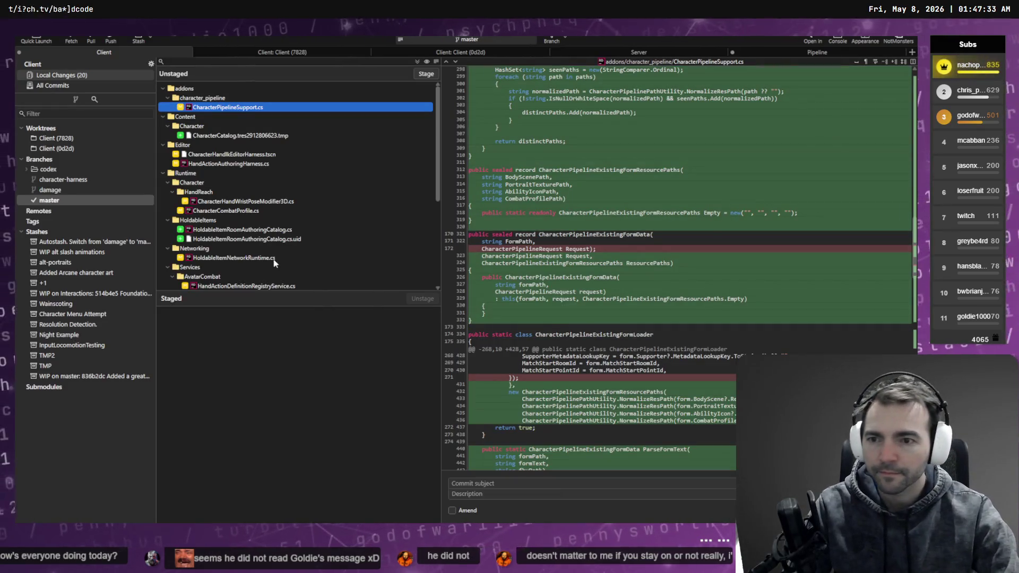
Step: View the HoldableItemNetworkRuntime.cs and HoldableItemRoomAuthoringCatalog.cs unstaged diffs
click(272, 258)
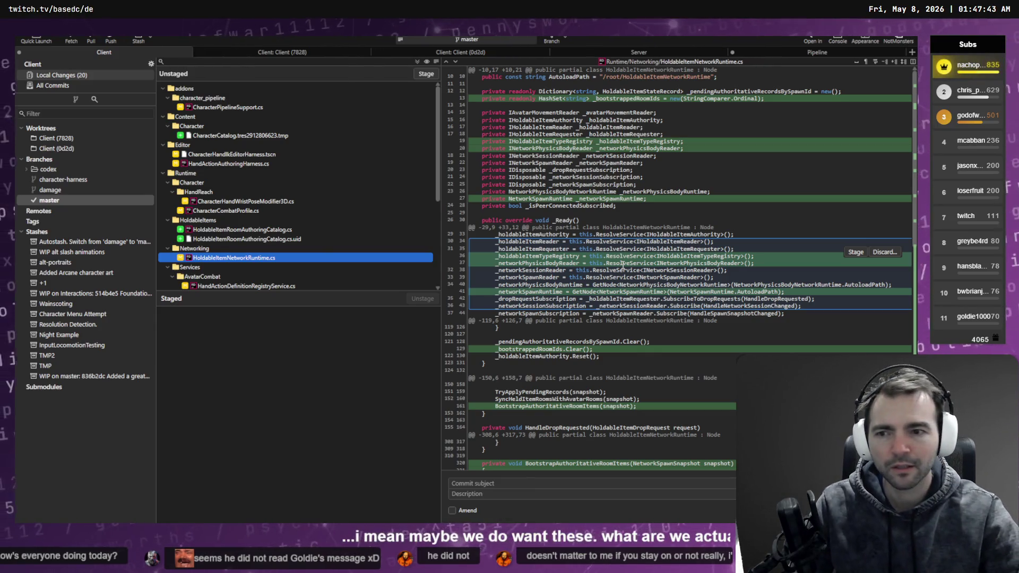
scroll(621, 318, down, 5)
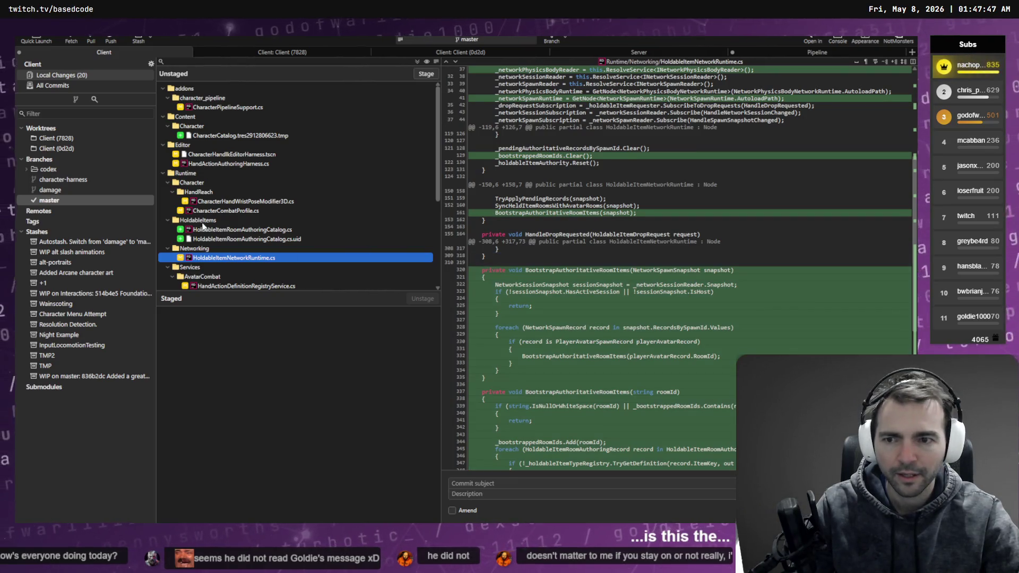
click(239, 230)
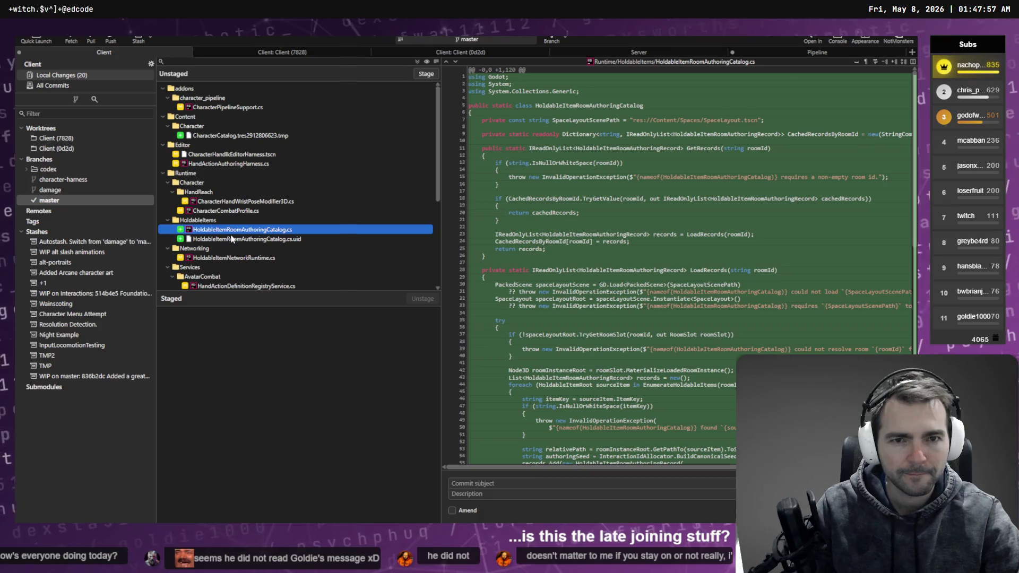
mouse_move(649, 127)
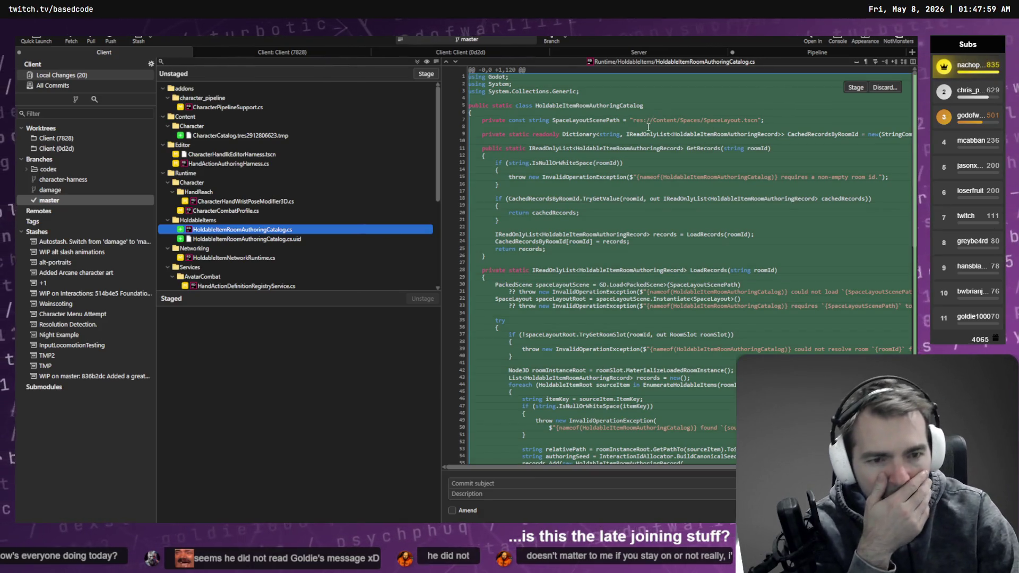
scroll(663, 193, down, 10)
scroll(662, 193, down, 4)
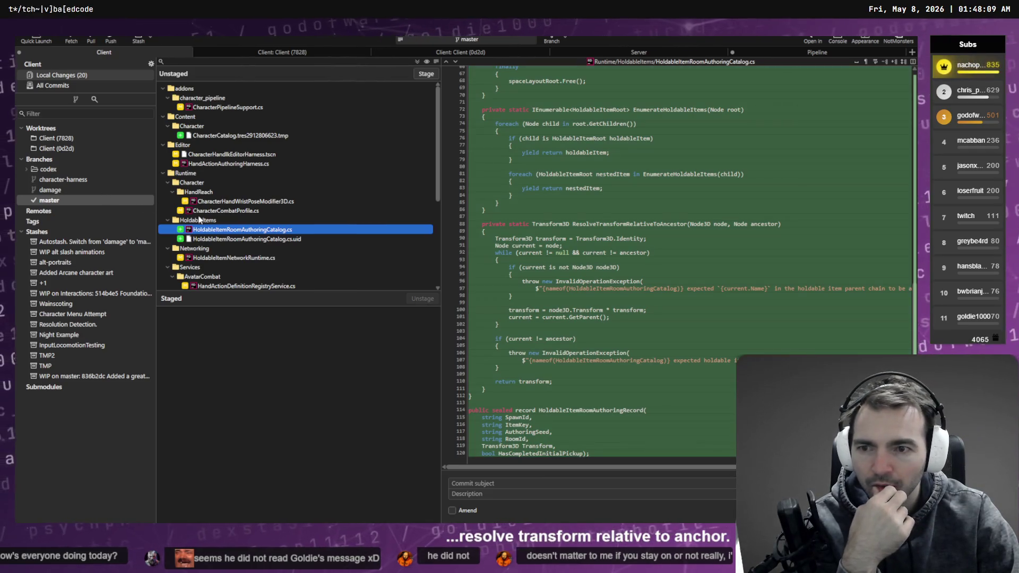
Step: Compare the CharacterCombatProfile.cs, CharacterHandWristPoseModifier3D.cs, HandActionAuthoringHarness.cs and CharacterHandIkEditorHarness.tscn diffs
click(237, 211)
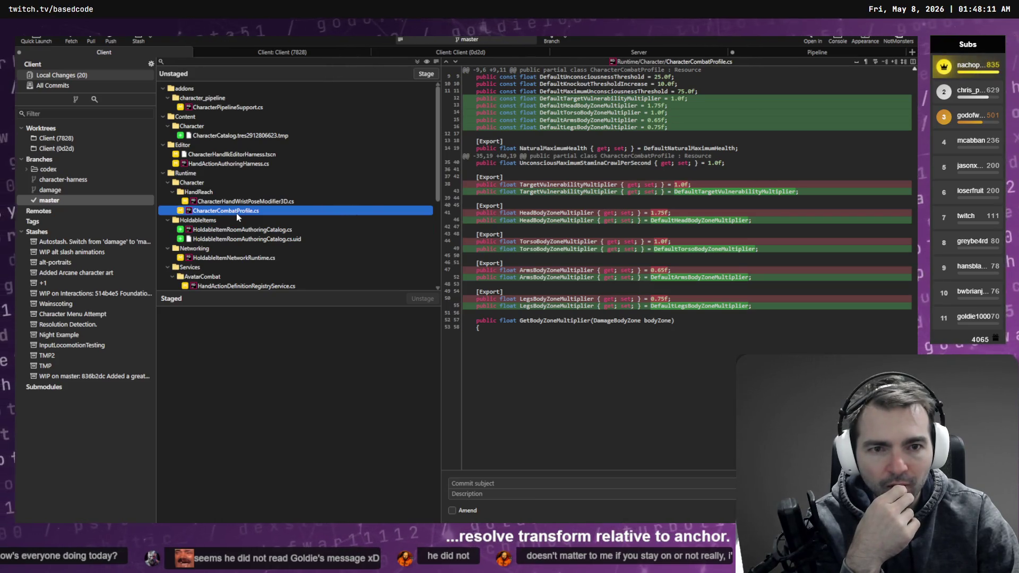
click(247, 202)
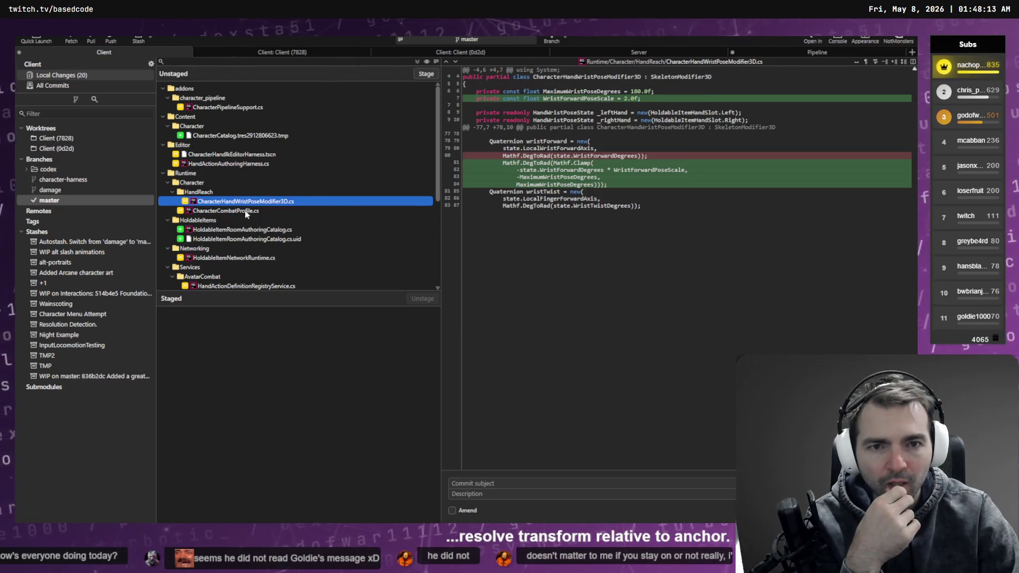
click(244, 210)
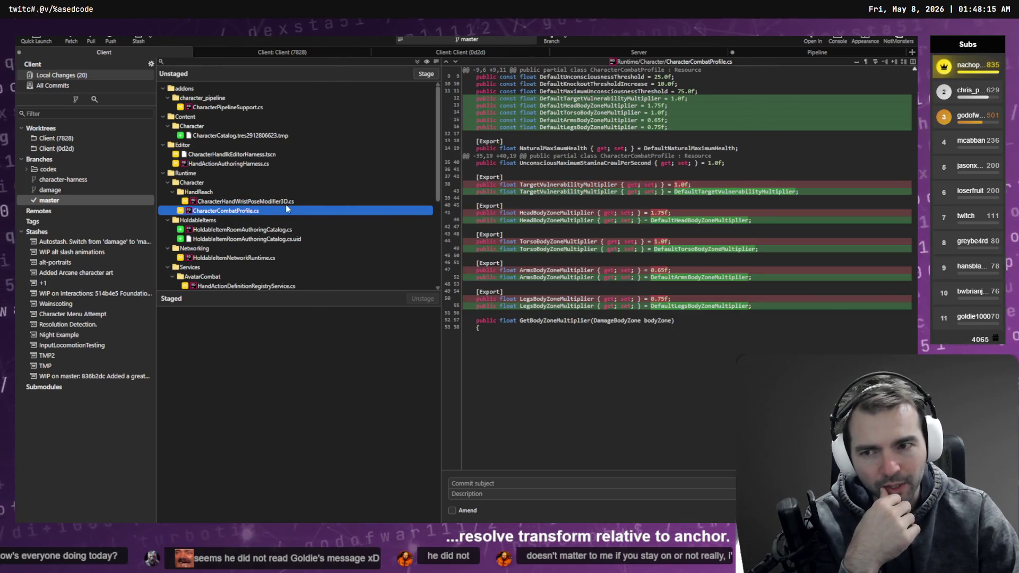
click(232, 155)
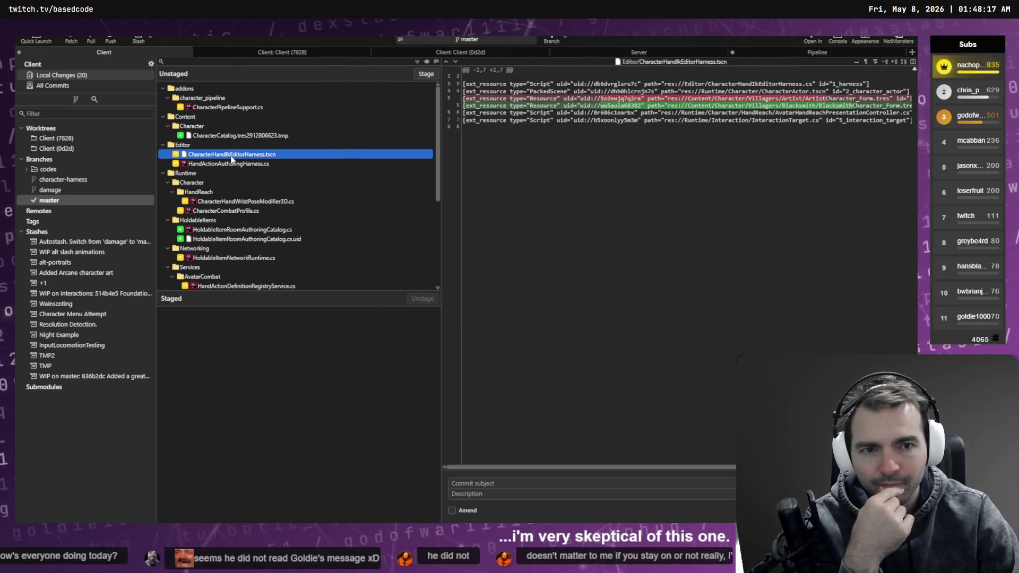
click(234, 164)
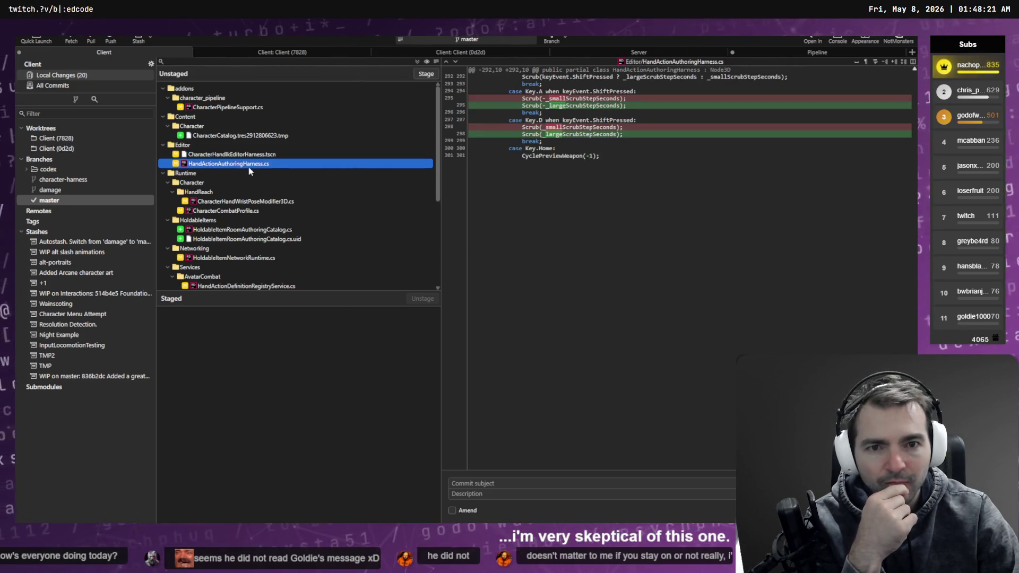
mouse_move(564, 99)
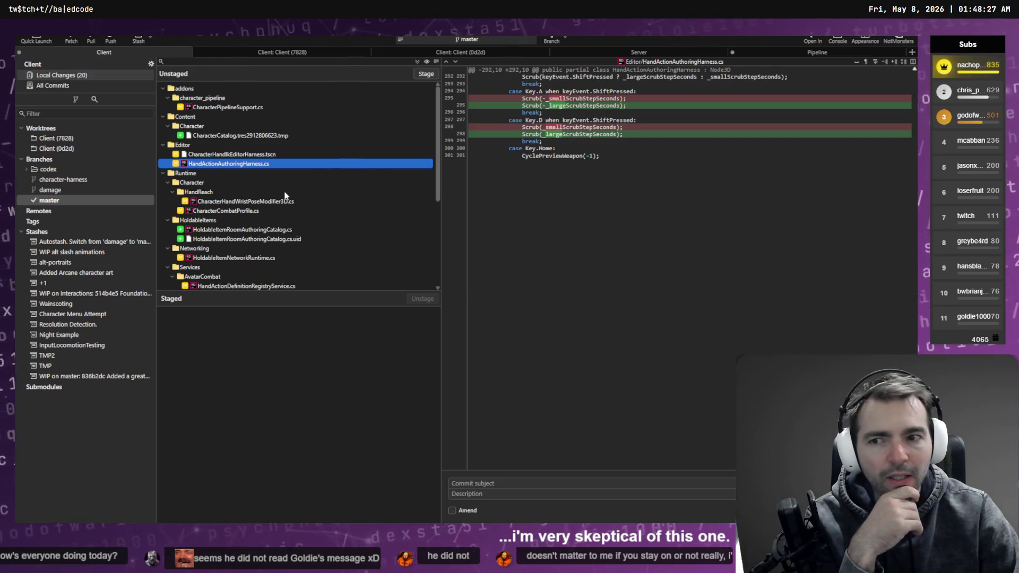
click(229, 157)
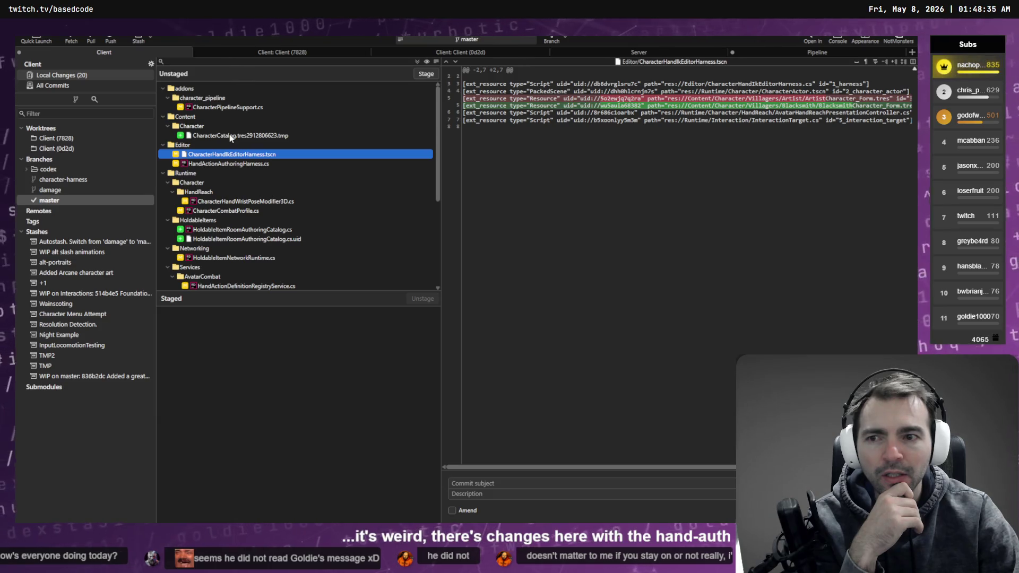
Step: Scroll through the CharacterPipelineSupport.cs, RunMultiTests.gd and MultiTestTravelPeerHarness.cs unstaged diffs
click(229, 164)
click(220, 107)
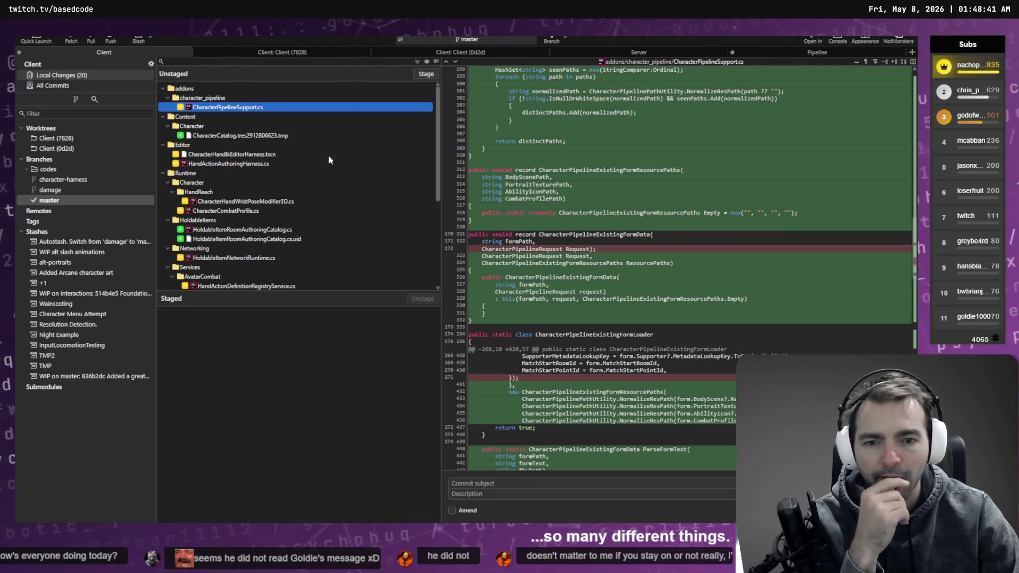
scroll(698, 213, down, 10)
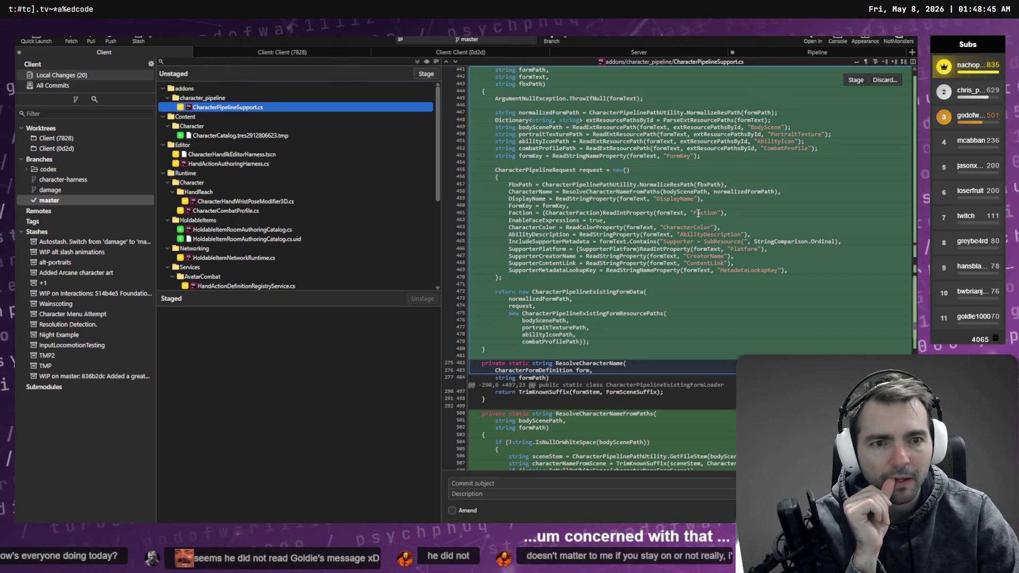
scroll(304, 194, down, 5)
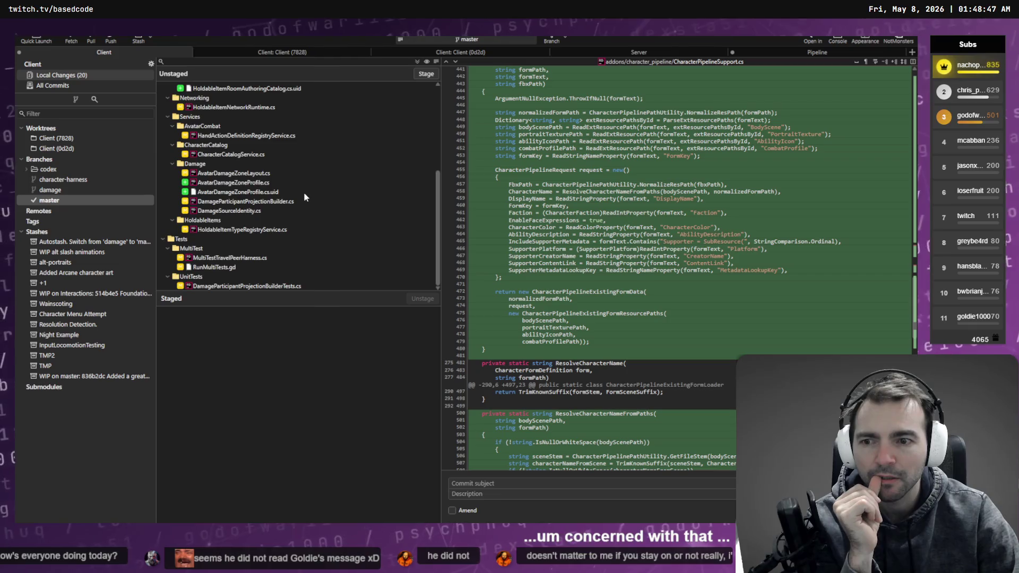
click(242, 267)
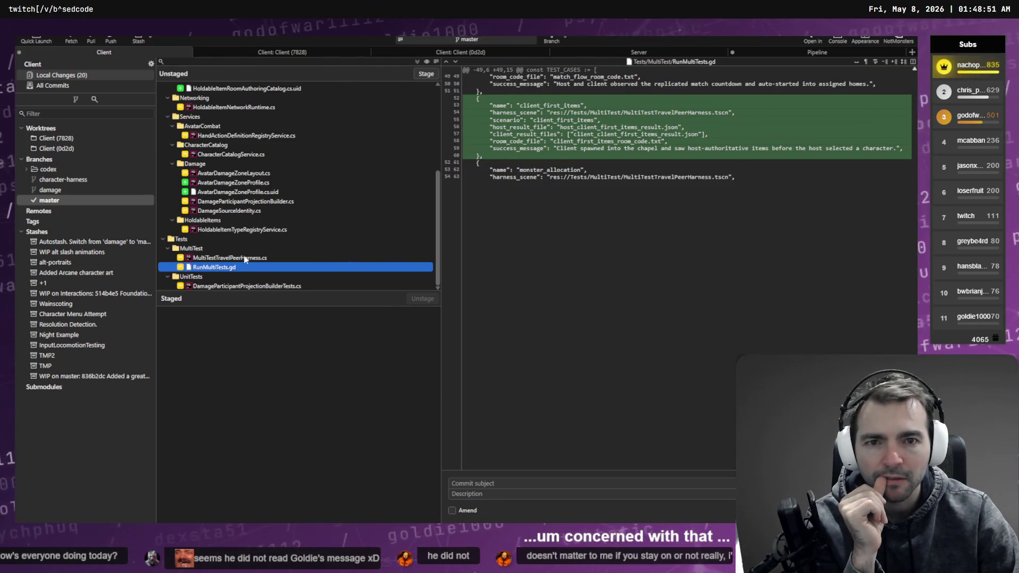
click(271, 258)
scroll(556, 220, down, 15)
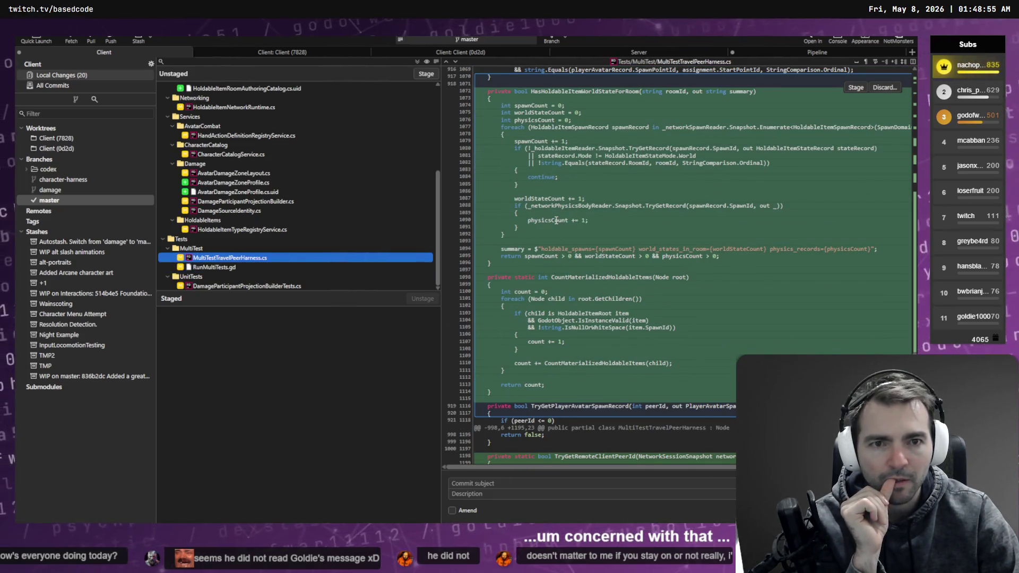
scroll(578, 233, down, 5)
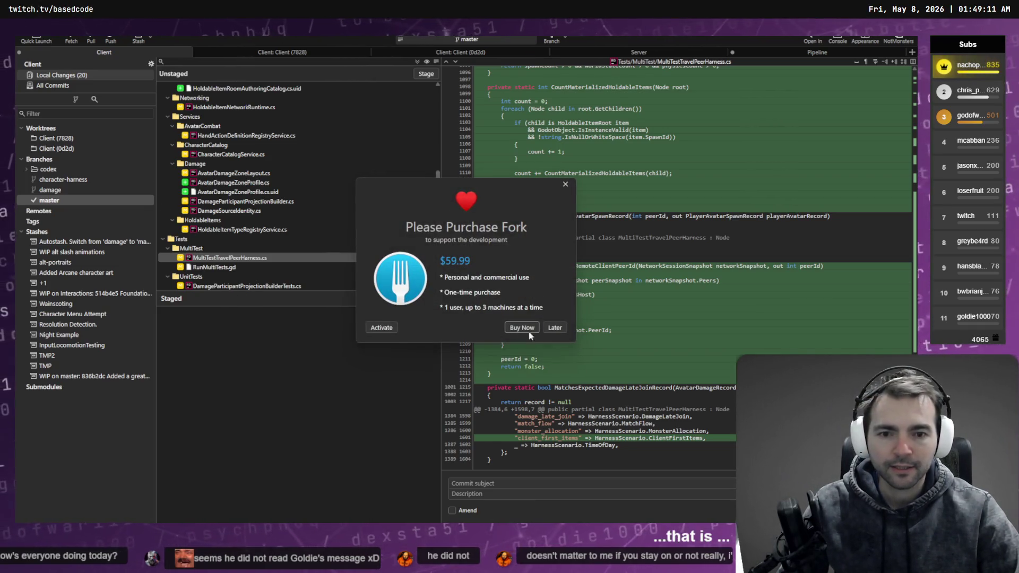
Step: Dismiss the purchase reminder and recheck the DamageParticipantProjectionBuilderTests.cs, RunMultiTests.gd, MultiTestTravelPeerHarness.cs and HoldableItemTypeRegistryService.cs diffs
click(554, 328)
click(248, 286)
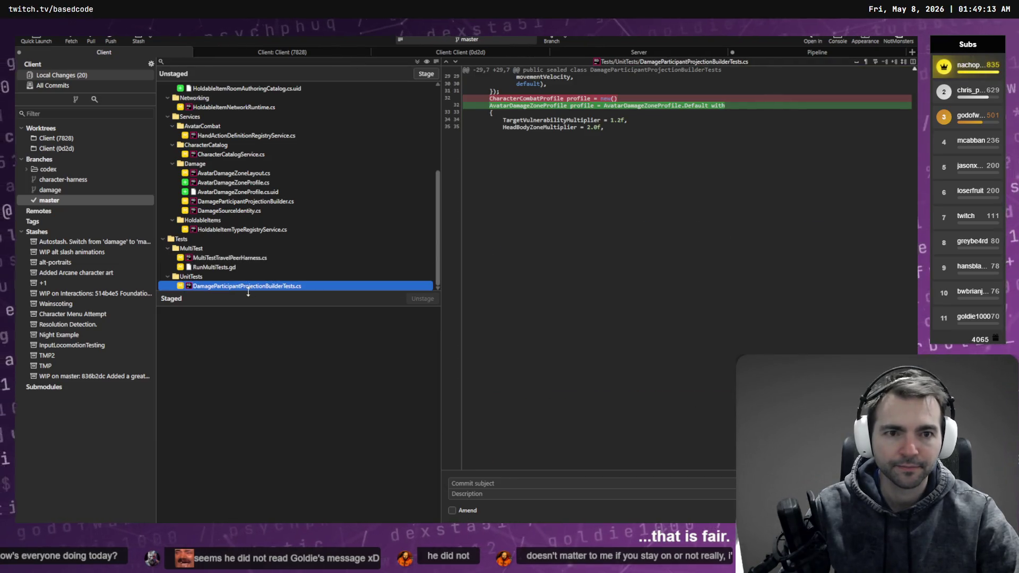
click(236, 268)
click(252, 258)
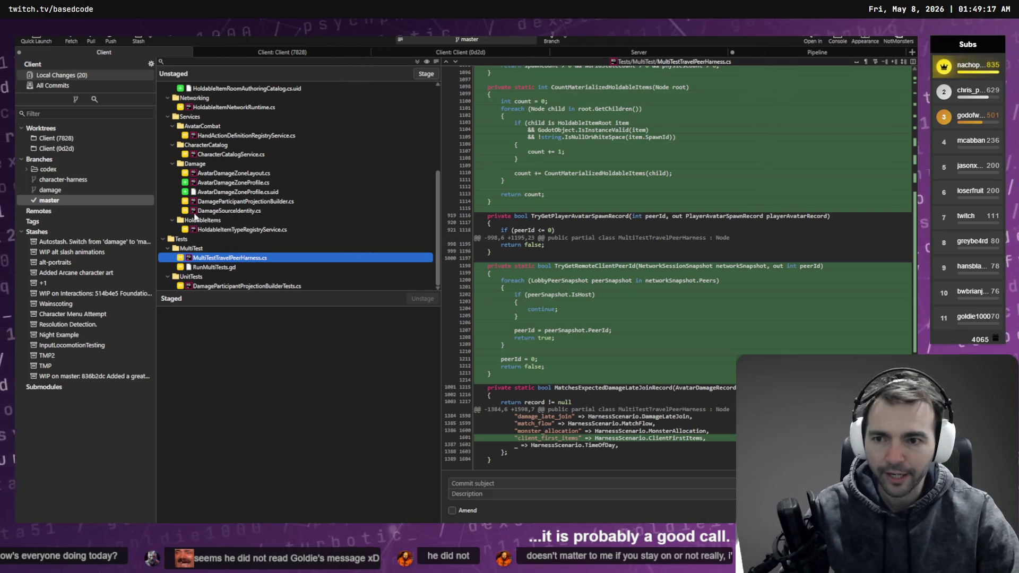
click(242, 232)
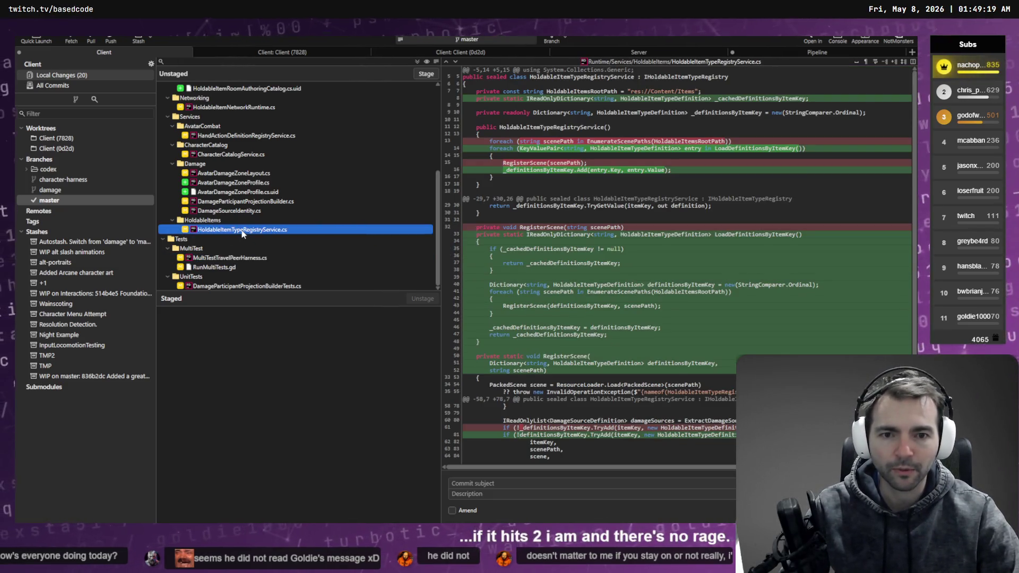
Step: Recheck the CharacterHandWristPoseModifier3D.cs and HoldableItemRoomAuthoringCatalog.cs diffs, then show Client (7828)'s history
scroll(232, 138, up, 3)
click(232, 137)
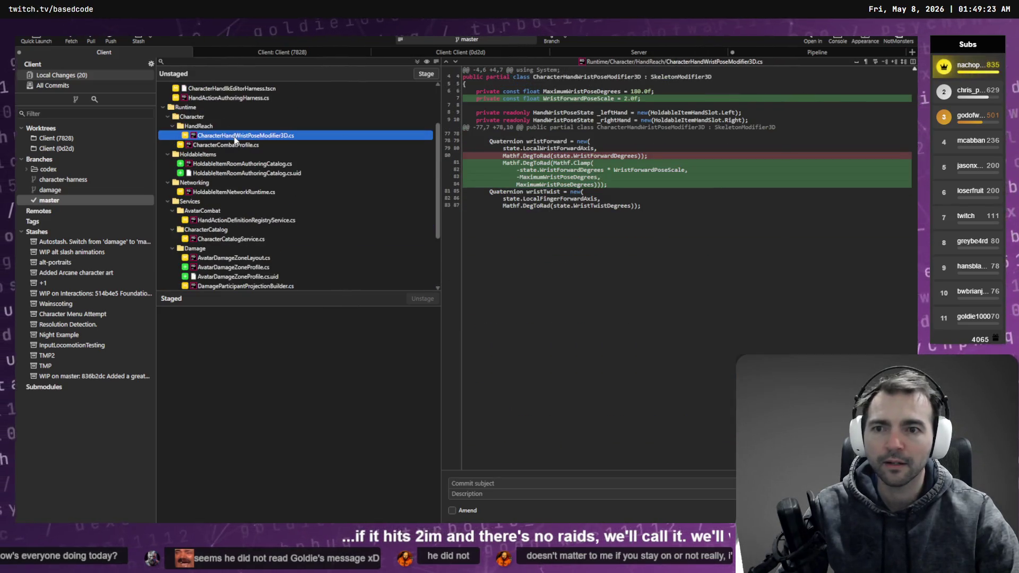
mouse_move(550, 163)
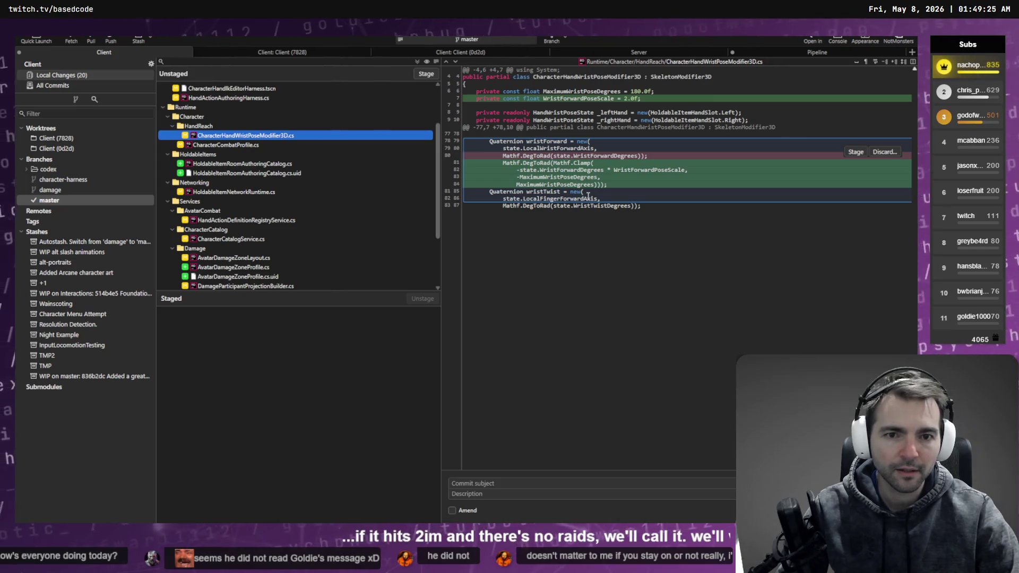
click(565, 99)
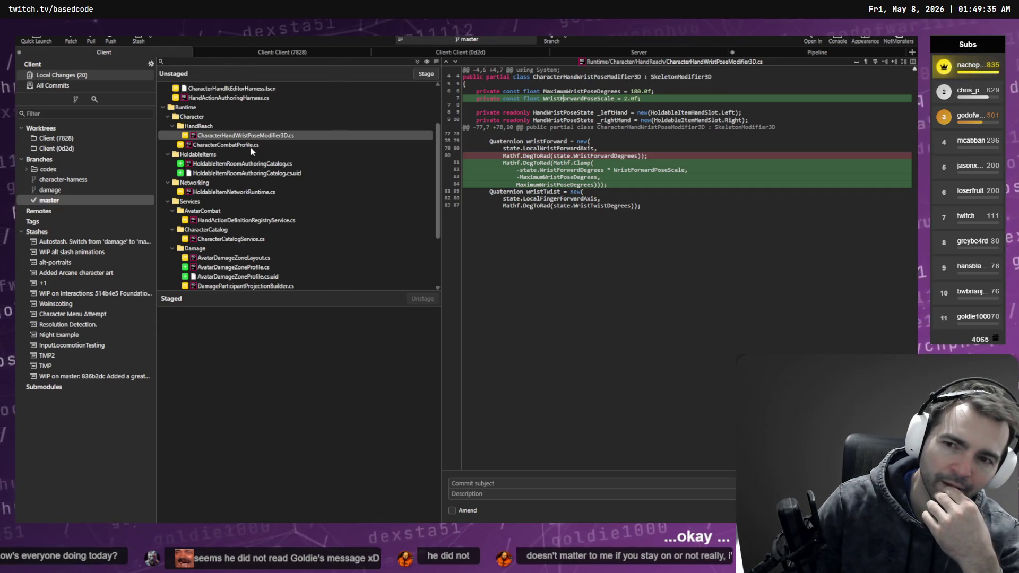
click(253, 163)
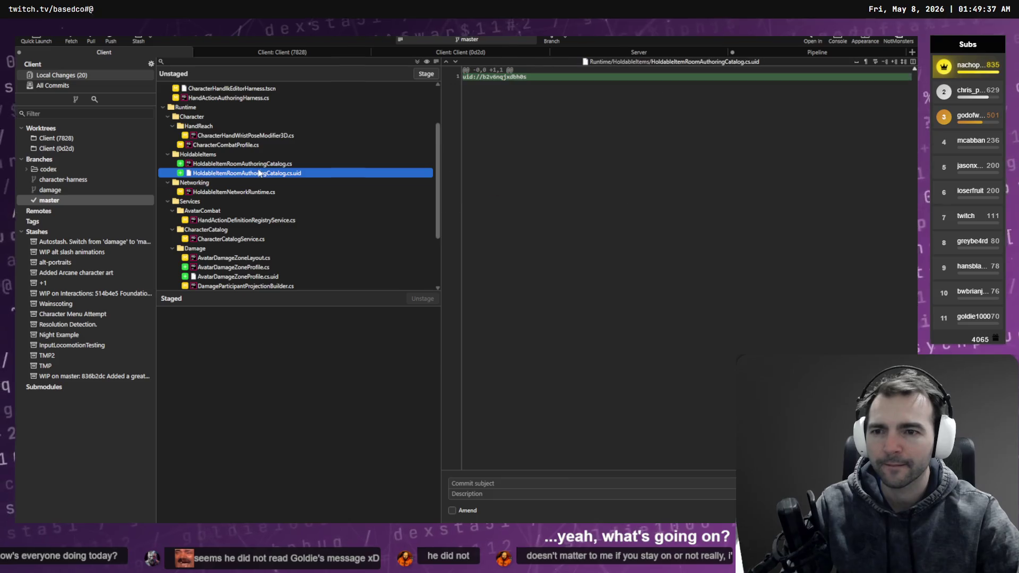
scroll(261, 173, up, 3)
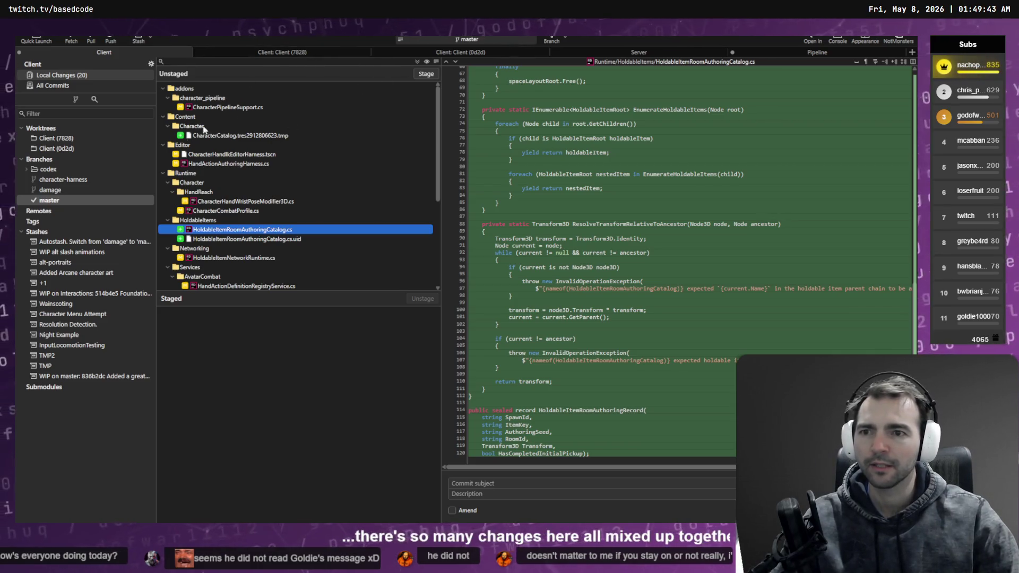
click(277, 56)
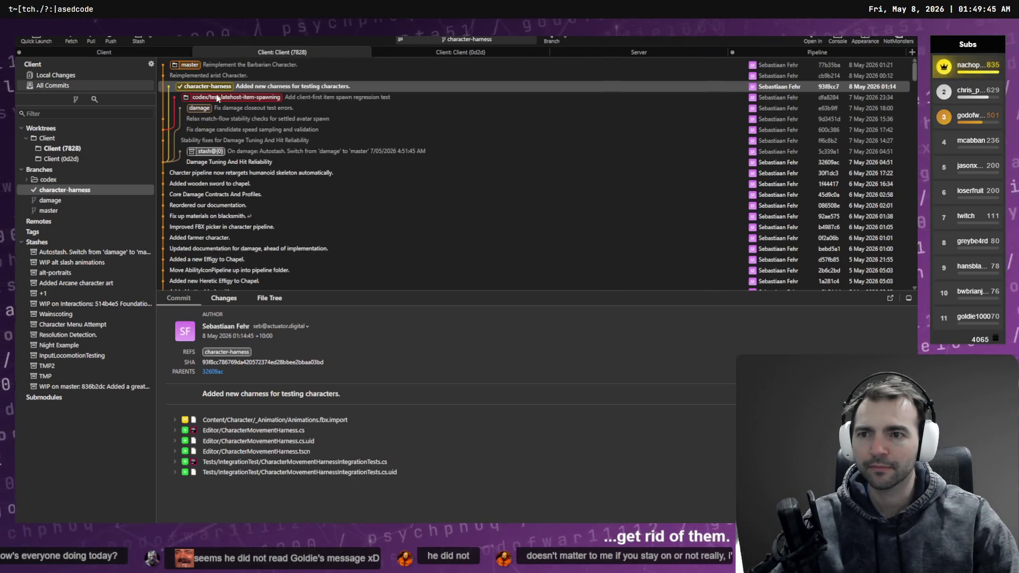
Step: In Client (0d2d)'s history, inspect the regression test commit's MultiTestTravelPeerHarness.cs change
click(439, 51)
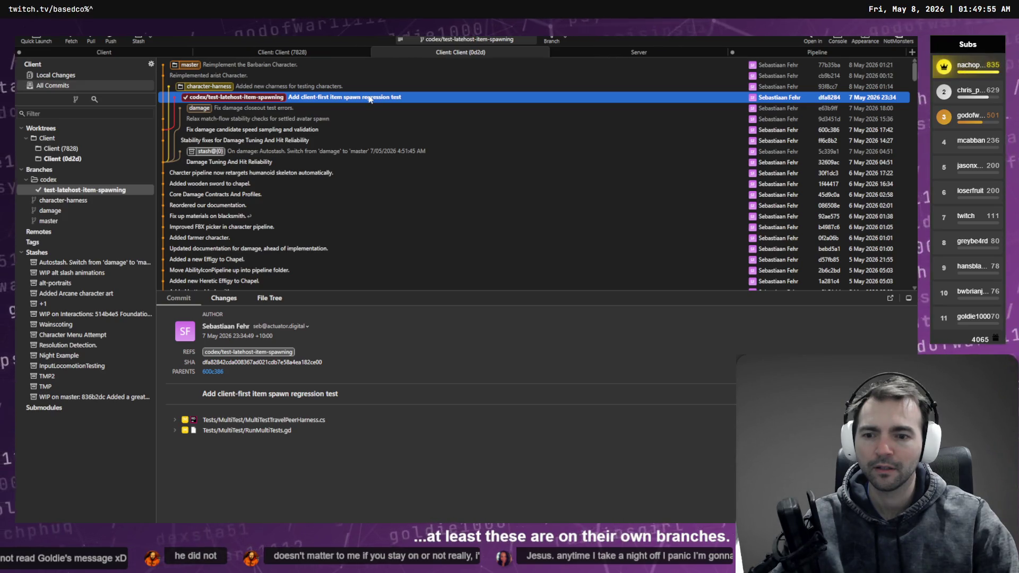
click(303, 419)
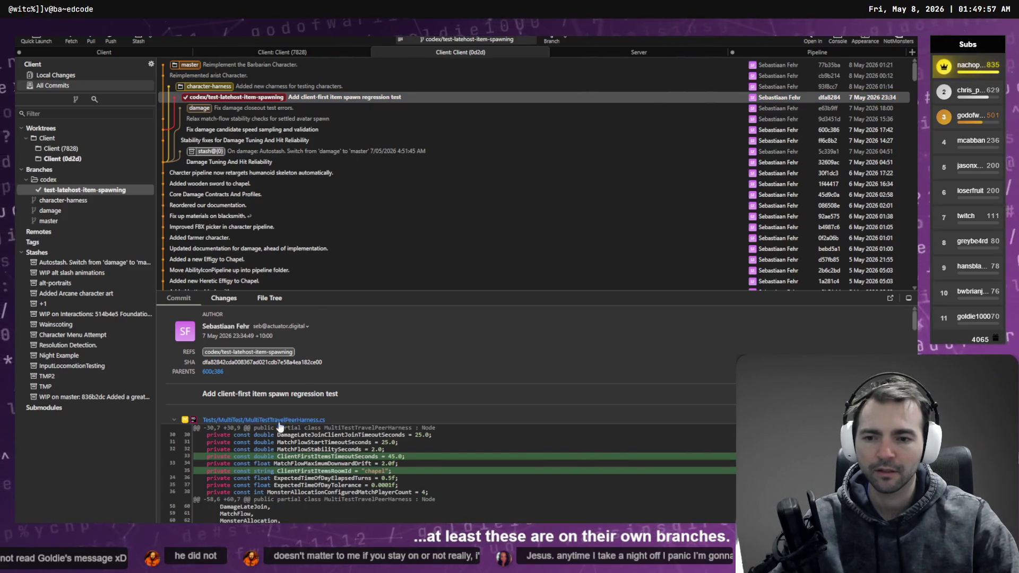
click(303, 420)
click(229, 110)
key(Up)
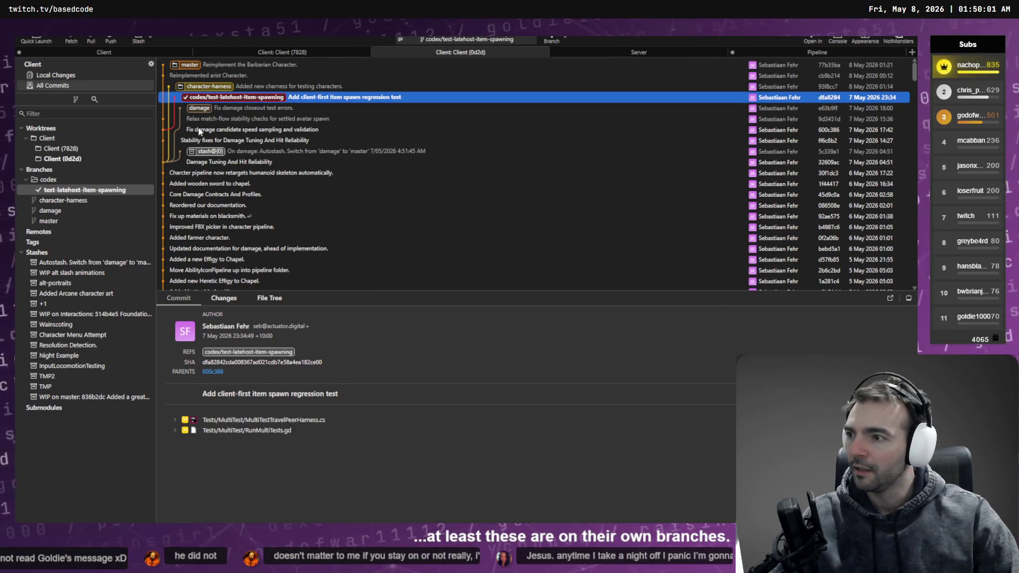
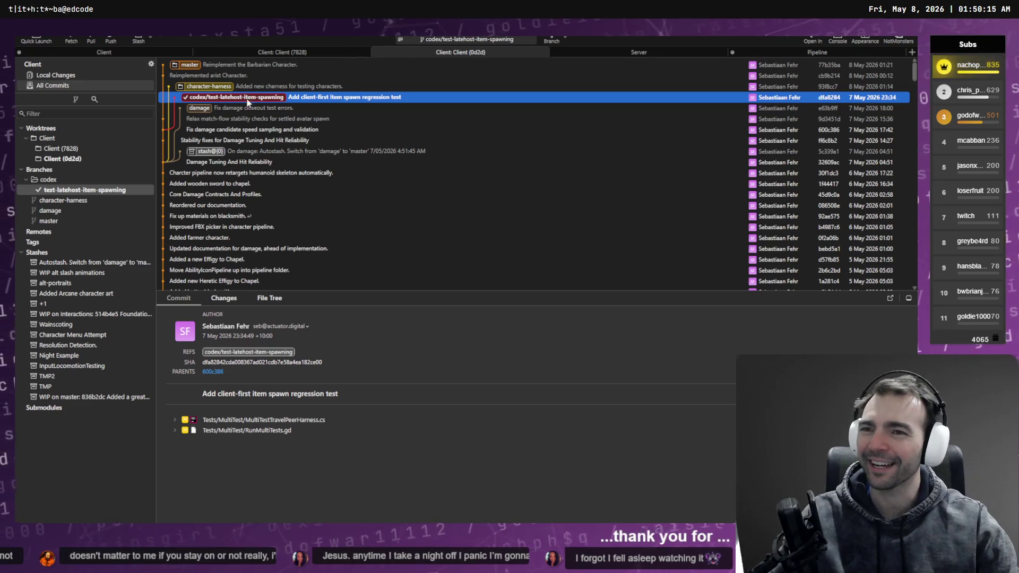
Step: Inspect the older damage, speed-sampling and 'Reimplement the Barbarian Character' commits, then bring up the whiteboard
click(323, 119)
click(317, 130)
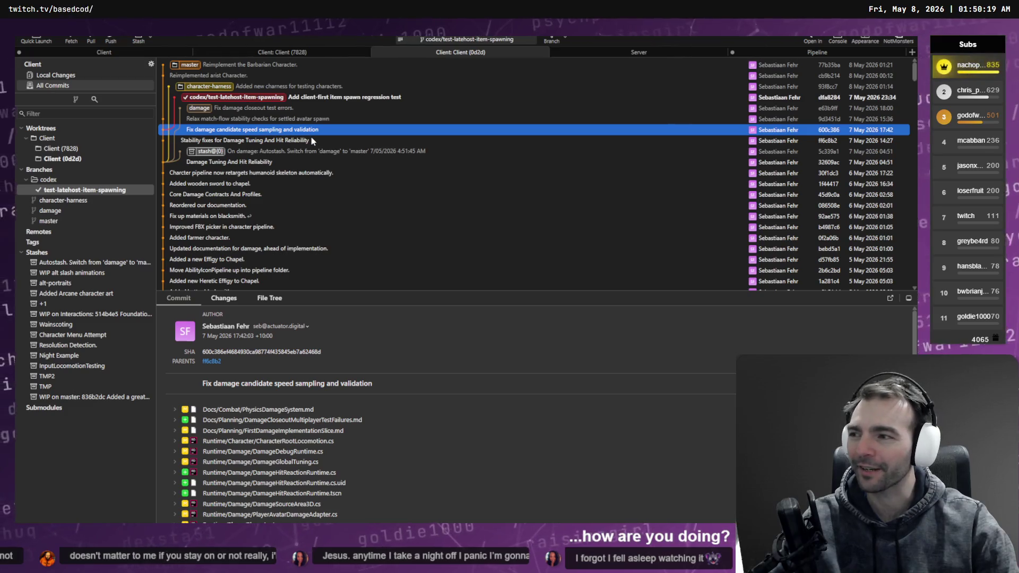
click(252, 65)
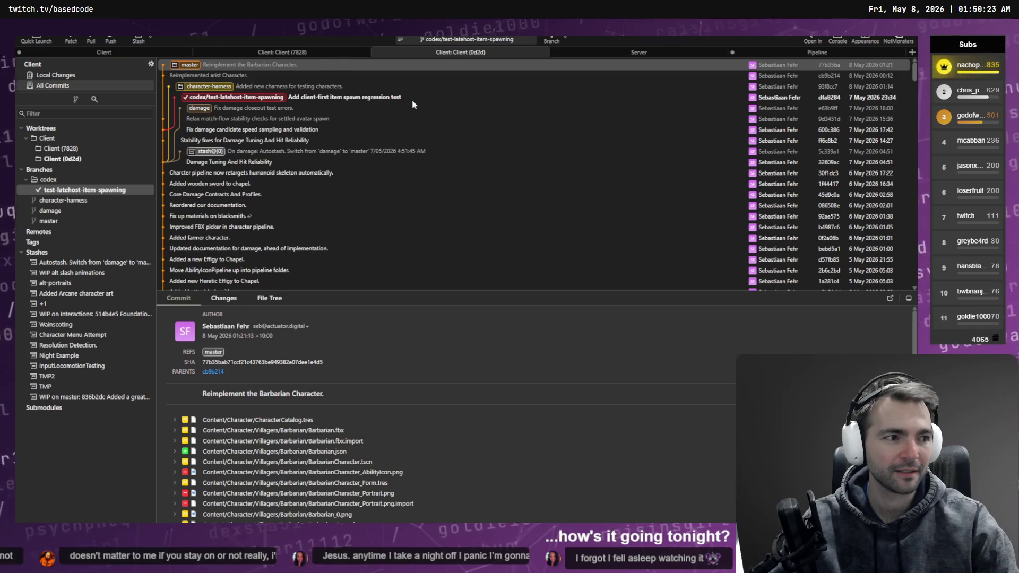
key(alt+Tab)
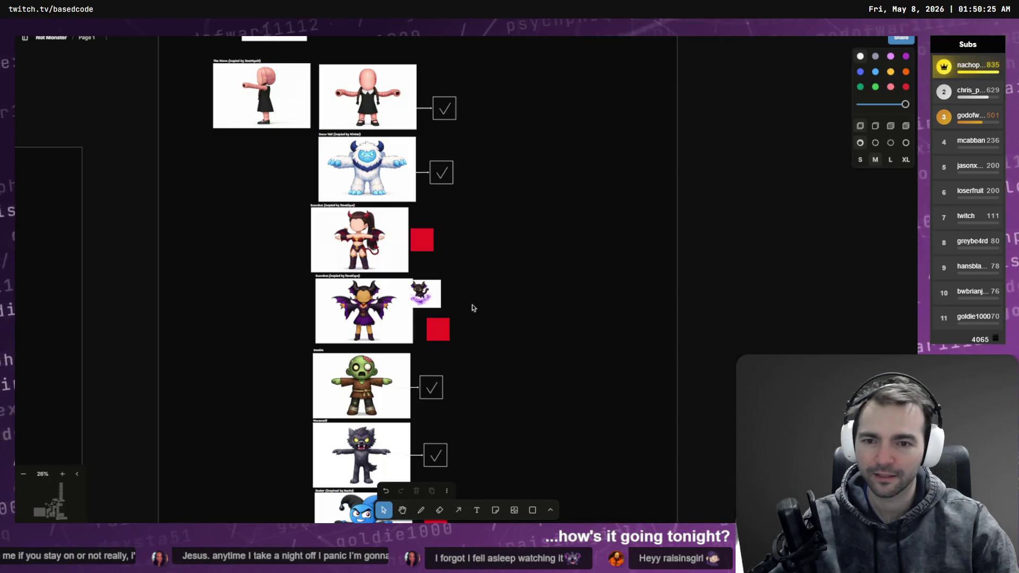
Step: Approve implementing the FBX Rendering Parity Plan in Codex's 3D Render thread, then return to Fork
scroll(484, 293, down, 3)
key(alt+Tab)
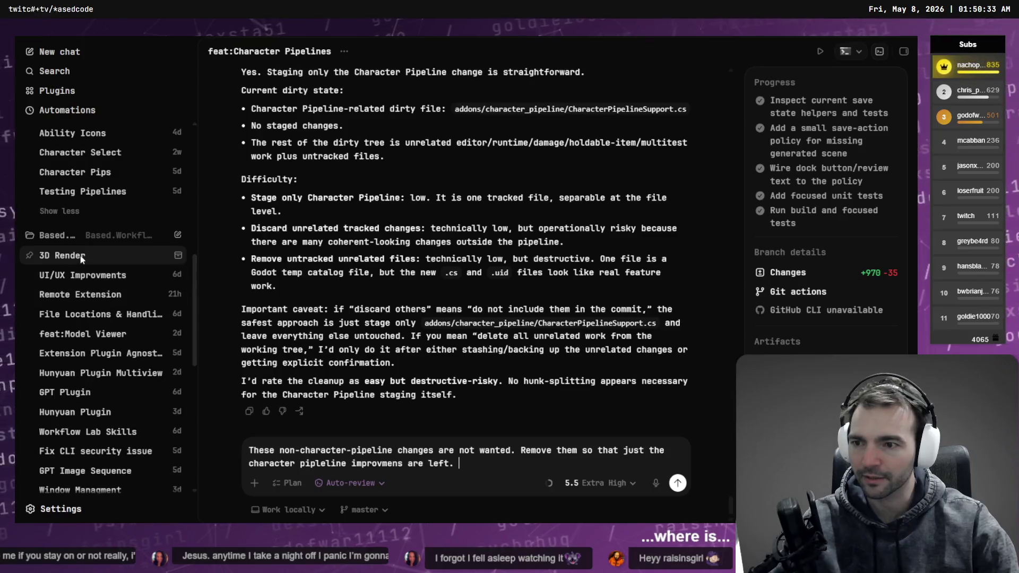
scroll(375, 301, up, 10)
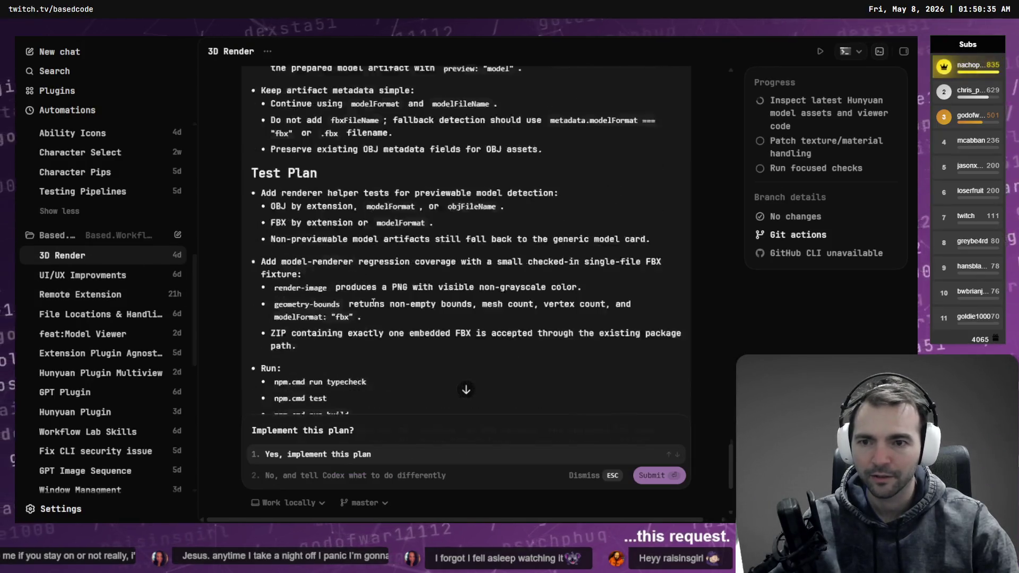
click(342, 455)
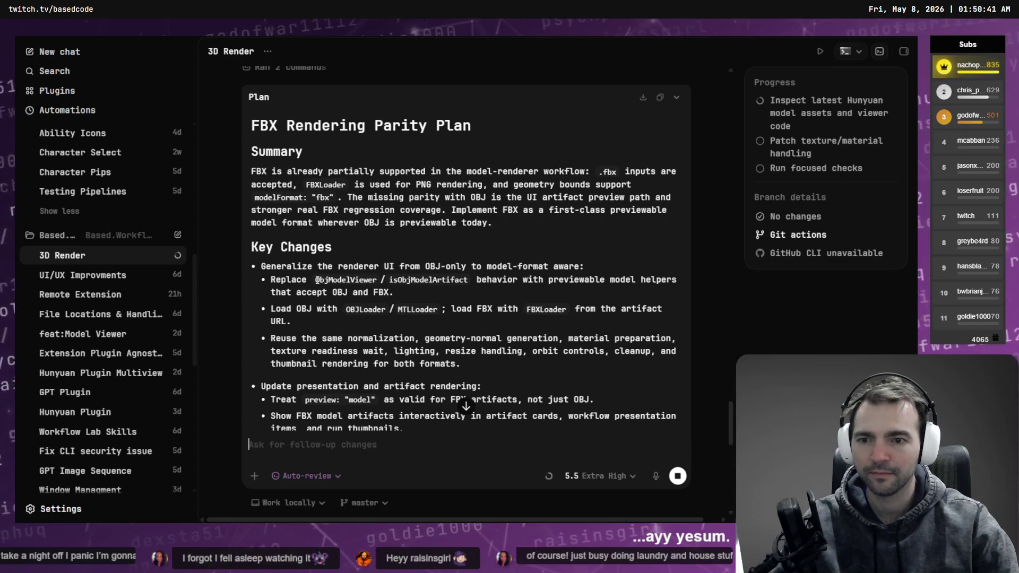
scroll(345, 262, down, 7)
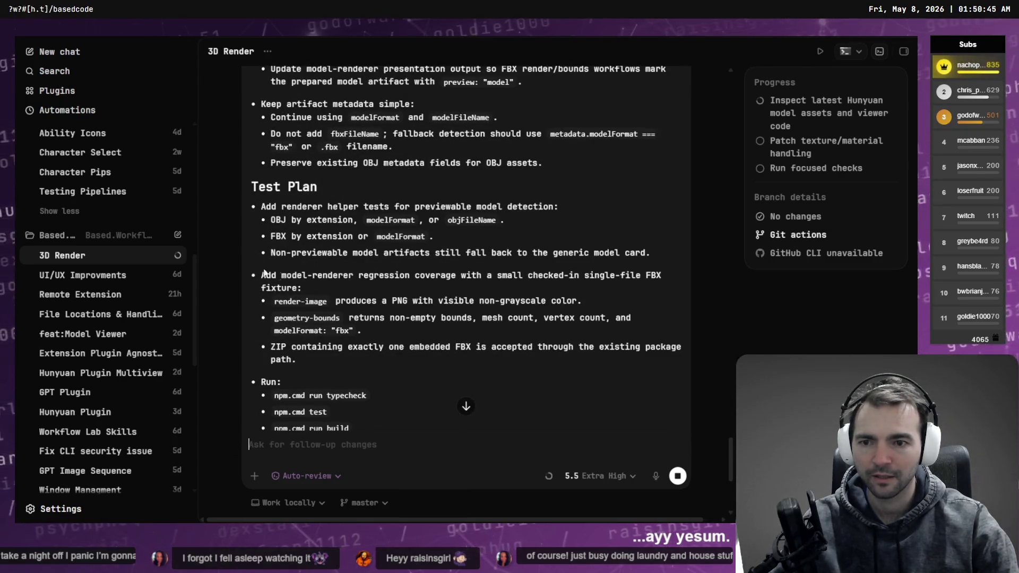
scroll(137, 308, down, 3)
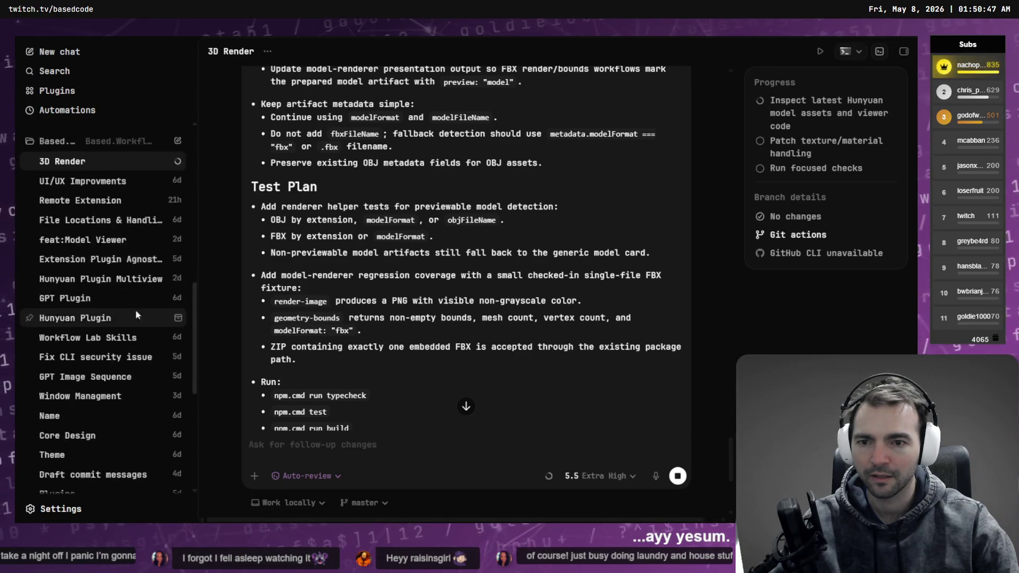
scroll(360, 313, down, 4)
scroll(361, 313, down, 2)
scroll(115, 278, up, 5)
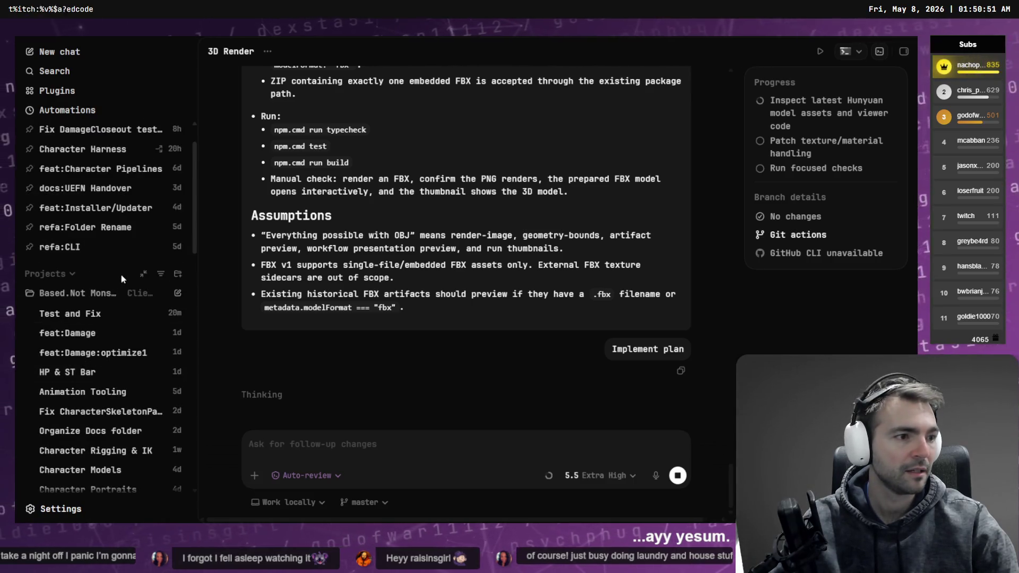
key(alt+Tab)
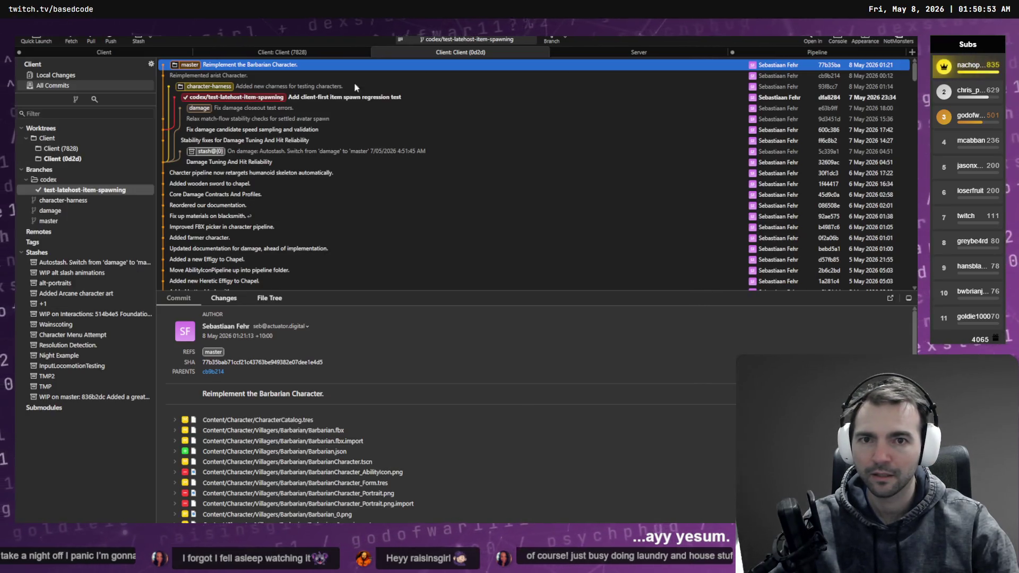
Step: Open master's local changes in Fork and select CharacterPipelineSupport.cs
click(77, 191)
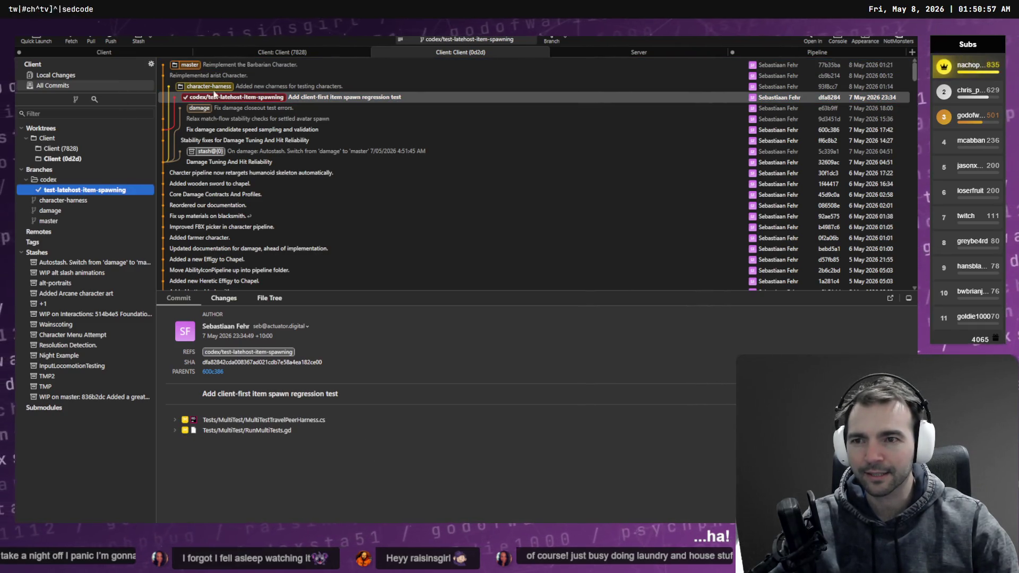
click(125, 56)
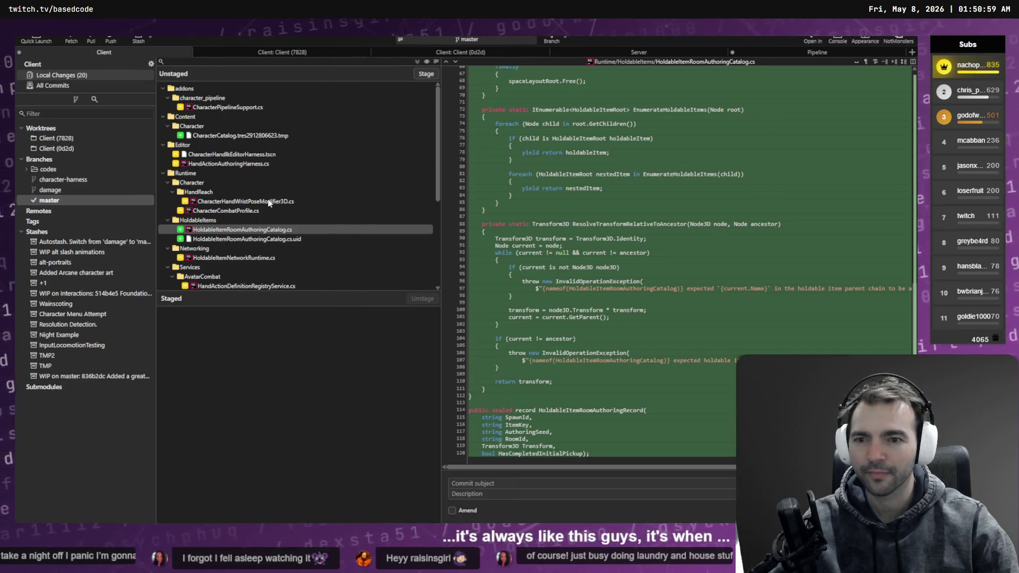
scroll(266, 198, down, 5)
scroll(260, 205, up, 5)
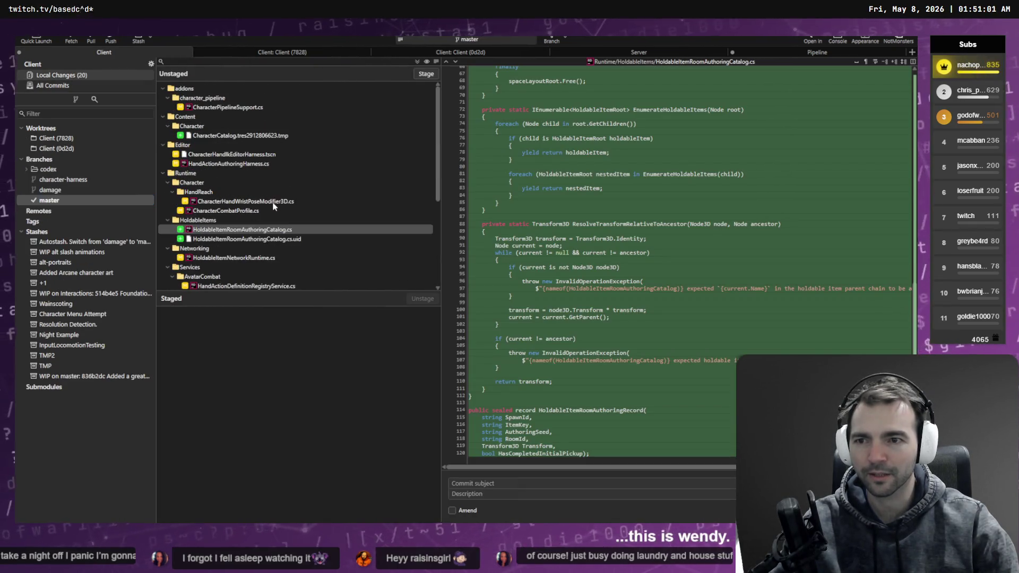
click(220, 108)
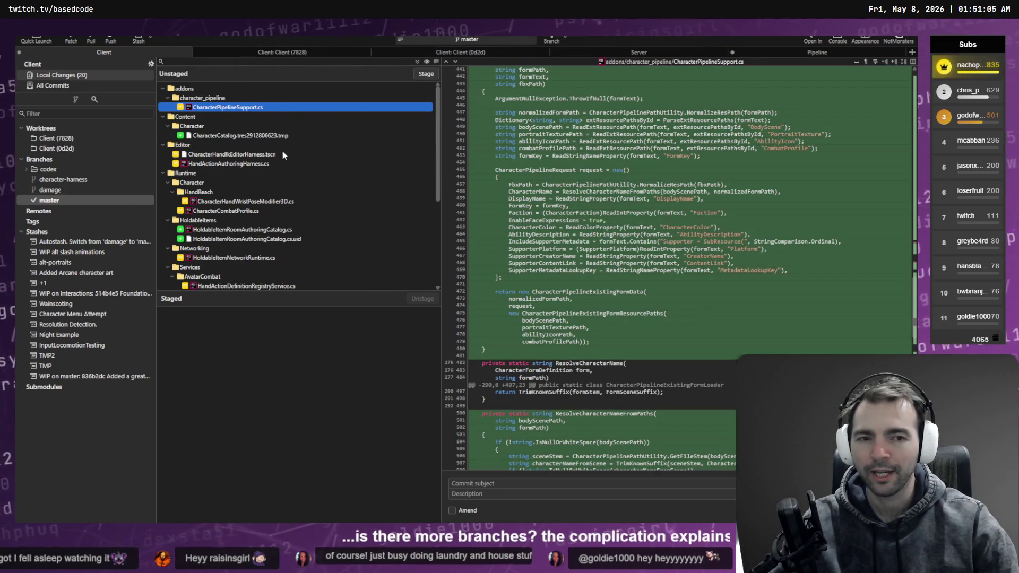
Step: Read through its added save snapshot, save action policy and save utility code
mouse_move(556, 190)
scroll(556, 189, up, 15)
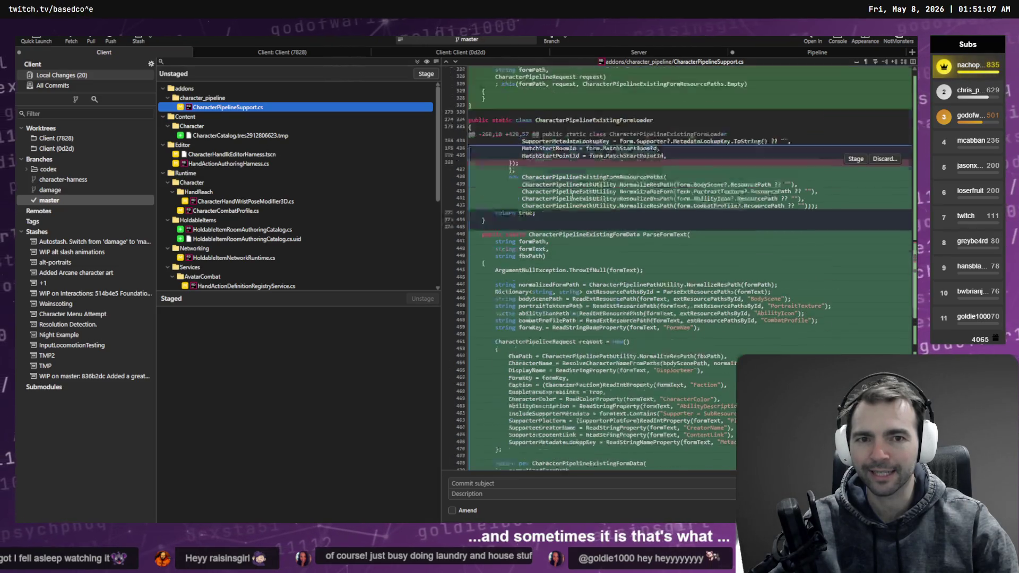
scroll(568, 223, up, 3)
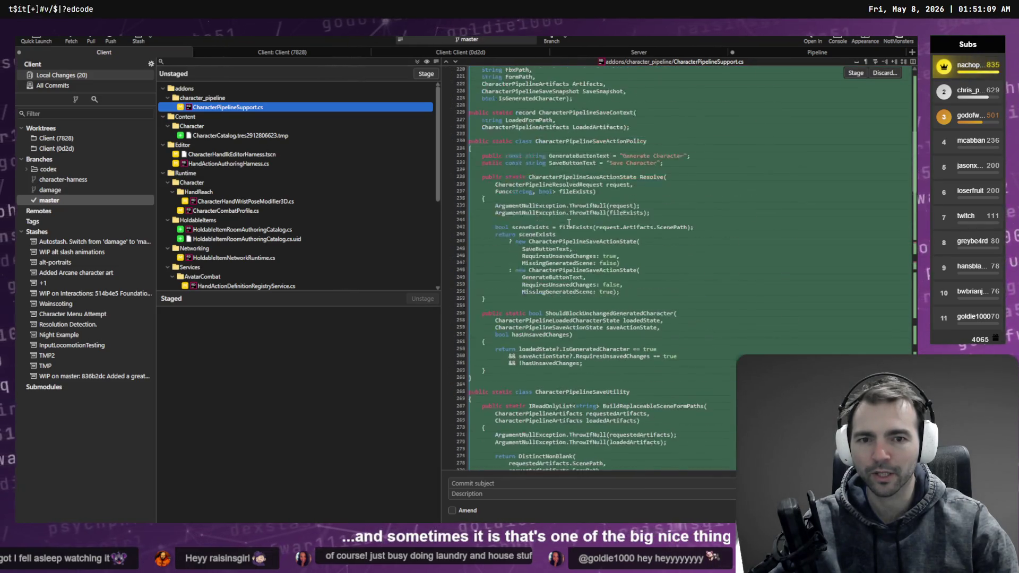
scroll(601, 163, up, 3)
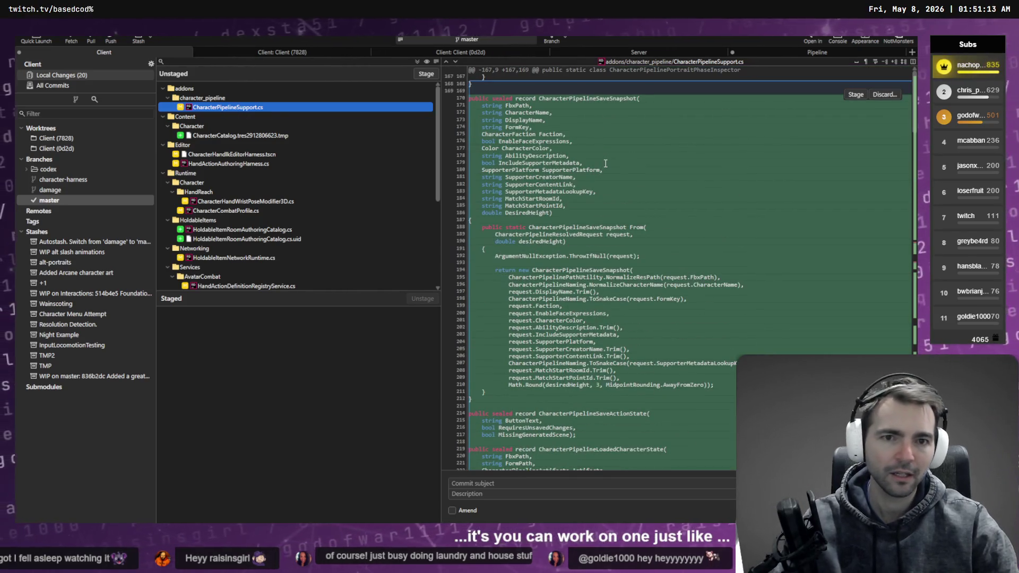
scroll(553, 101, down, 3)
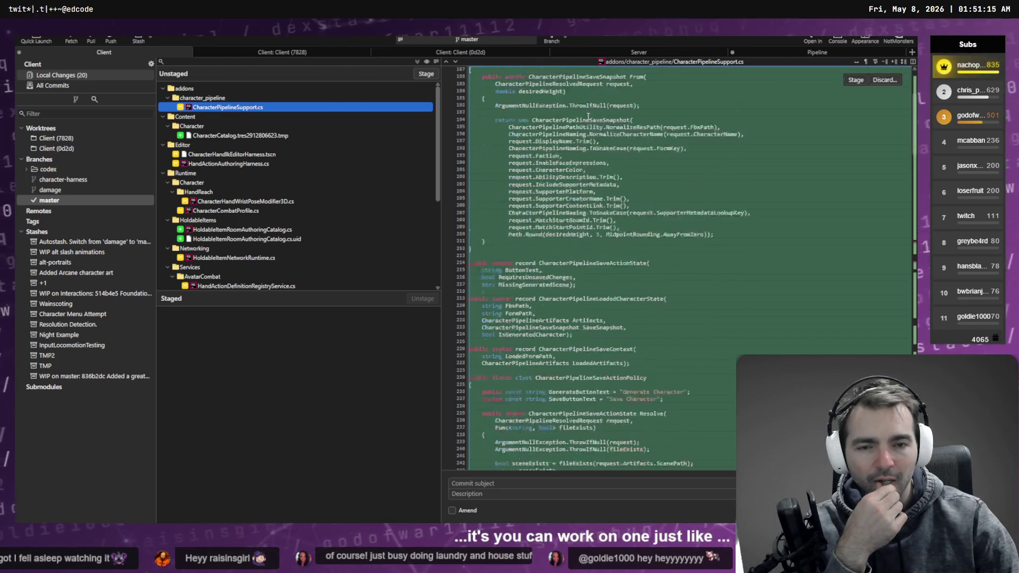
scroll(574, 137, down, 2)
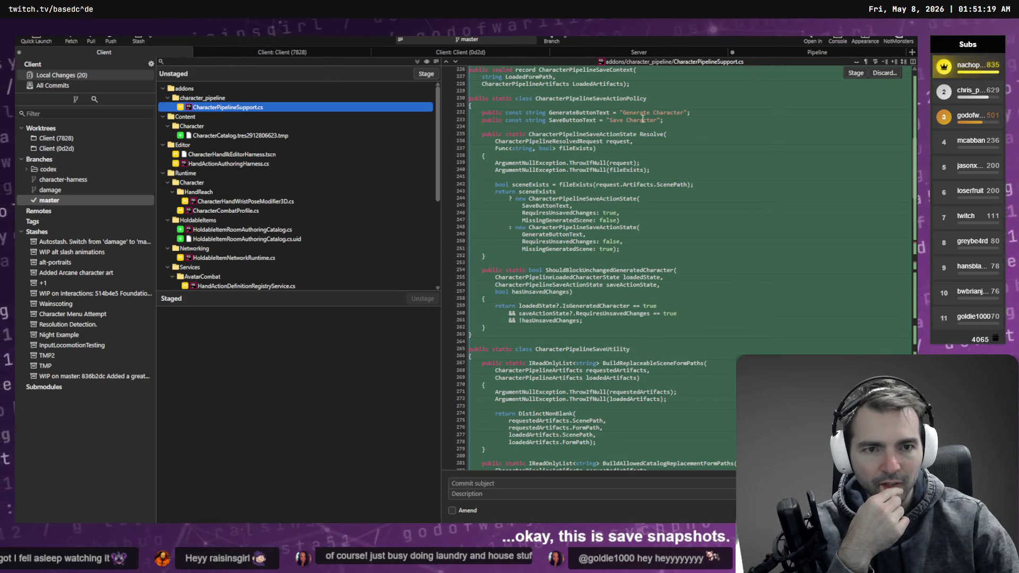
scroll(590, 130, down, 5)
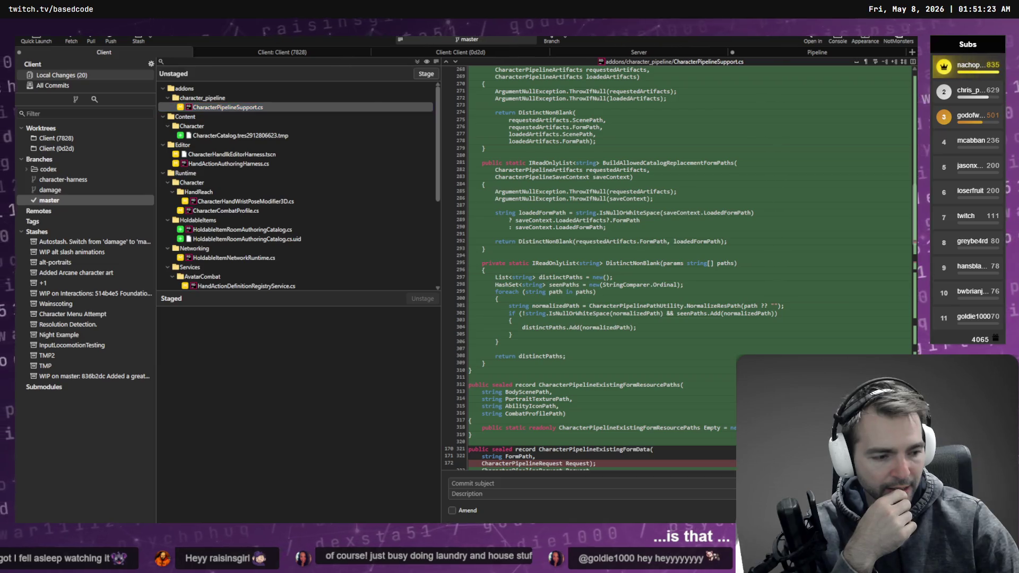
key(alt+Tab)
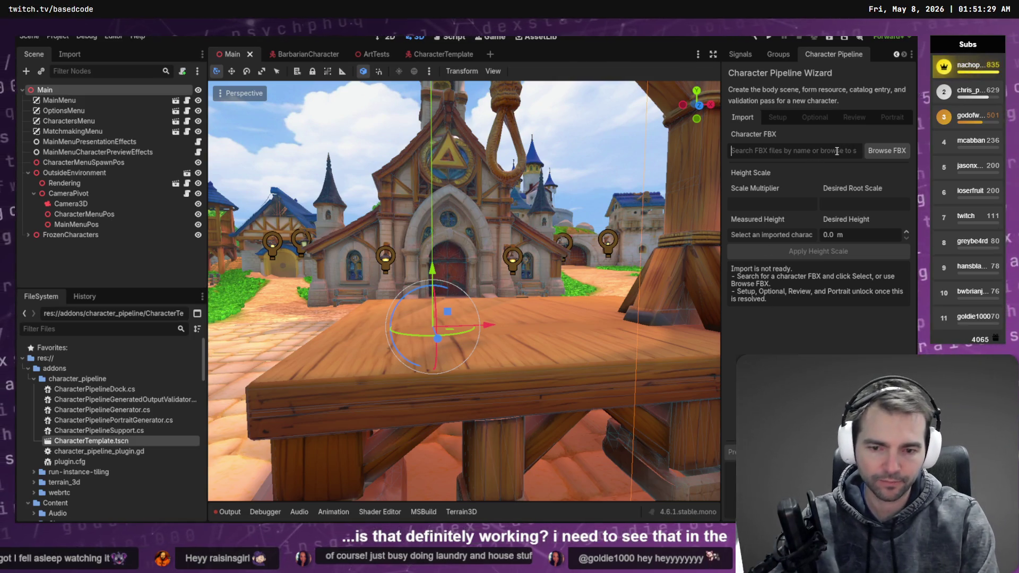
Step: Search the wizard's FBX list for 'Vamp' and pick the Vampsffy.fbx model
text(Vamp)
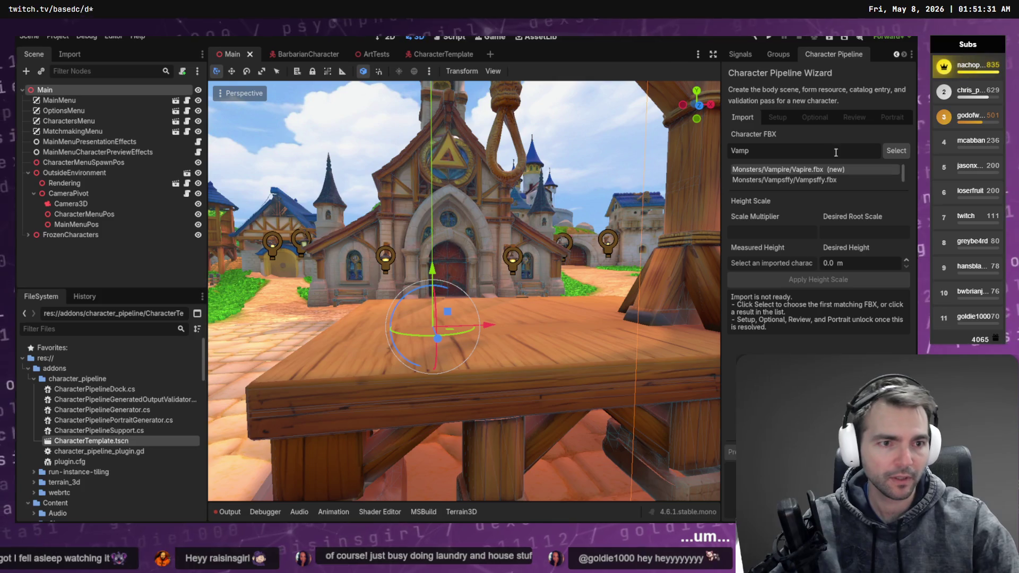
click(806, 170)
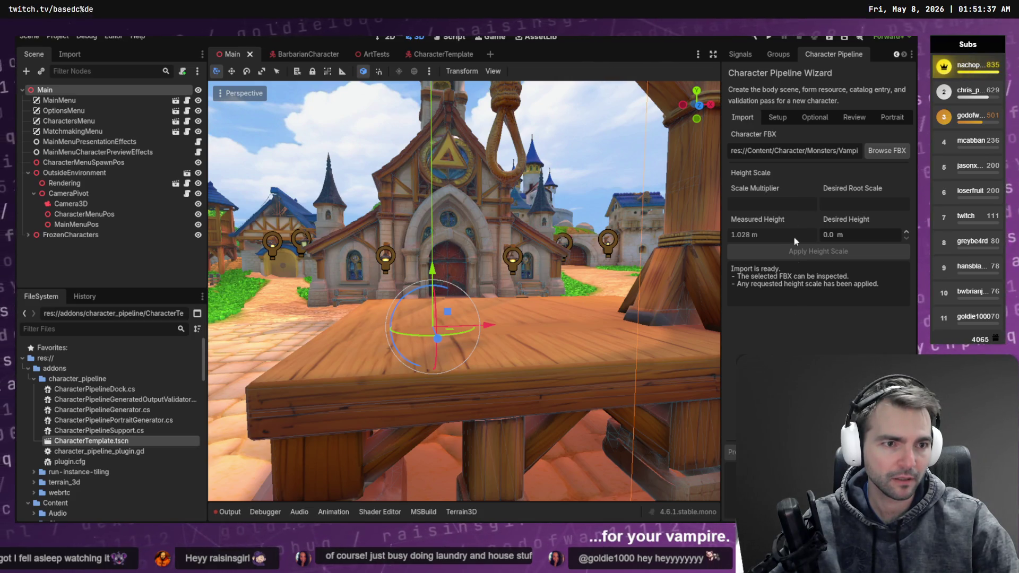
click(835, 150)
text(Vamop)
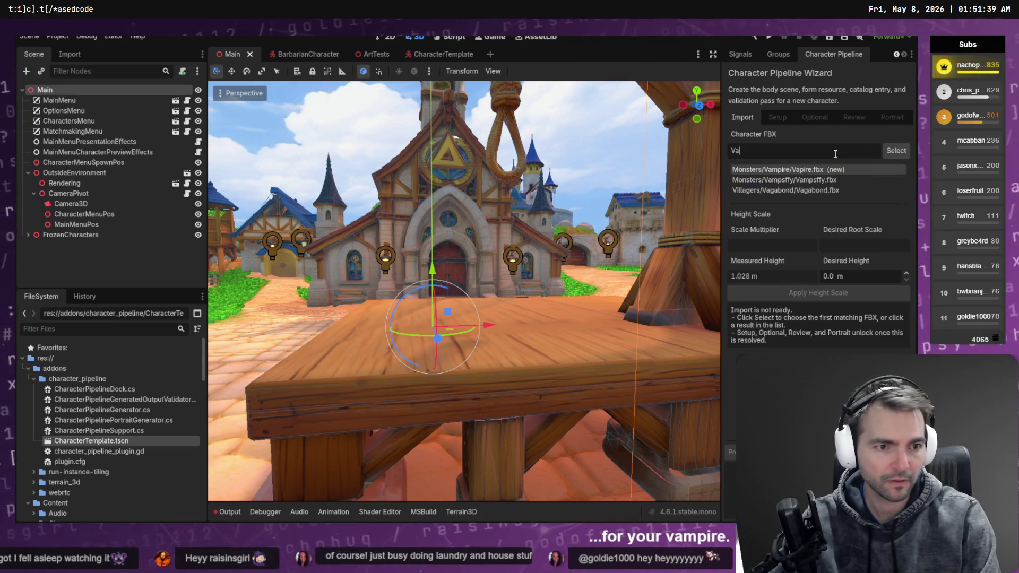
key(BackSpace)
key(BackSpace)
text(p)
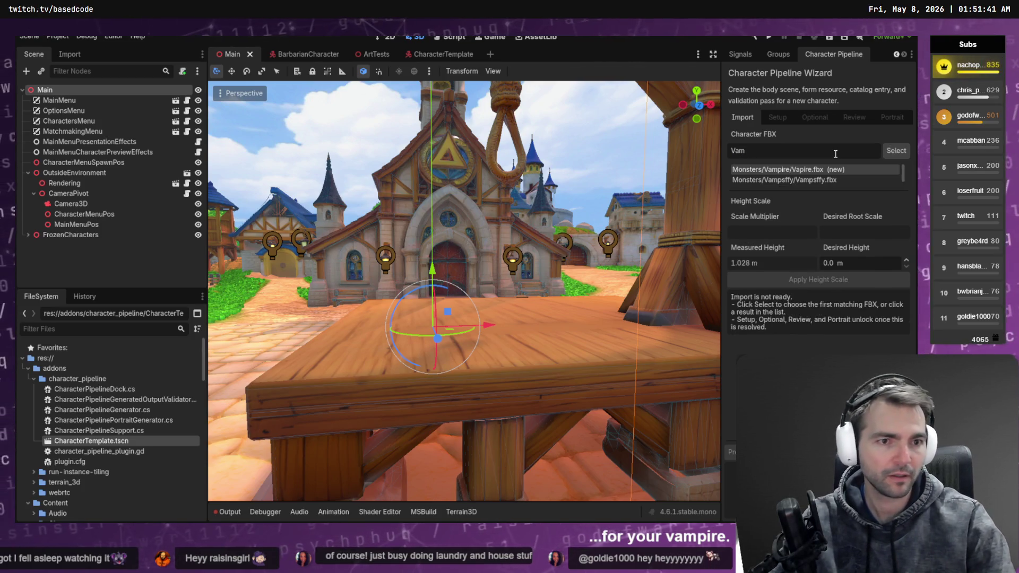
click(819, 171)
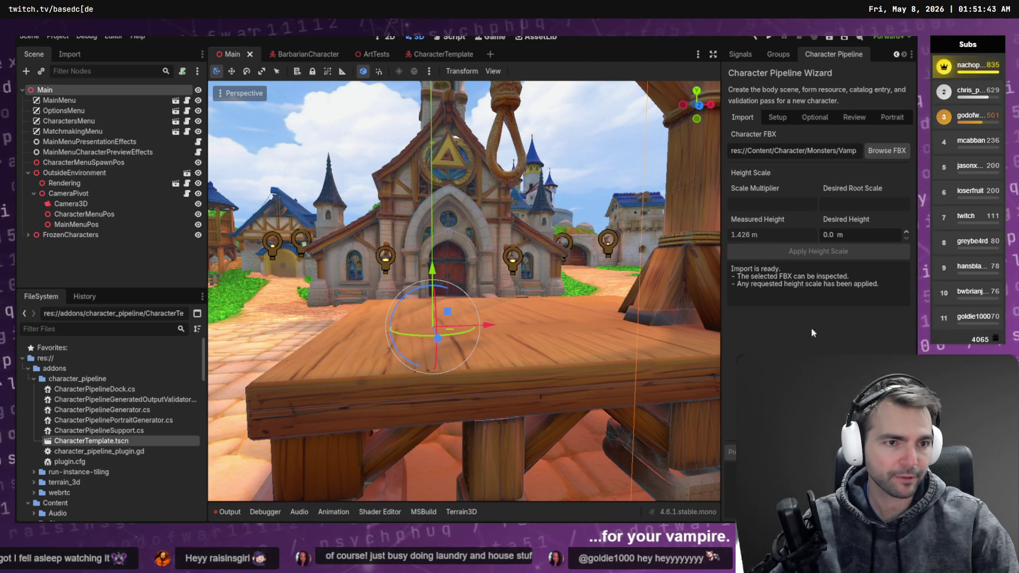
Step: Step through setup and supporter metadata to the wizard's review summary and read it
click(777, 118)
click(814, 117)
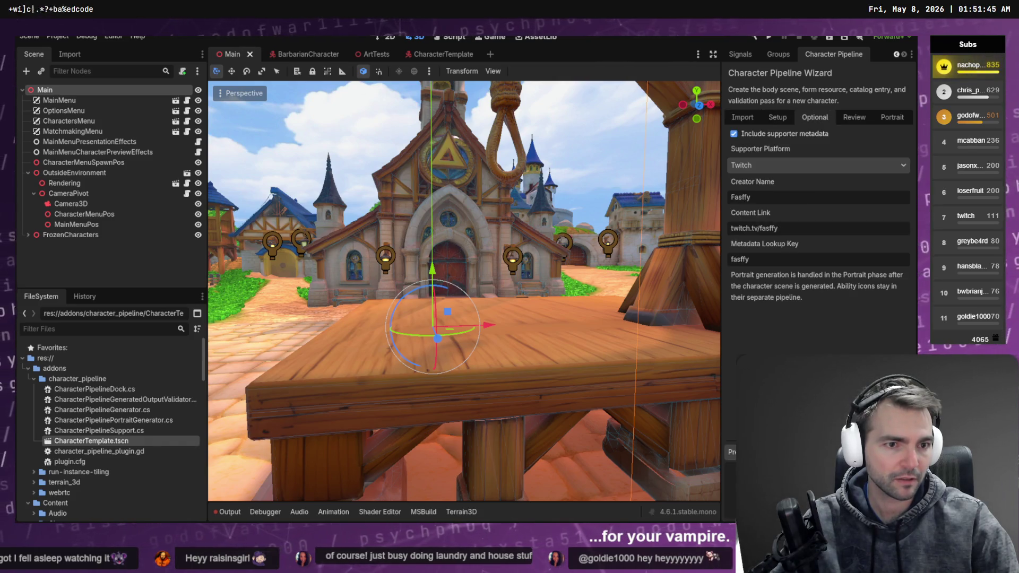
click(854, 118)
scroll(817, 250, down, 4)
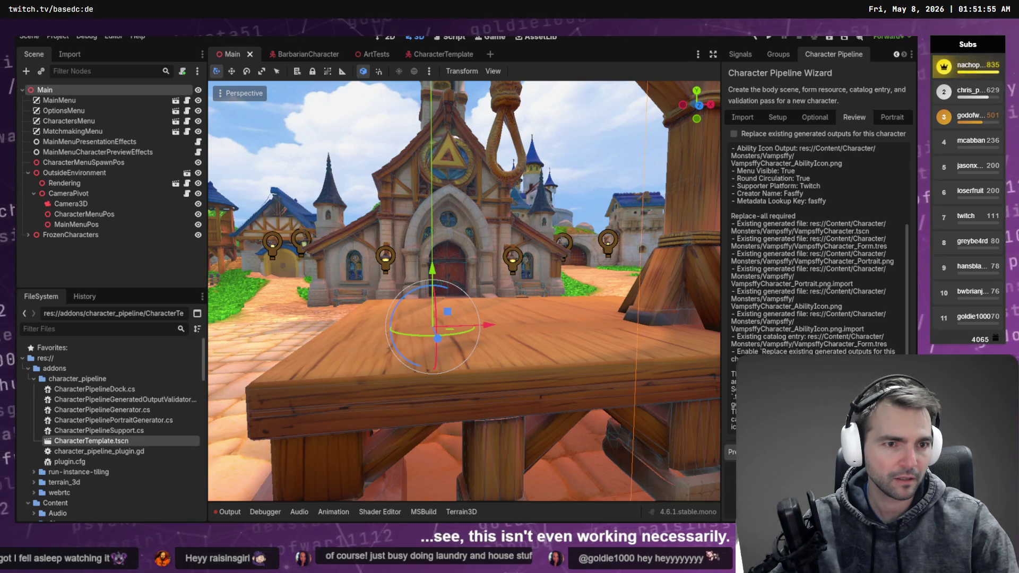
scroll(812, 249, up, 5)
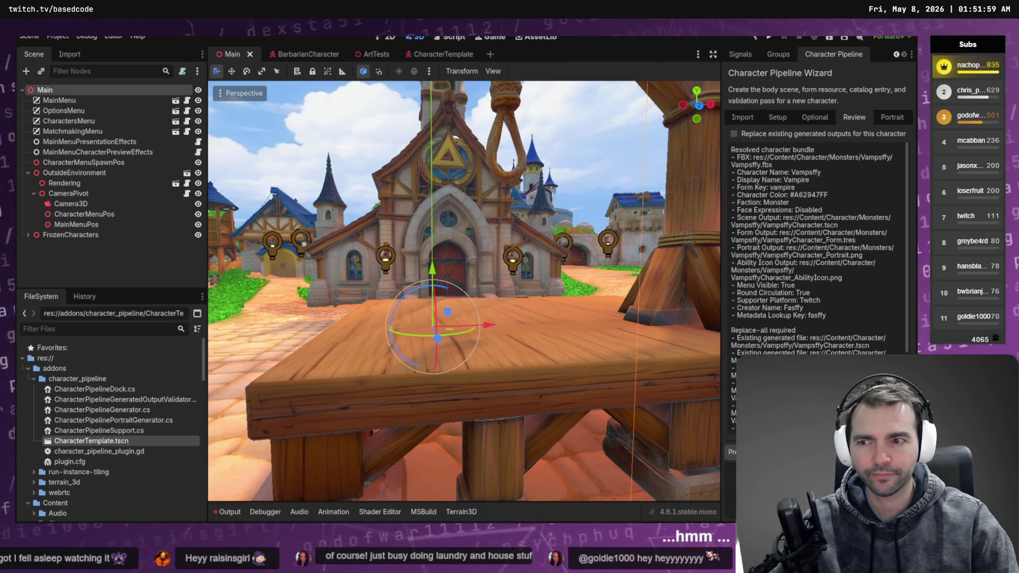
Step: View the AvatarDamageZoneProfile.cs and AvatarDamageZoneLayout.cs diffs in Fork, then return to Codex
key(alt+Tab)
scroll(282, 272, down, 5)
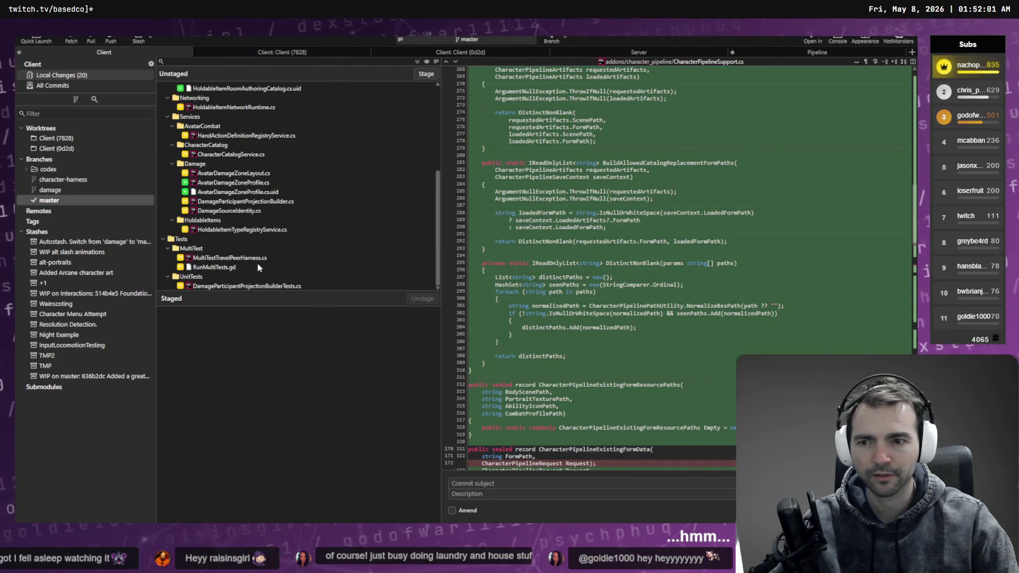
click(225, 182)
click(226, 175)
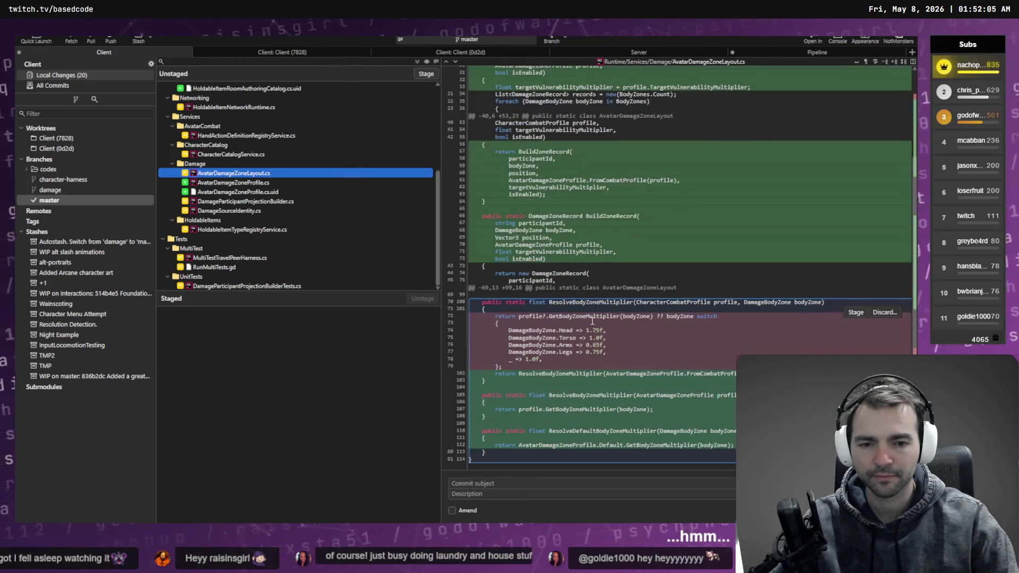
key(alt+Tab)
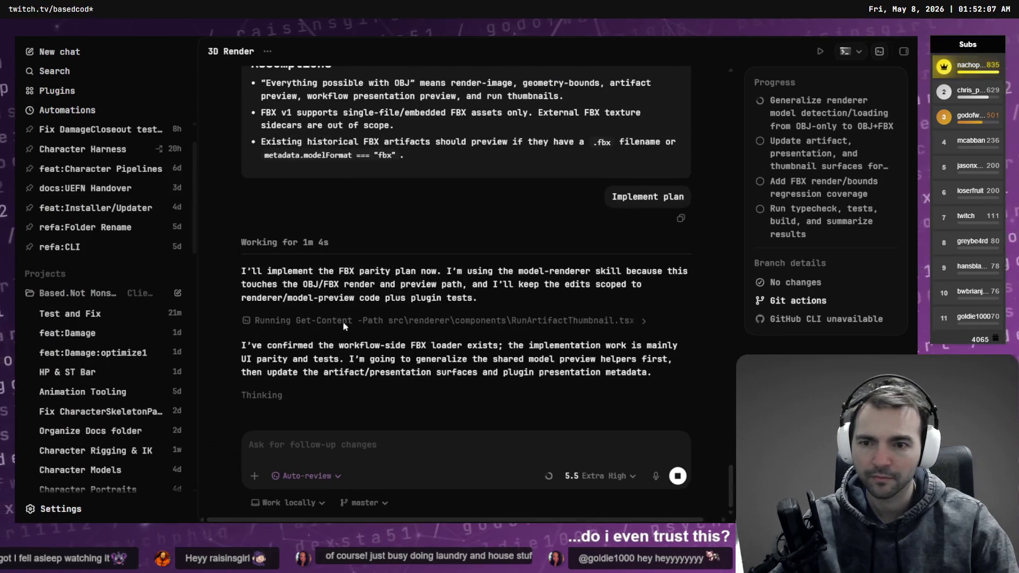
Step: Look over the feat:Damage chat, then the Test and Fix chat with its approved command expanded
scroll(123, 176, up, 2)
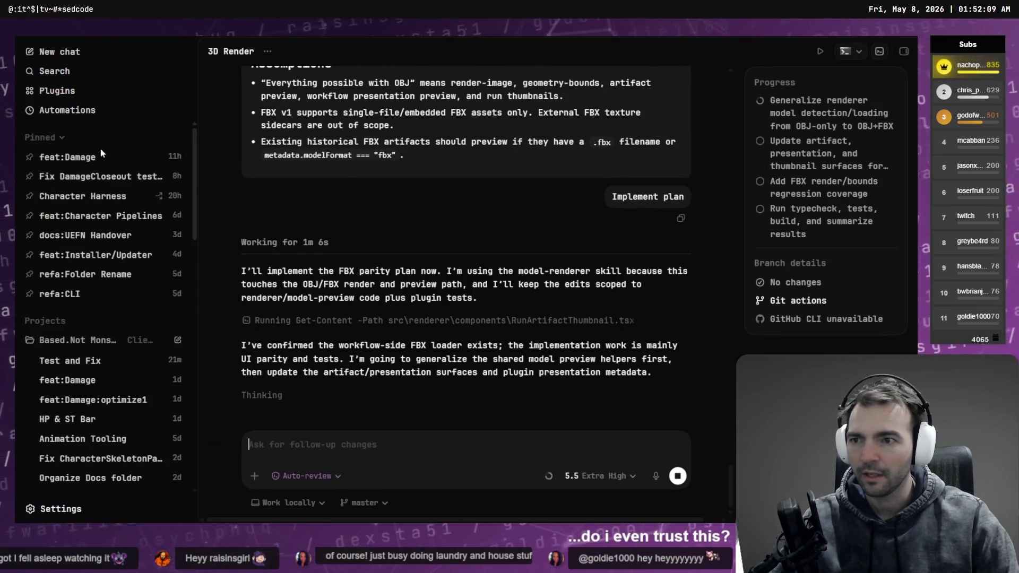
click(67, 157)
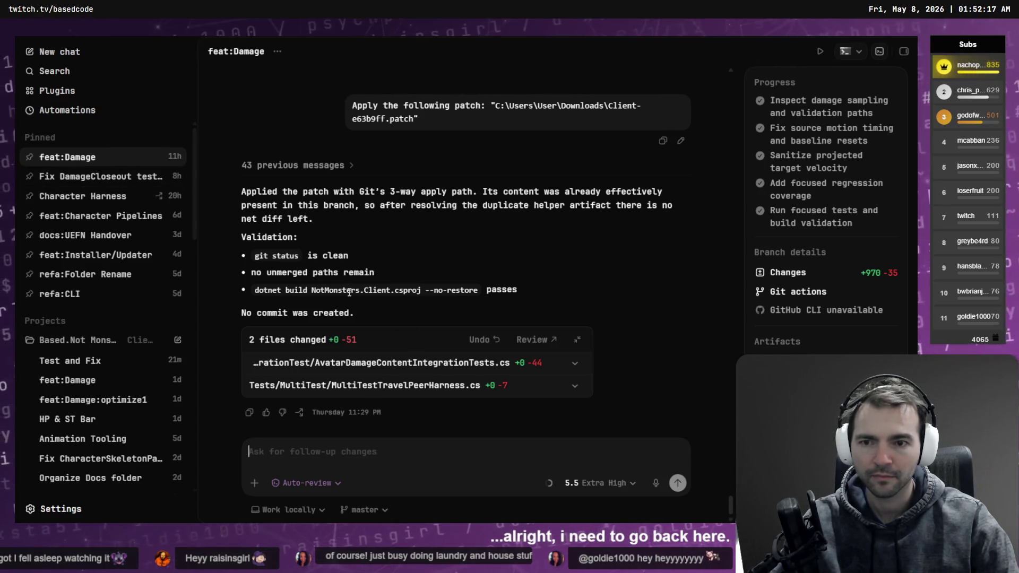
scroll(347, 293, up, 5)
scroll(353, 289, down, 5)
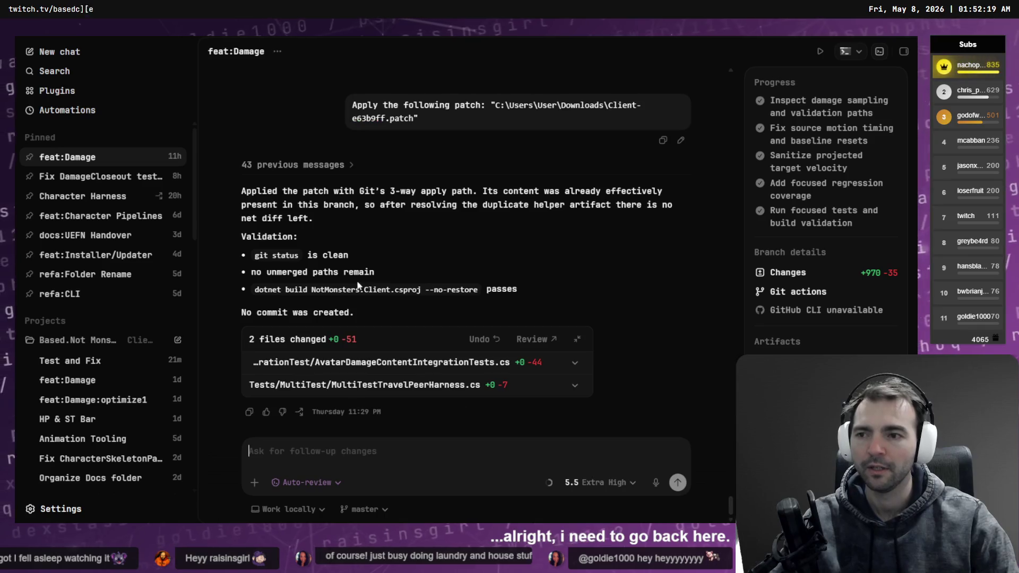
click(142, 364)
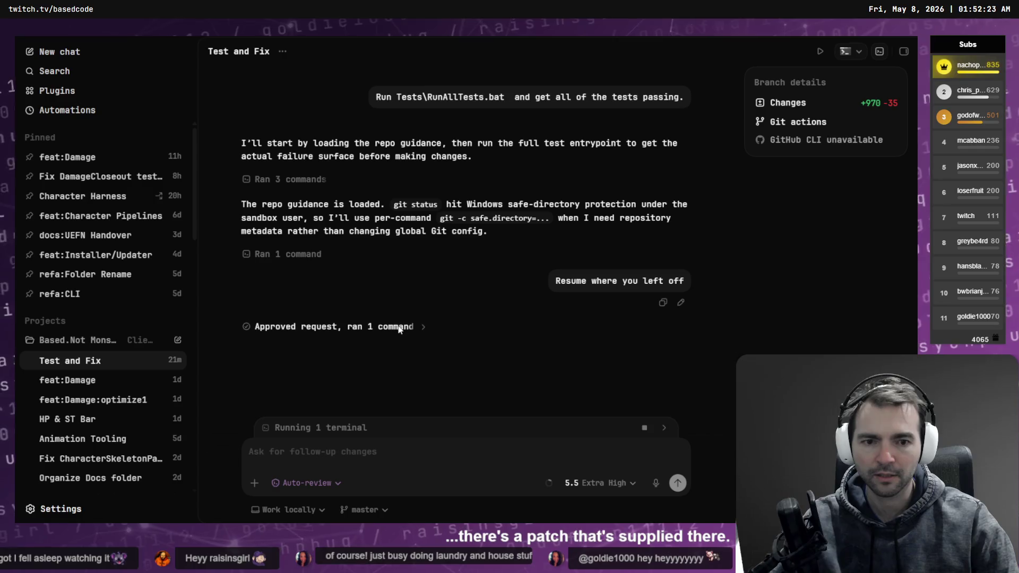
click(410, 326)
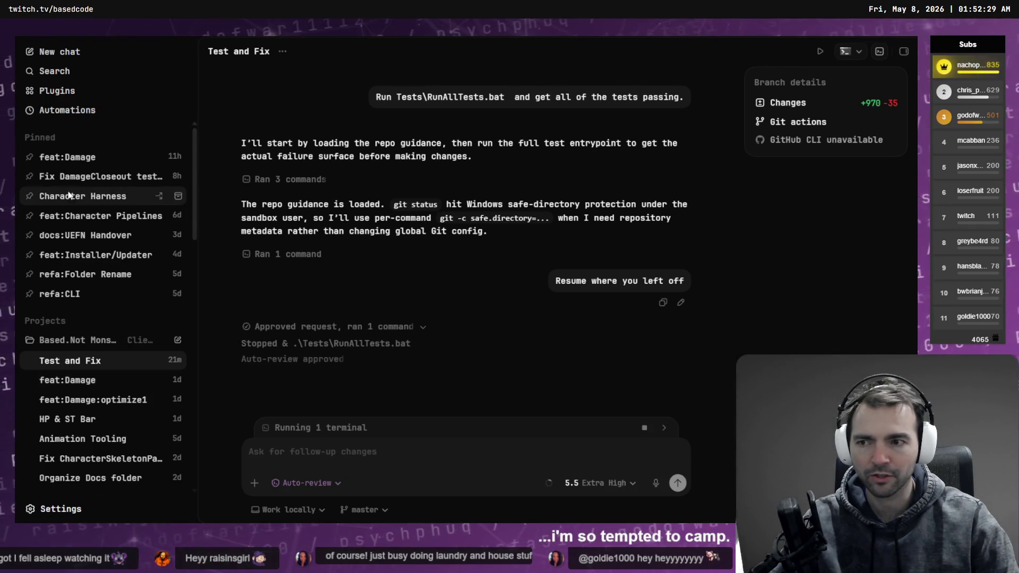
scroll(85, 382, down, 5)
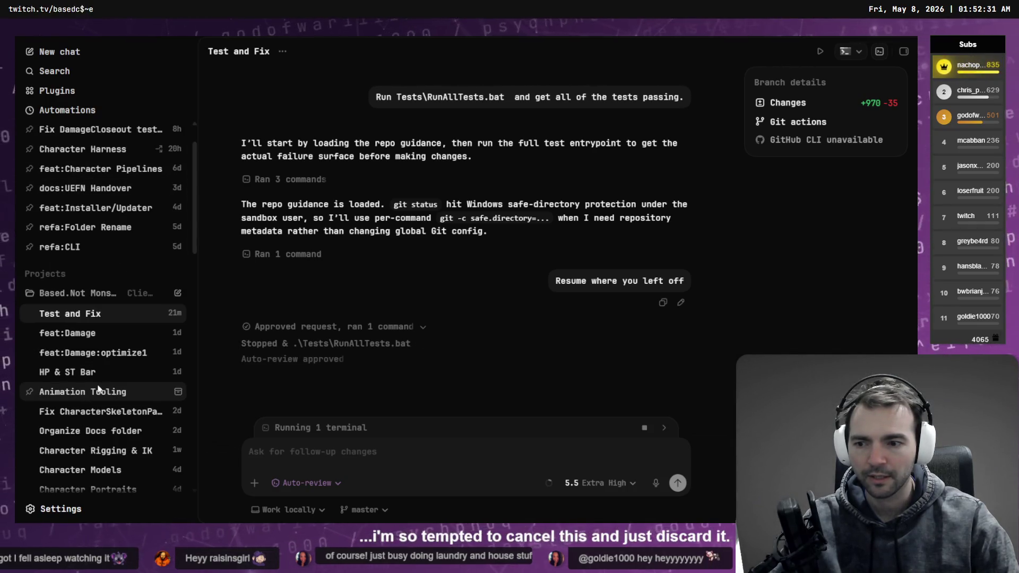
scroll(106, 339, down, 2)
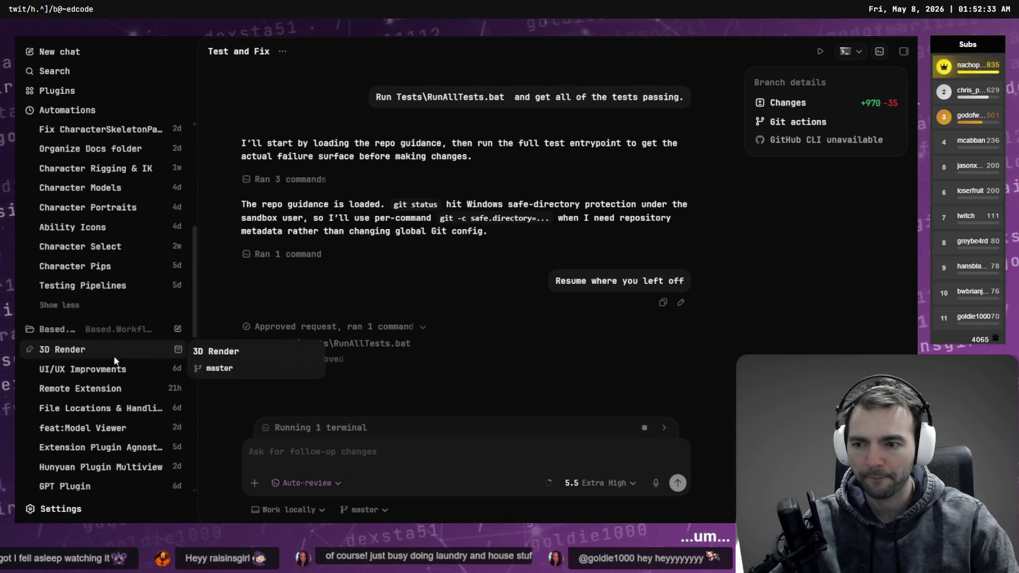
Step: Collapse the other project's chats and open the pinned Fix DamageCloseout test errors chat
click(69, 330)
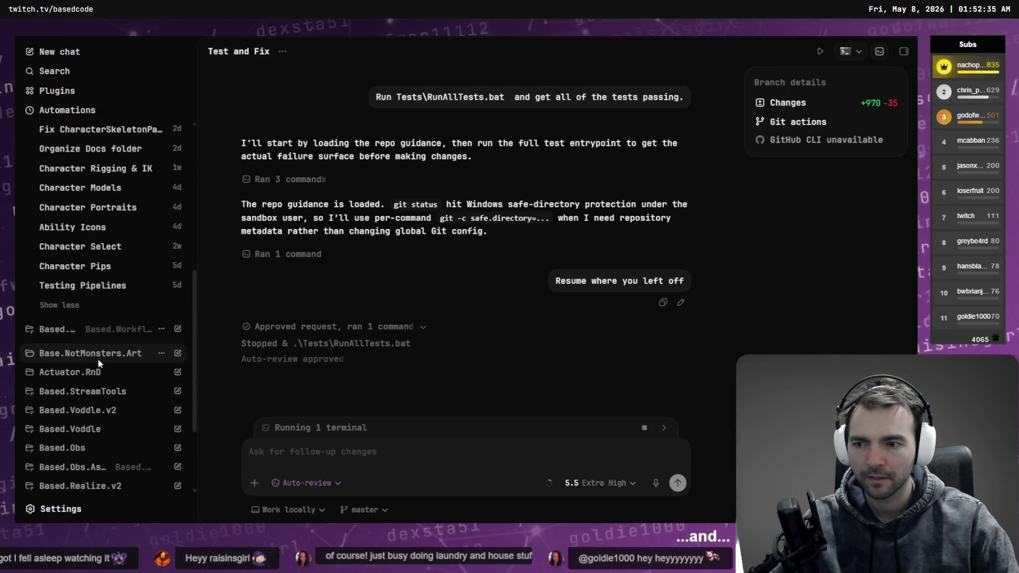
scroll(110, 265, up, 6)
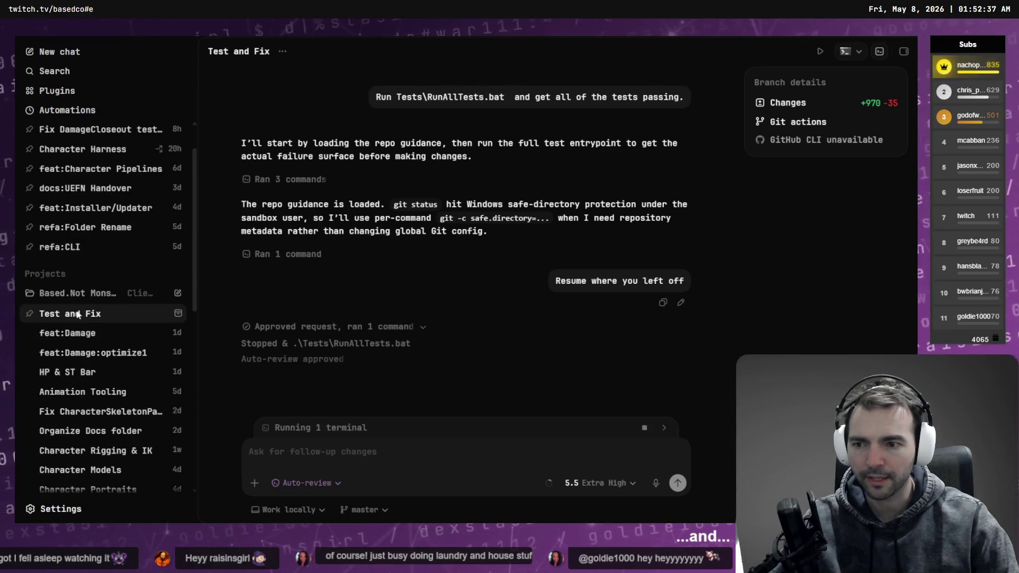
scroll(78, 259, up, 1)
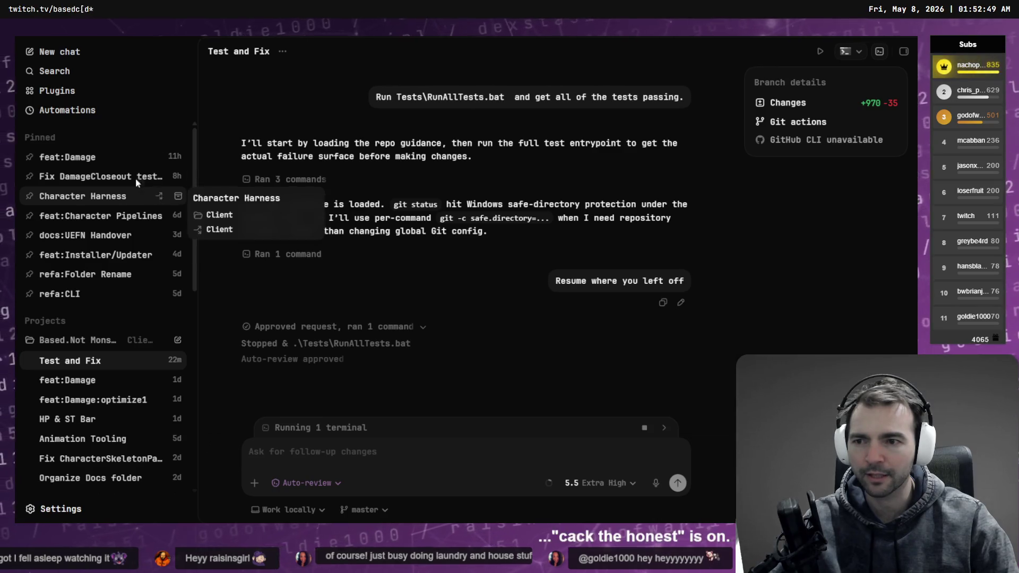
mouse_move(121, 179)
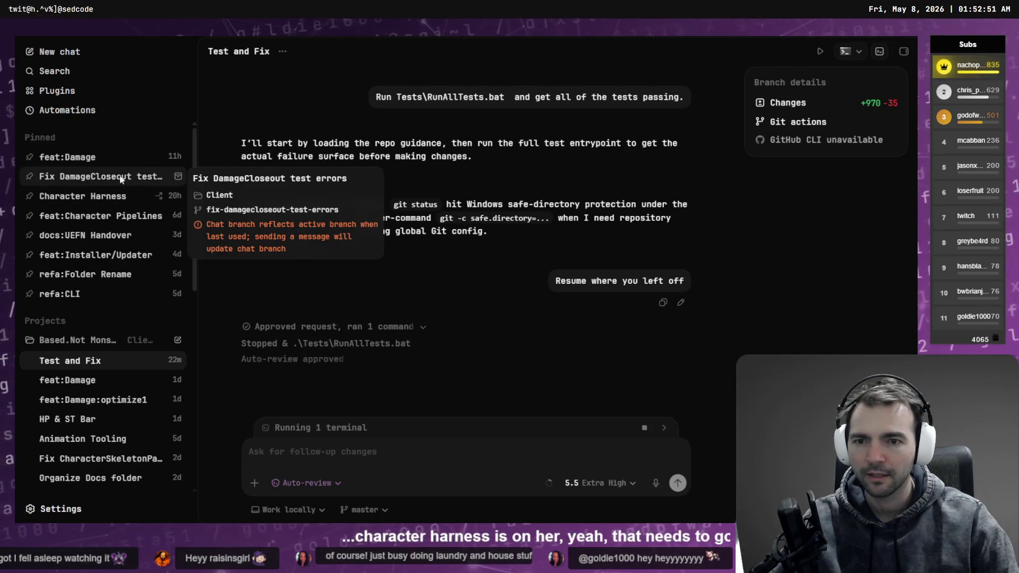
click(112, 183)
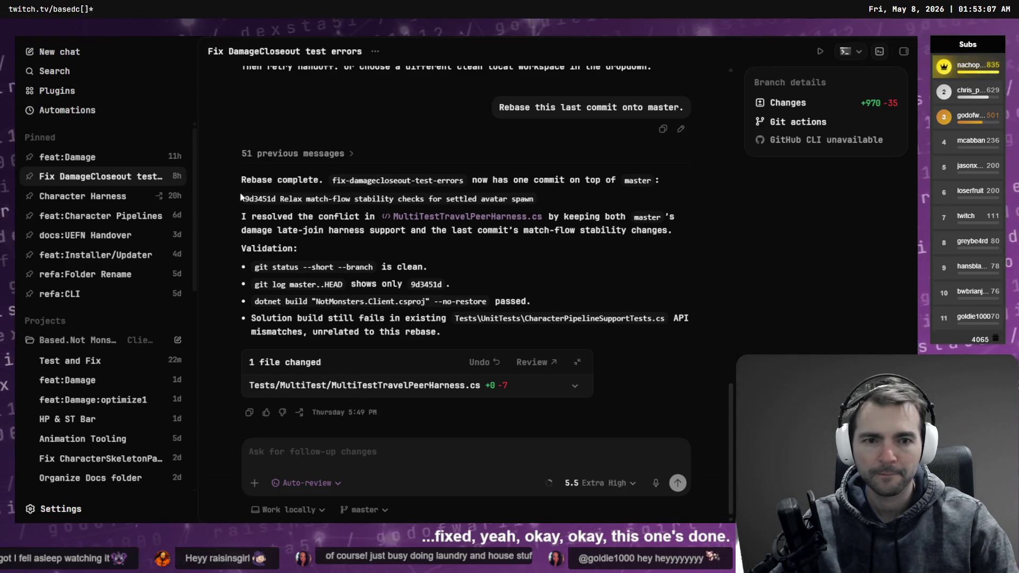
key(alt+Tab)
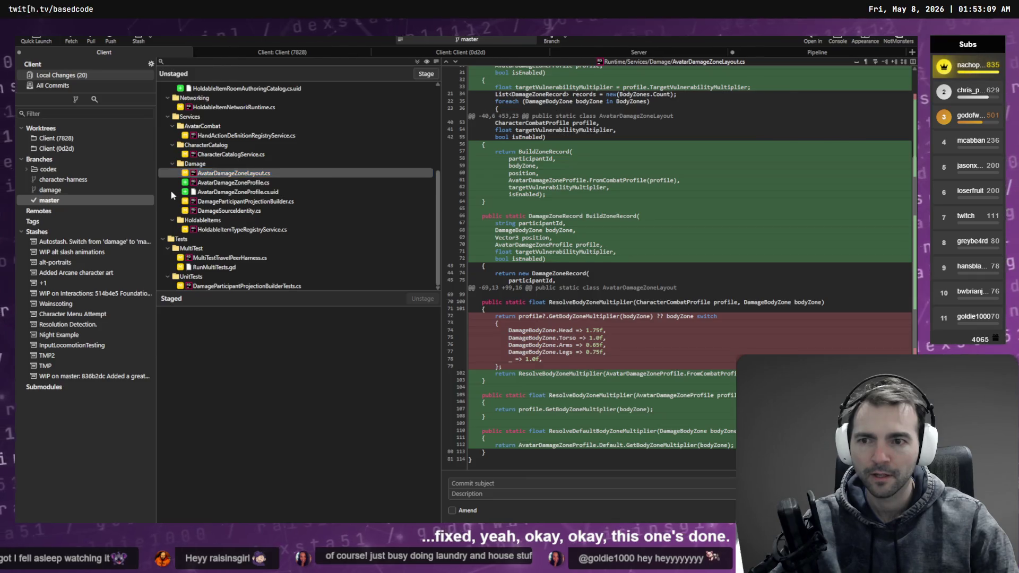
Step: In master's history, inspect the damage closeout fix, speed sampling and match-flow stability commits
key(alt+Tab)
mouse_move(30, 176)
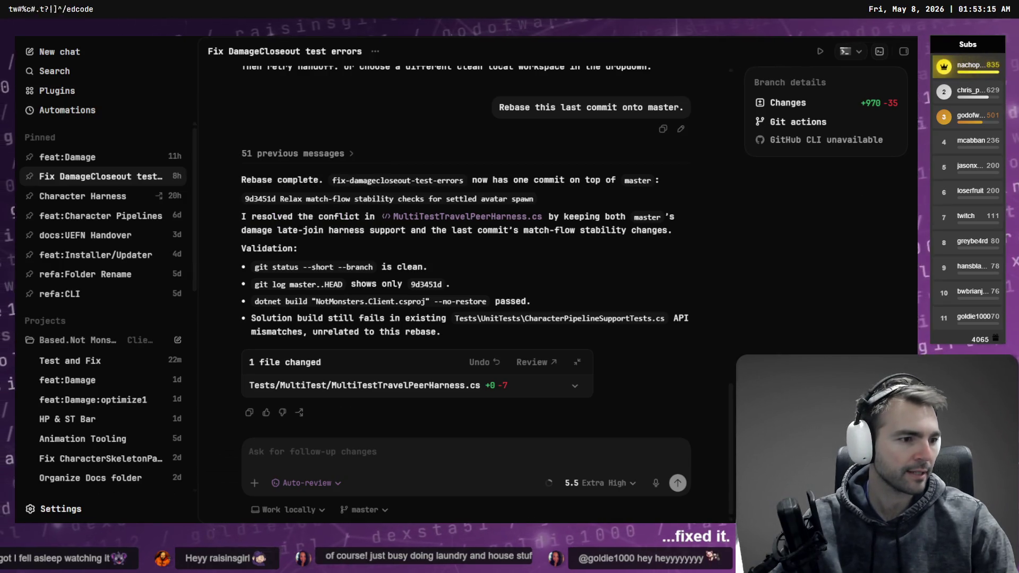
key(alt+Tab)
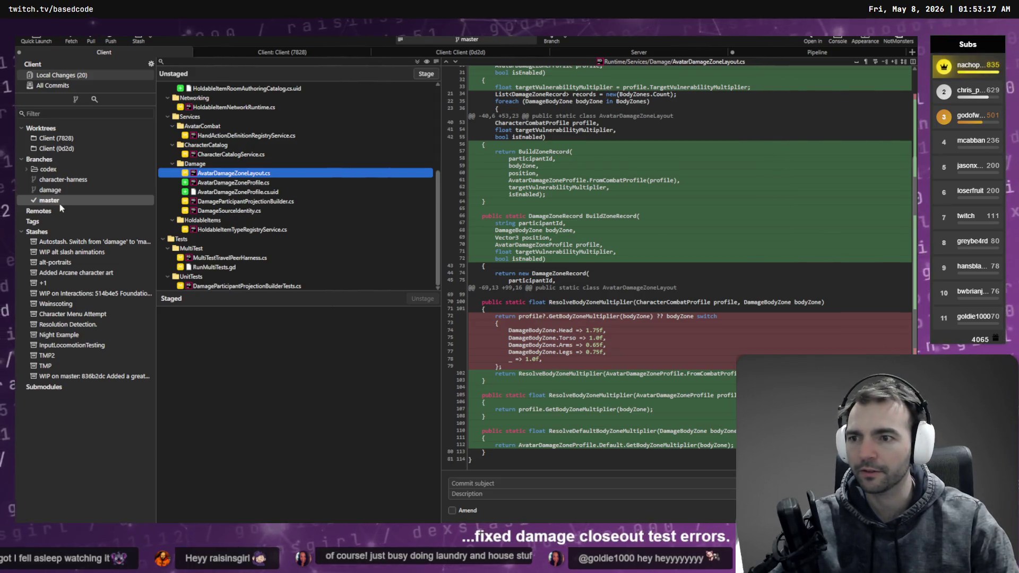
click(48, 200)
click(253, 110)
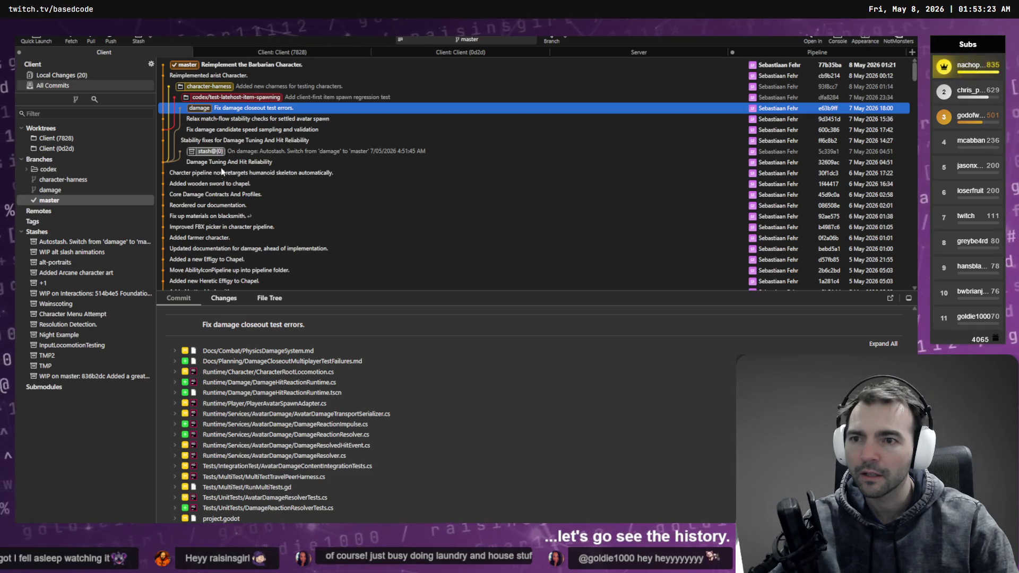
click(251, 130)
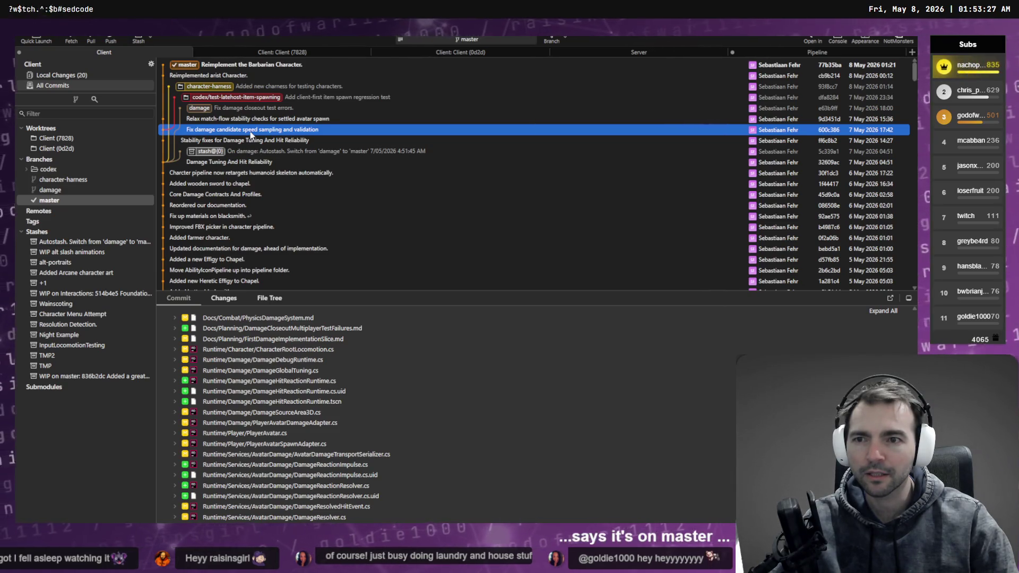
click(248, 122)
click(231, 108)
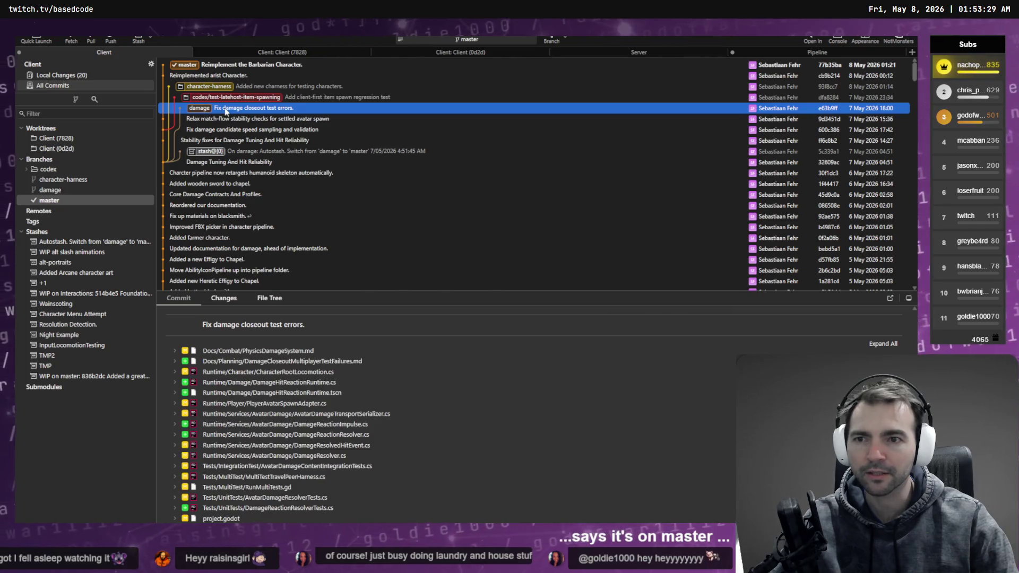
Step: Compare the Codex DamageCloseout rebase summary against the latest master commit in Fork
key(alt+Tab)
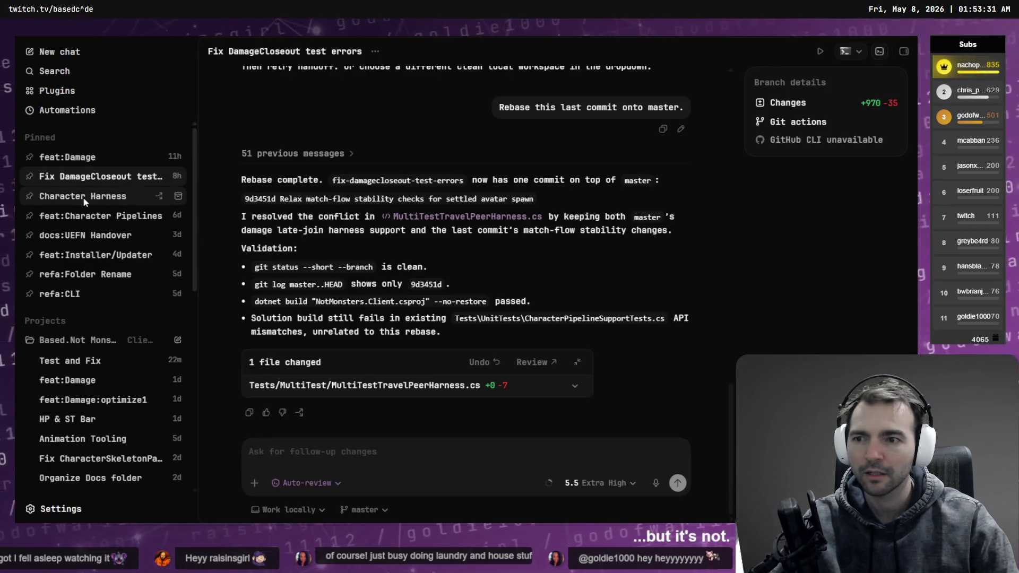
right_click(160, 177)
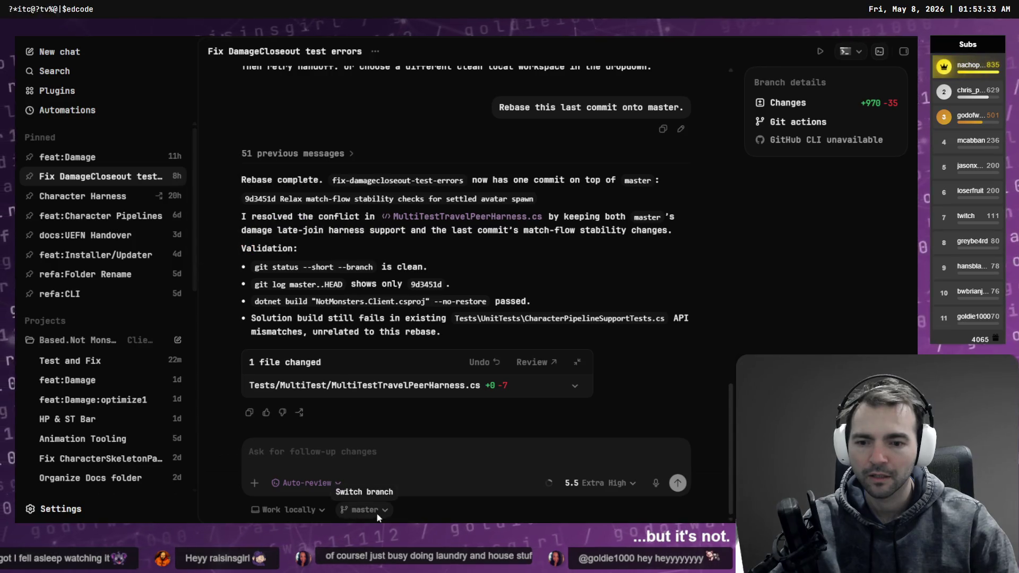
key(alt+Tab)
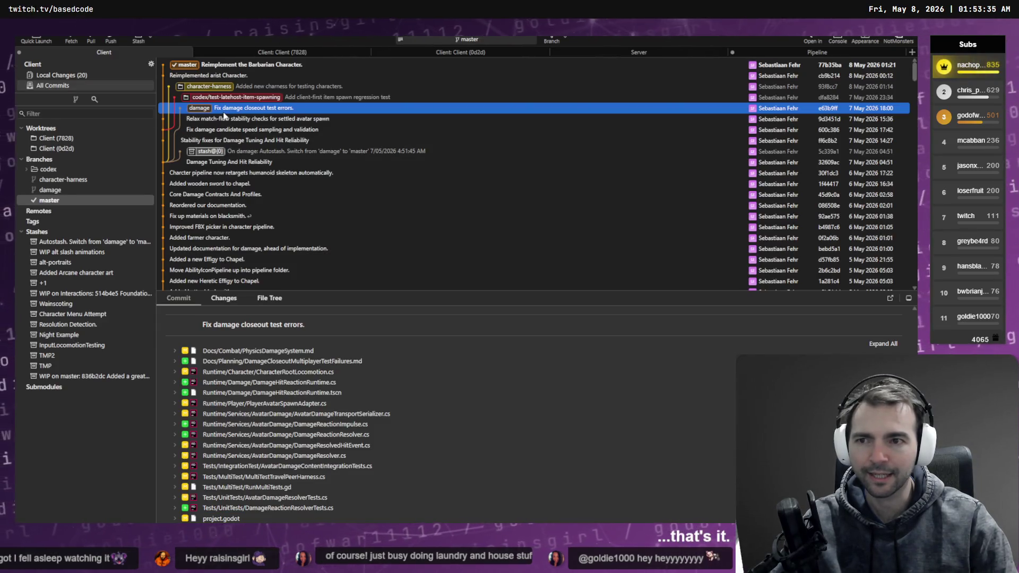
click(247, 65)
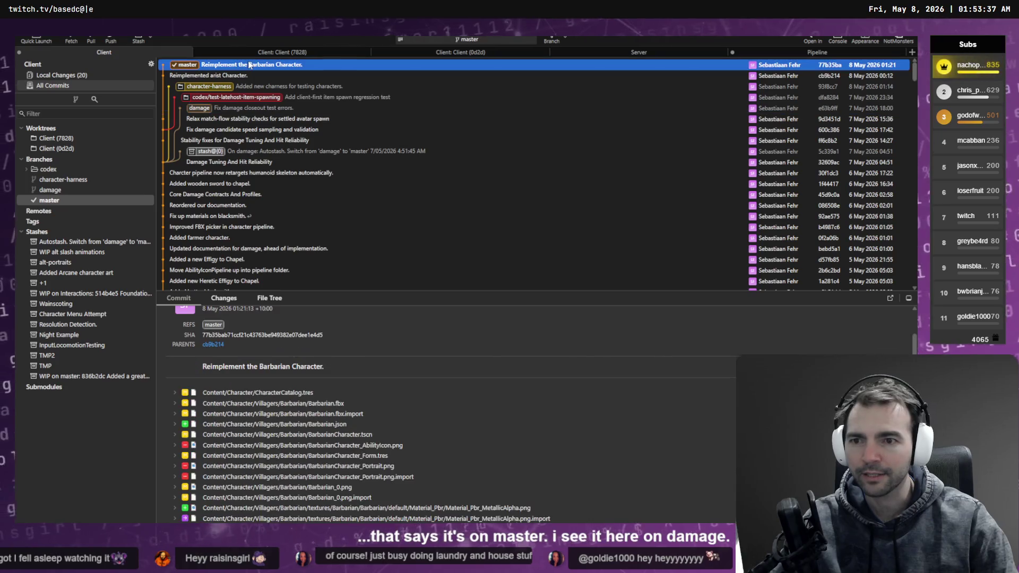
key(alt+Tab)
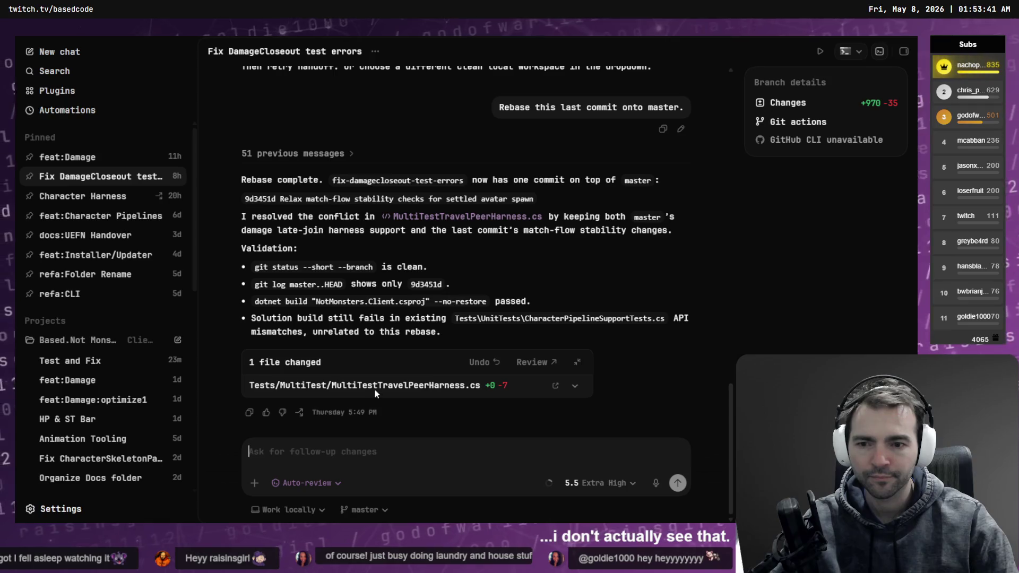
key(alt+Tab)
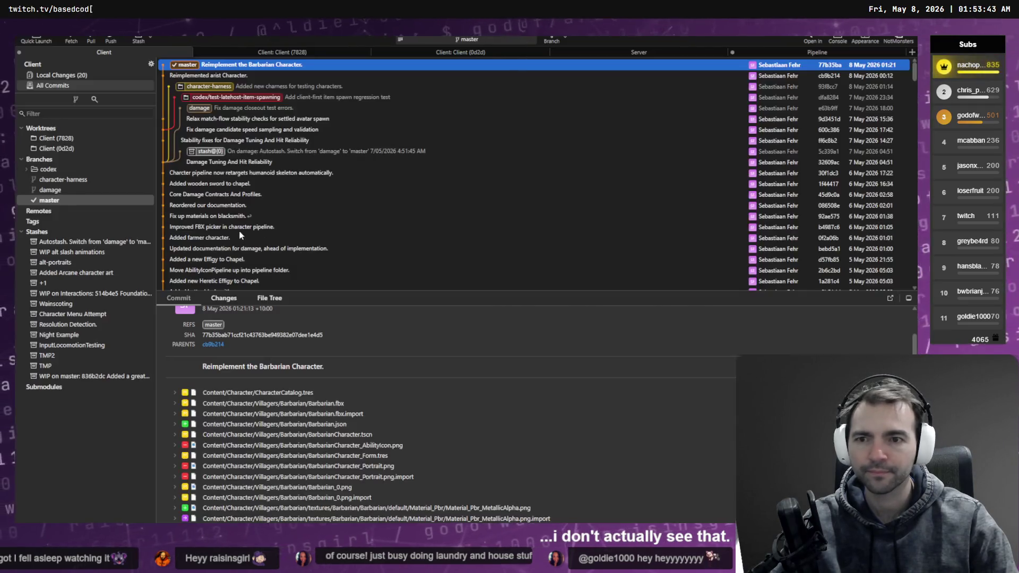
Step: View the uncommitted changes to CharacterPipelineSupport.cs and the hand editor harness scene
click(72, 74)
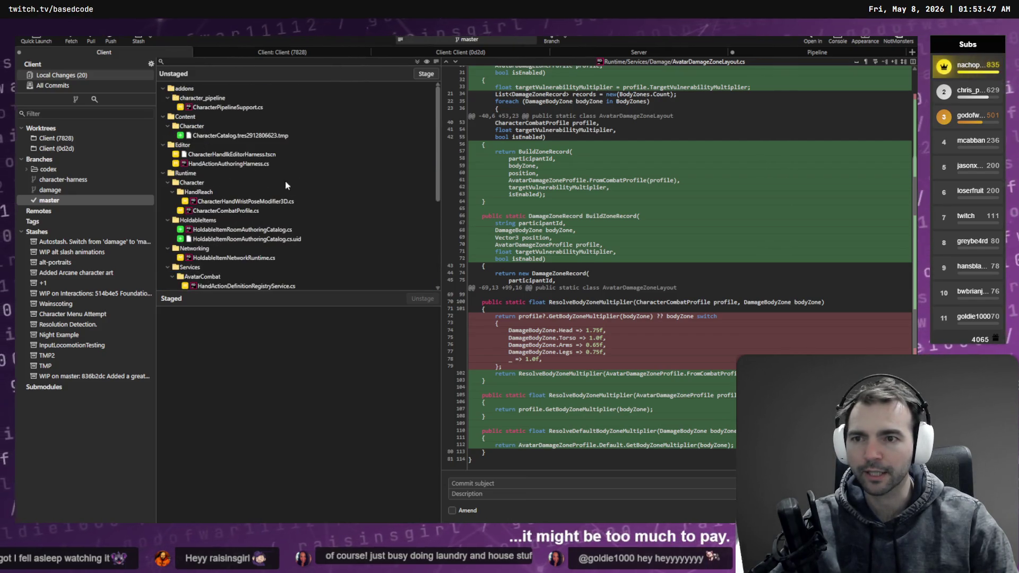
click(231, 108)
click(228, 154)
key(alt+Tab)
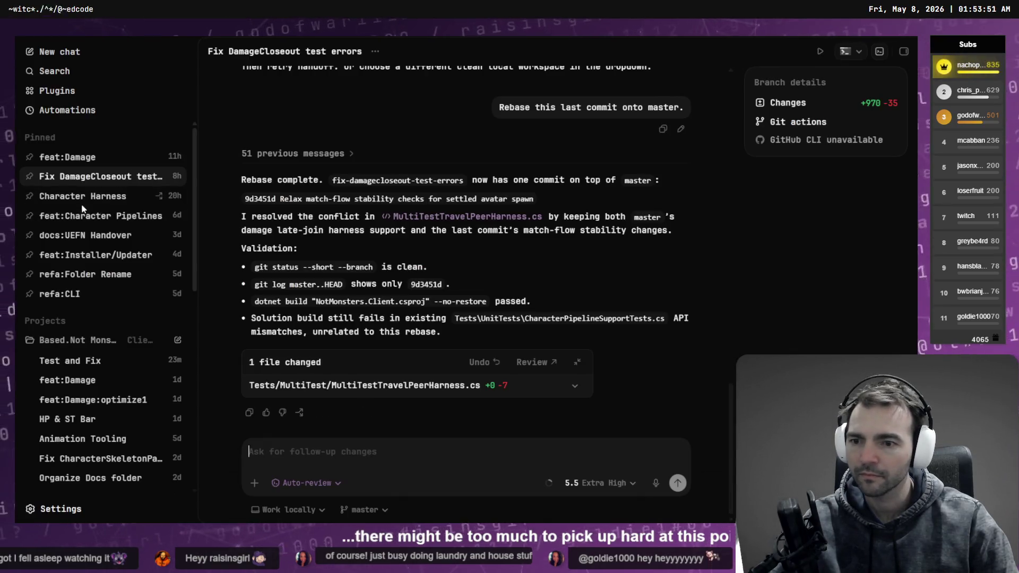
Step: Open the feat:Damage project conversation and select roadmap Phases 4 through 7
scroll(109, 239, down, 8)
scroll(97, 262, up, 10)
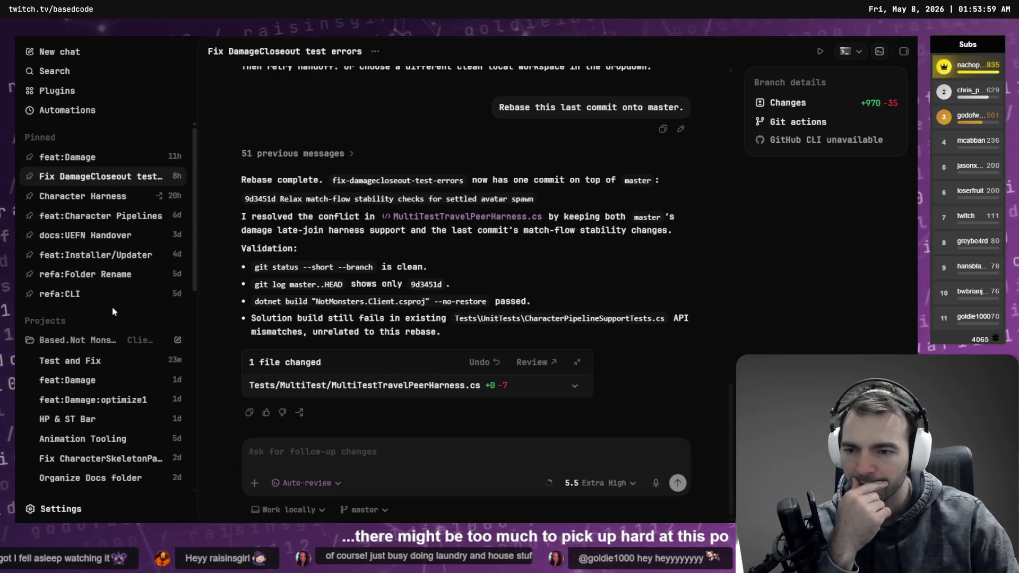
click(98, 387)
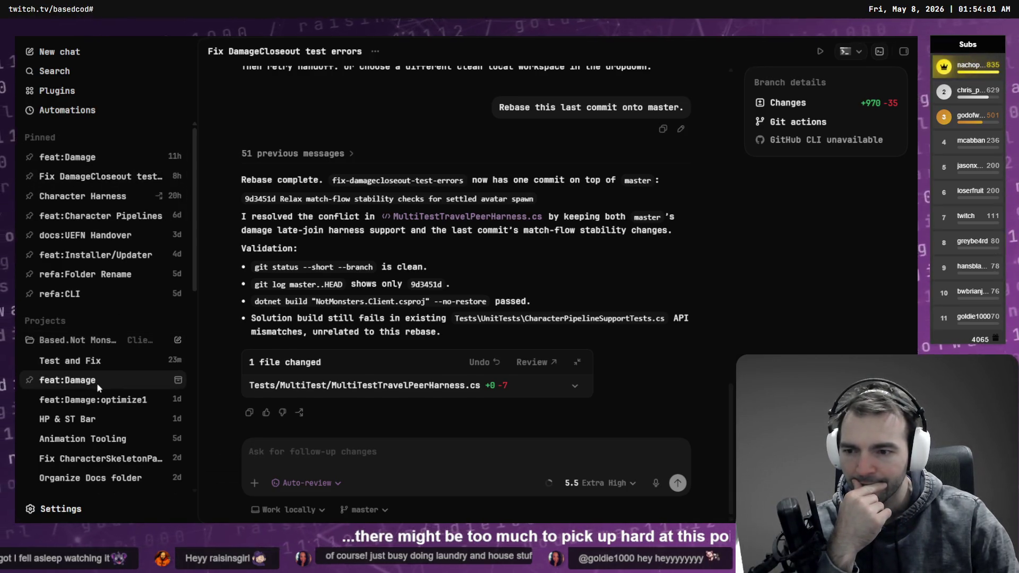
scroll(467, 289, up, 10)
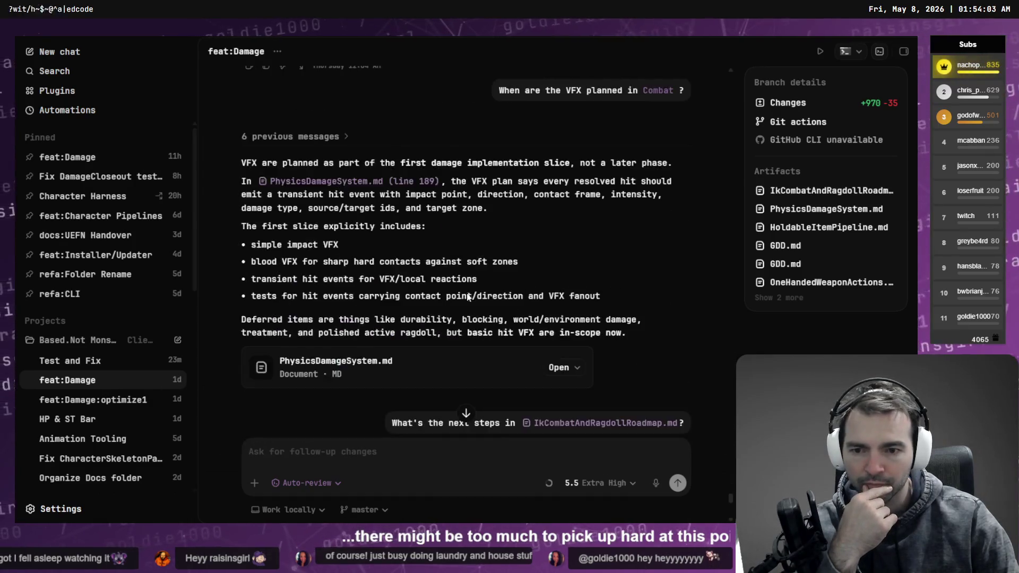
scroll(467, 293, down, 10)
scroll(514, 241, up, 5)
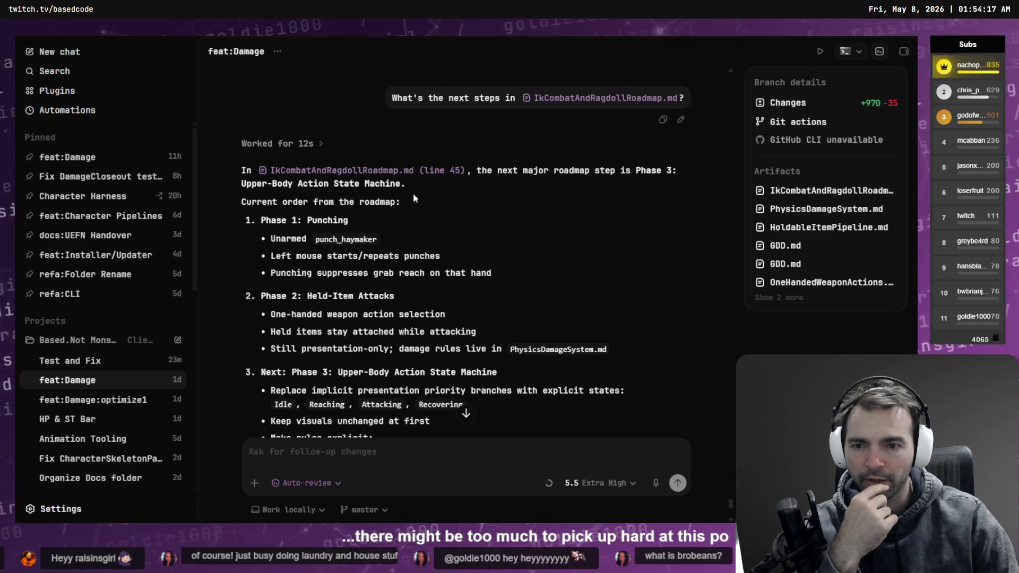
scroll(485, 227, down, 5)
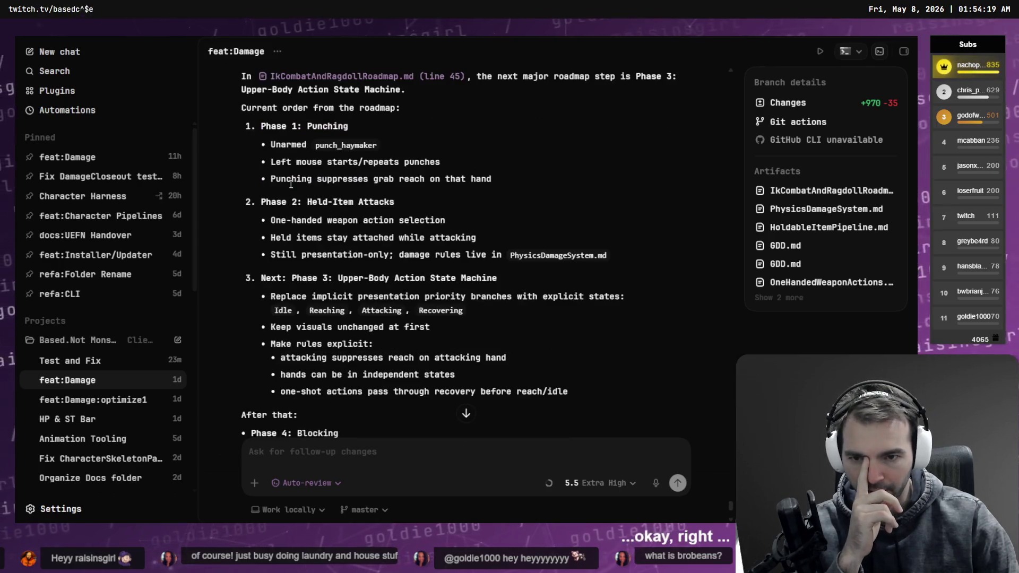
scroll(364, 248, down, 3)
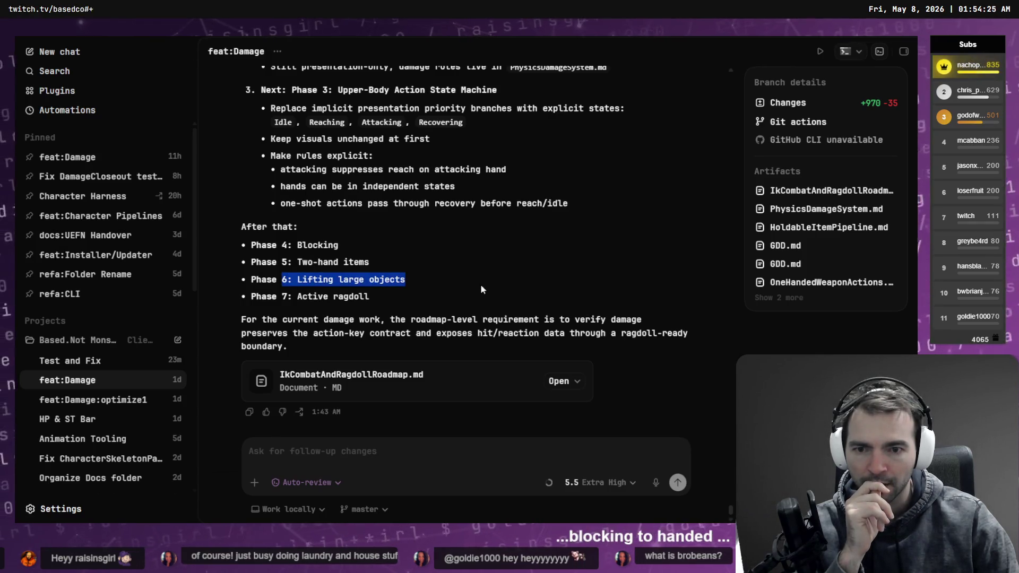
mouse_move(370, 296)
mouse_down()
mouse_move(216, 228)
mouse_move(224, 251)
mouse_up()
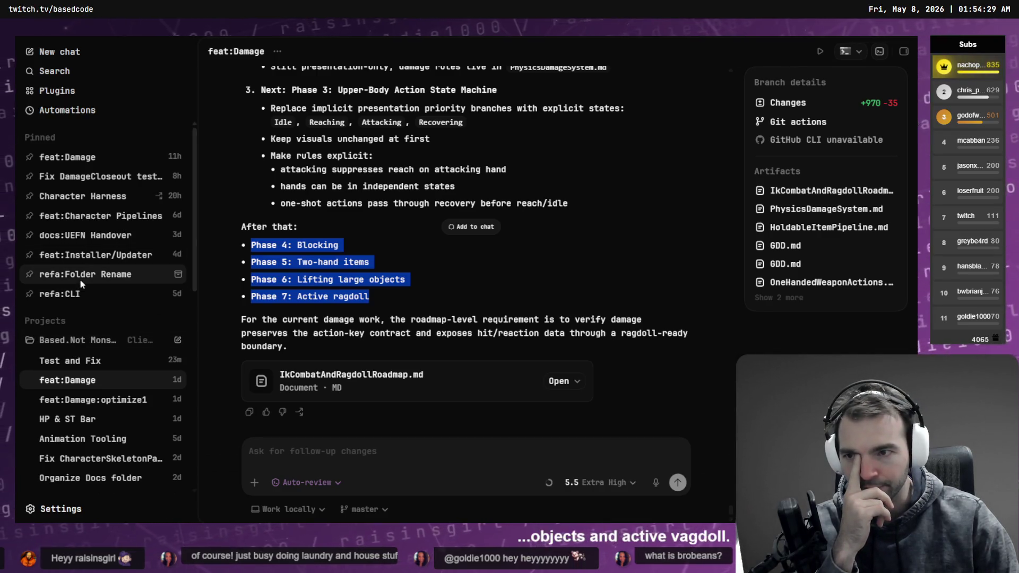
Step: Open the pinned feat:Damage chat, then the feat:Character Pipelines conversation
click(85, 159)
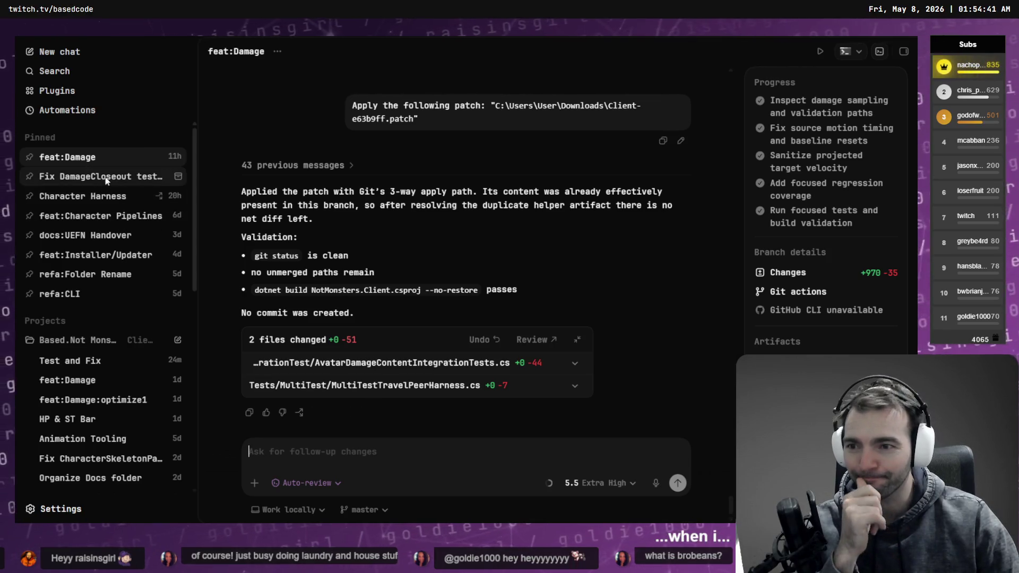
mouse_move(84, 218)
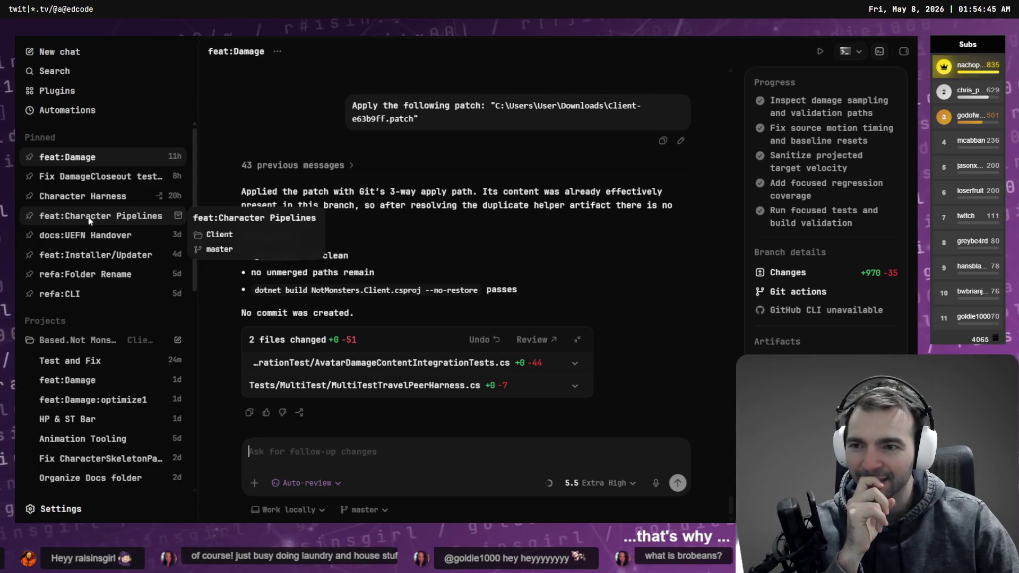
click(89, 219)
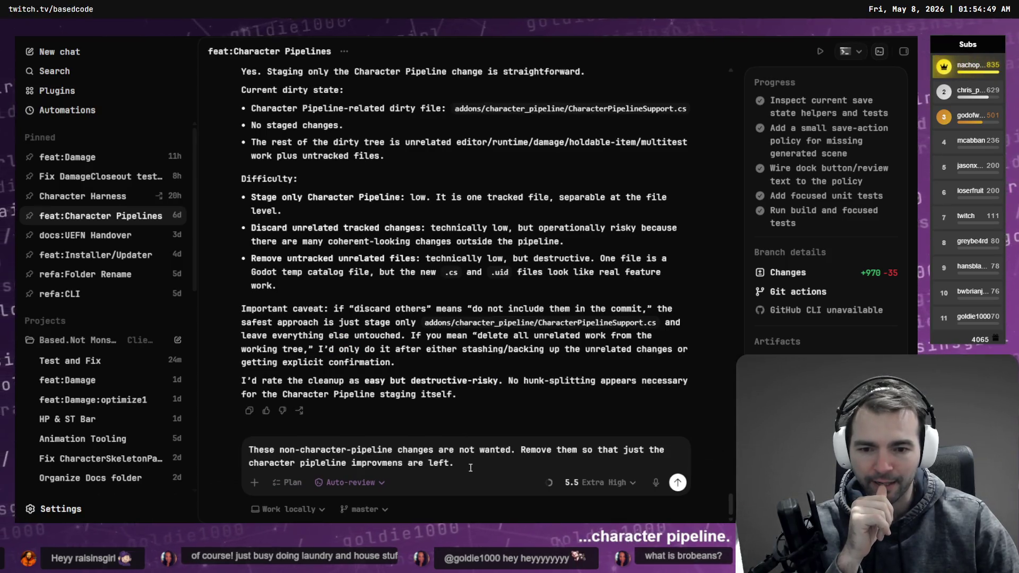
Step: Replace the unsent draft with a dictated request to stage only character-pipeline changes, and send it
scroll(443, 349, up, 5)
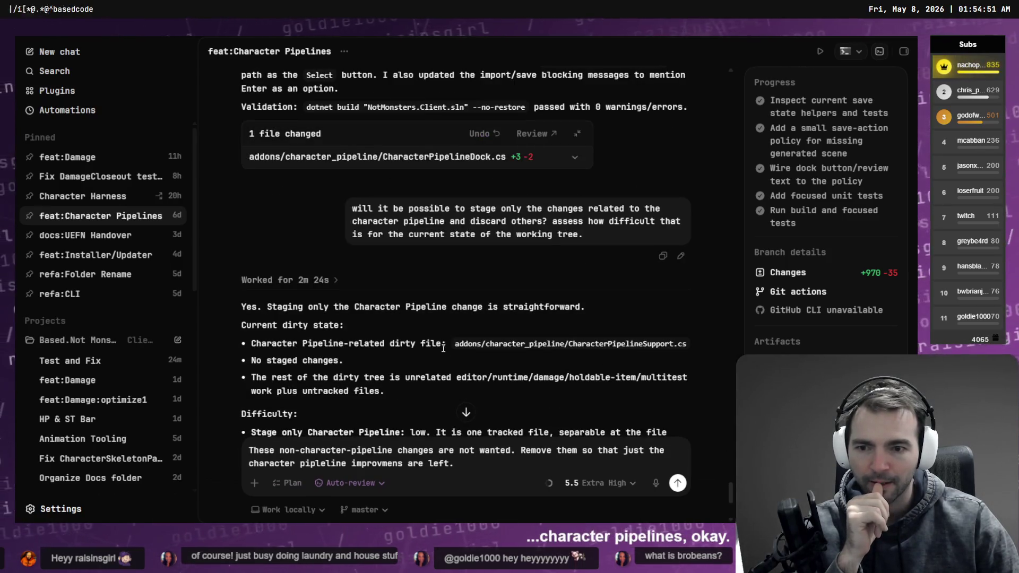
key(ctrl+a)
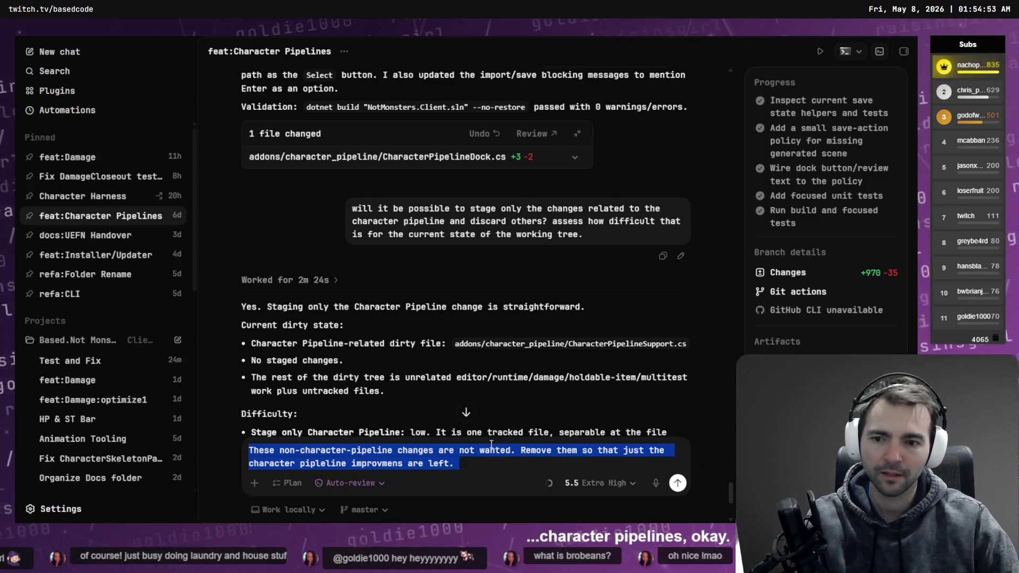
key(BackSpace)
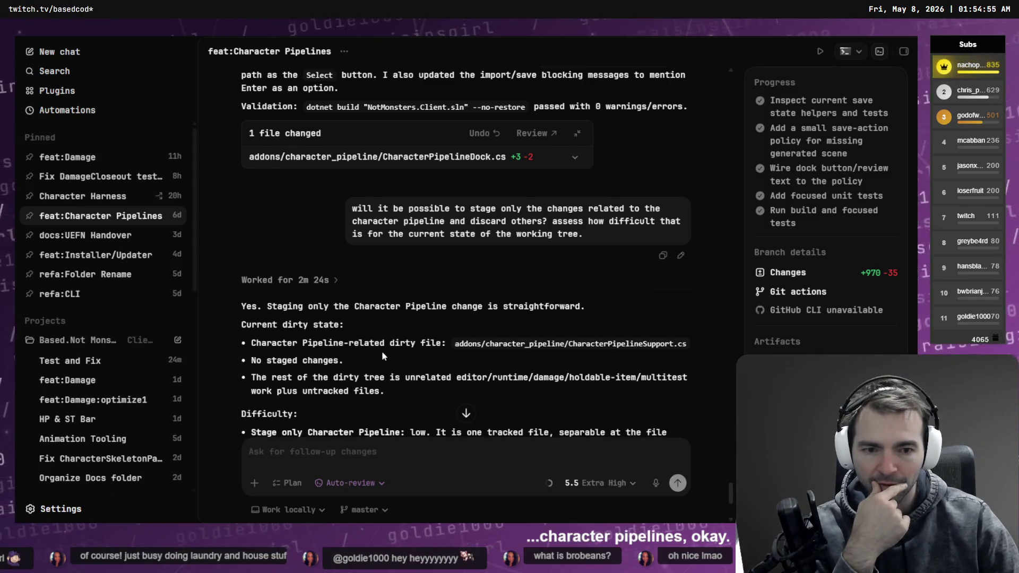
scroll(334, 329, down, 2)
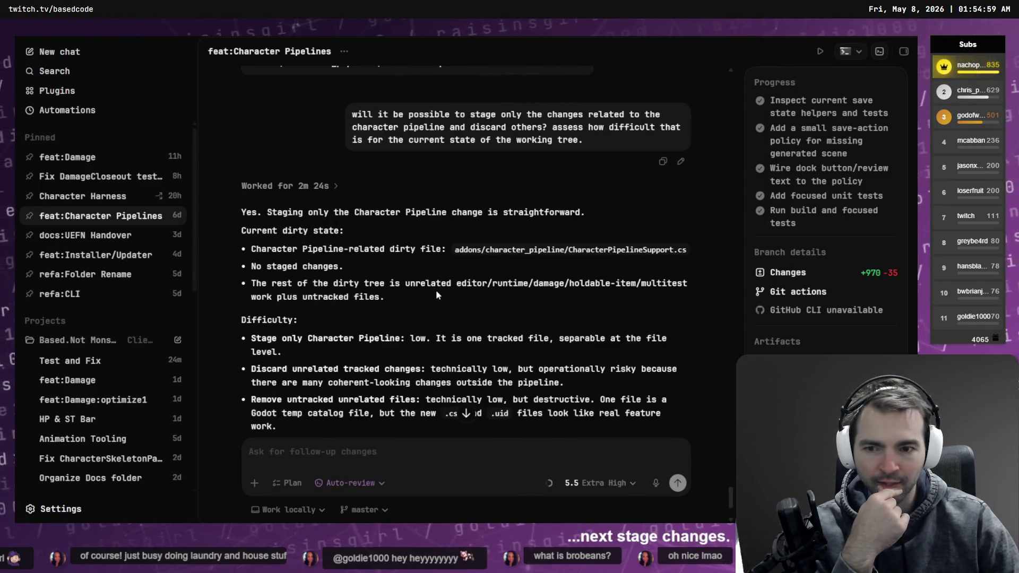
scroll(436, 295, down, 1)
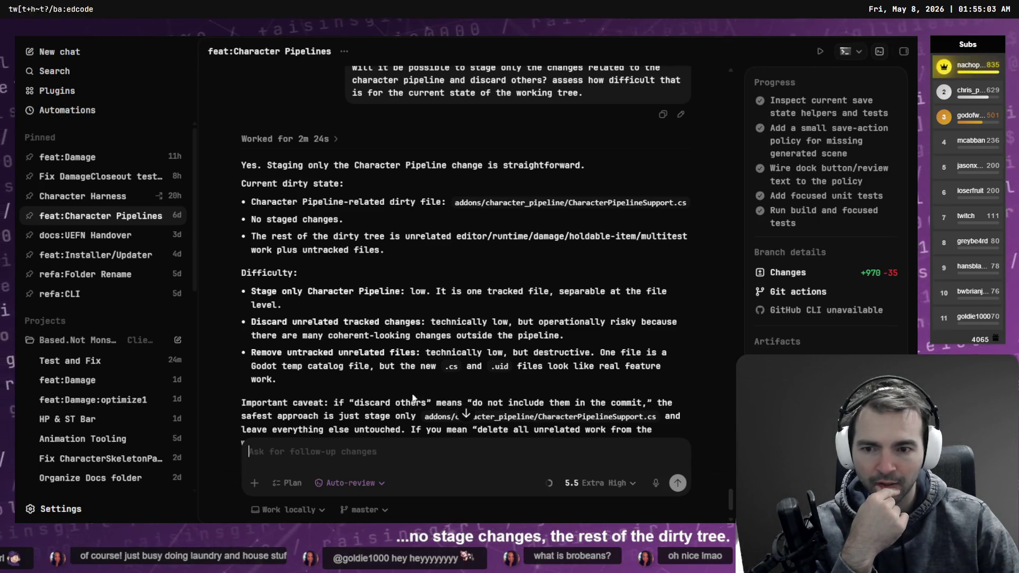
click(401, 452)
key(super+h)
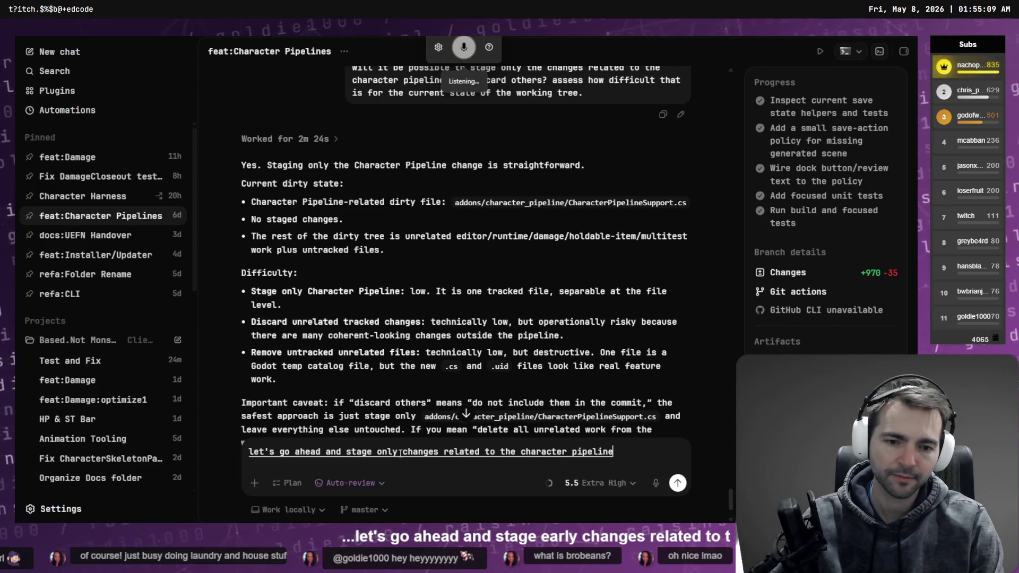
key(alt+Tab)
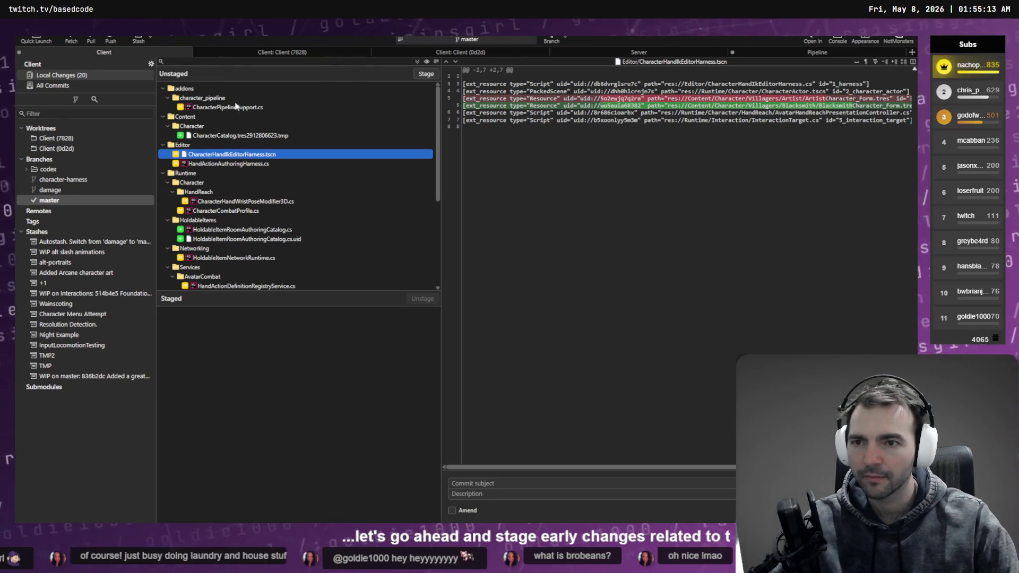
key(alt+Tab)
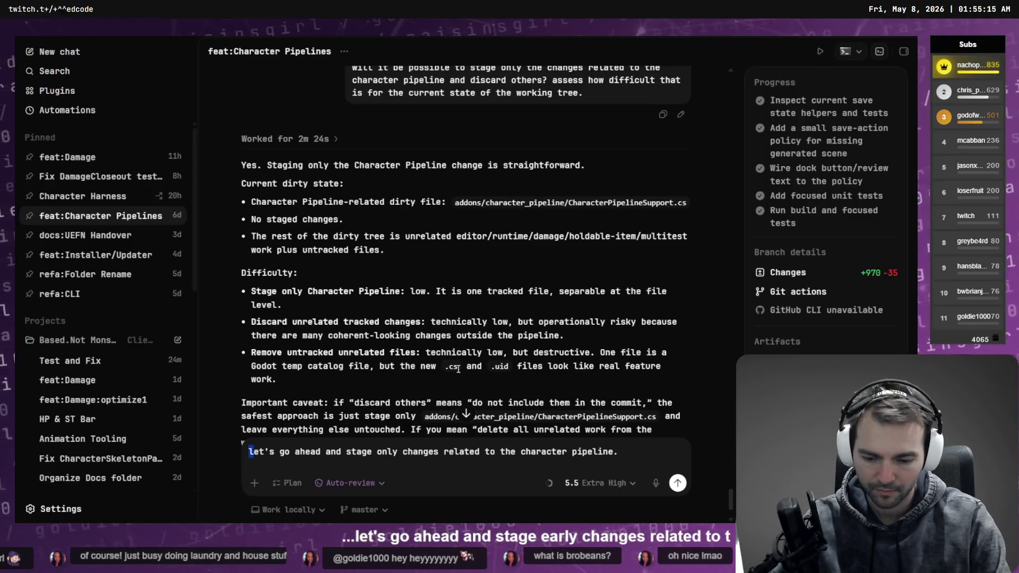
key(alt+Tab)
key(alt+Tab)
key(Return)
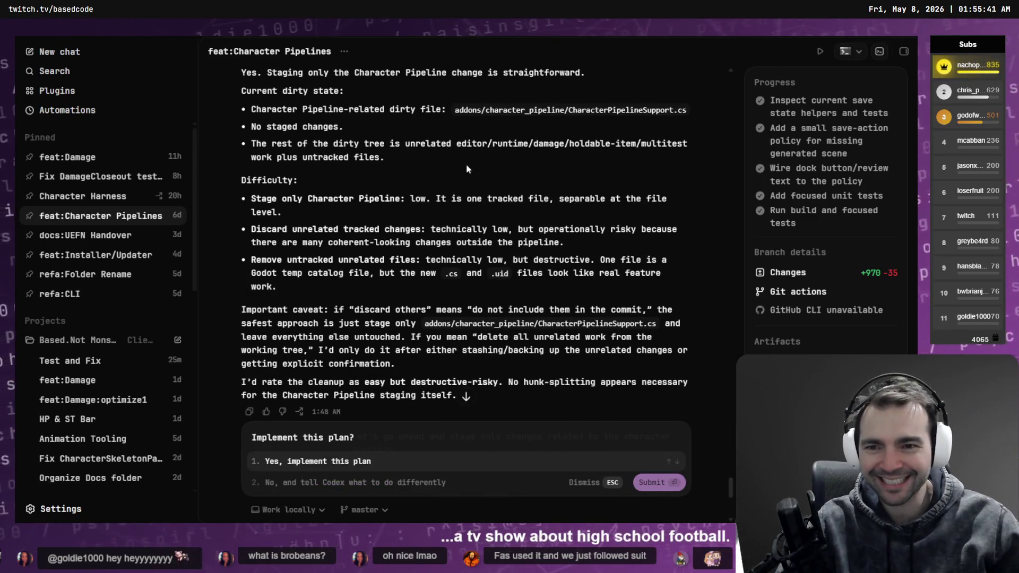
Step: Expand the Stage Character Pipeline Only plan, approve implementing it, and switch to Godot
scroll(467, 175, down, 10)
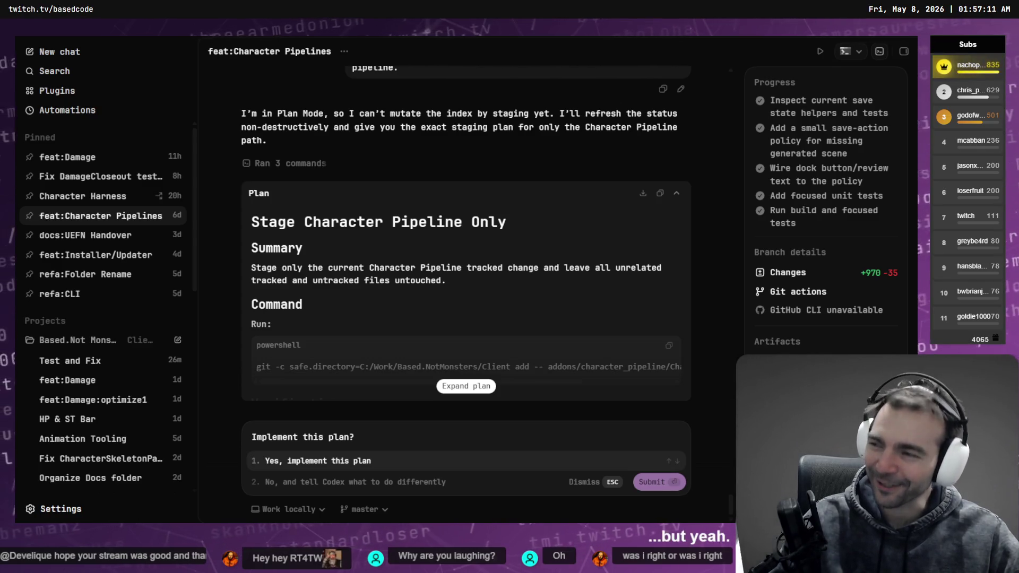
click(477, 386)
scroll(484, 329, up, 2)
scroll(483, 326, down, 2)
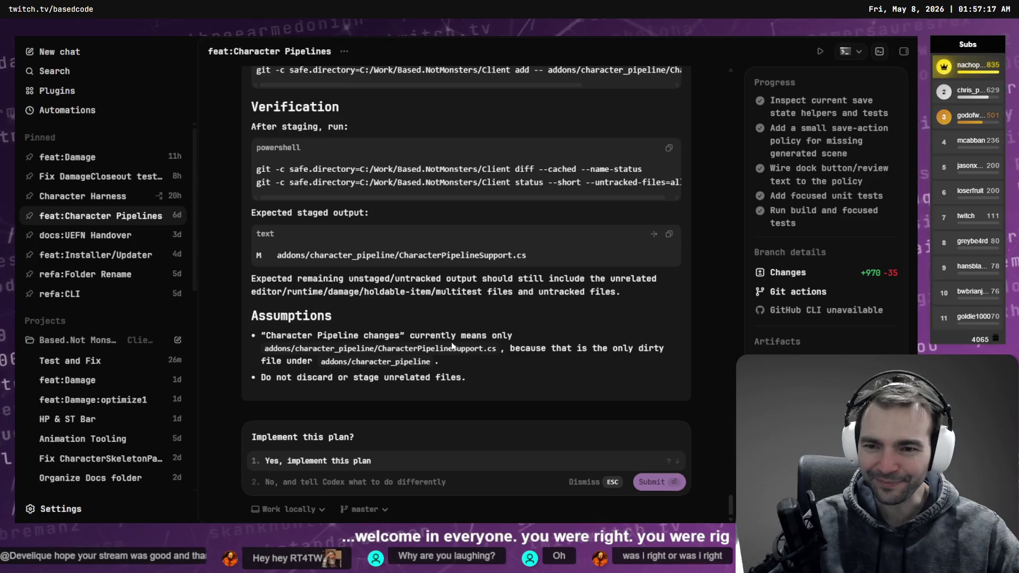
click(315, 461)
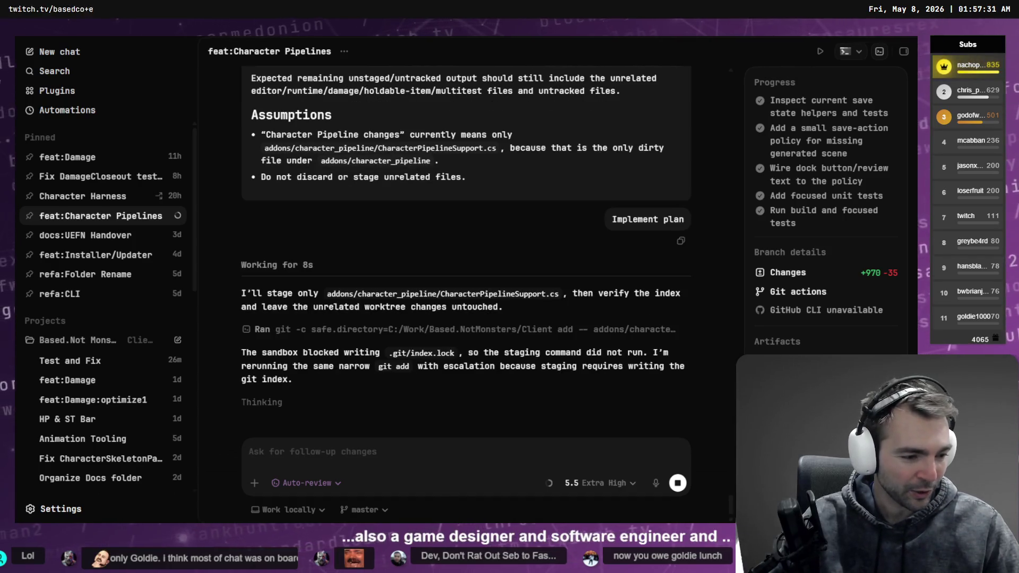
key(alt+Tab)
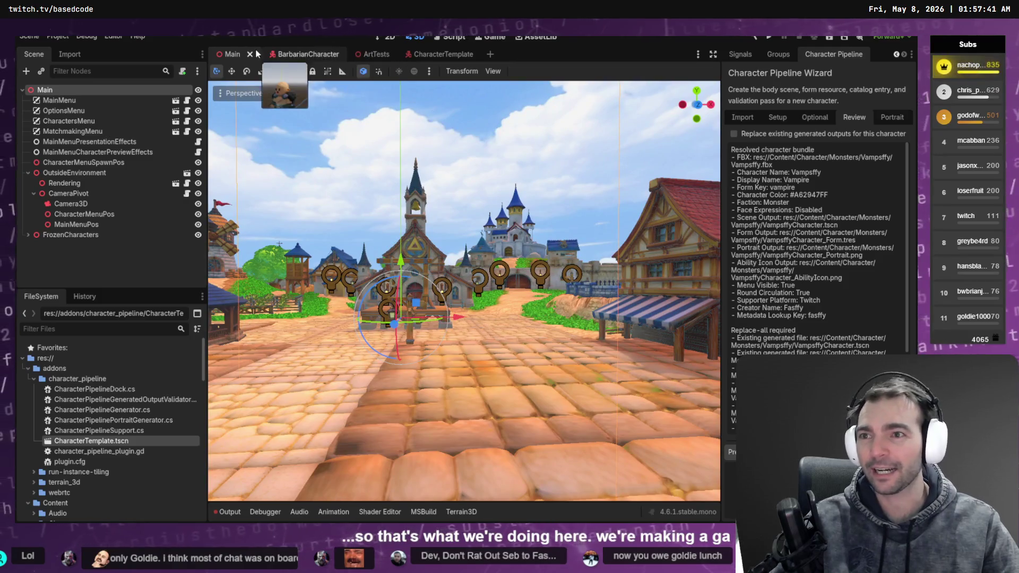
Step: Confirm Customize Run Instances has multiple instances enabled at 2, then run the game with F5
click(113, 36)
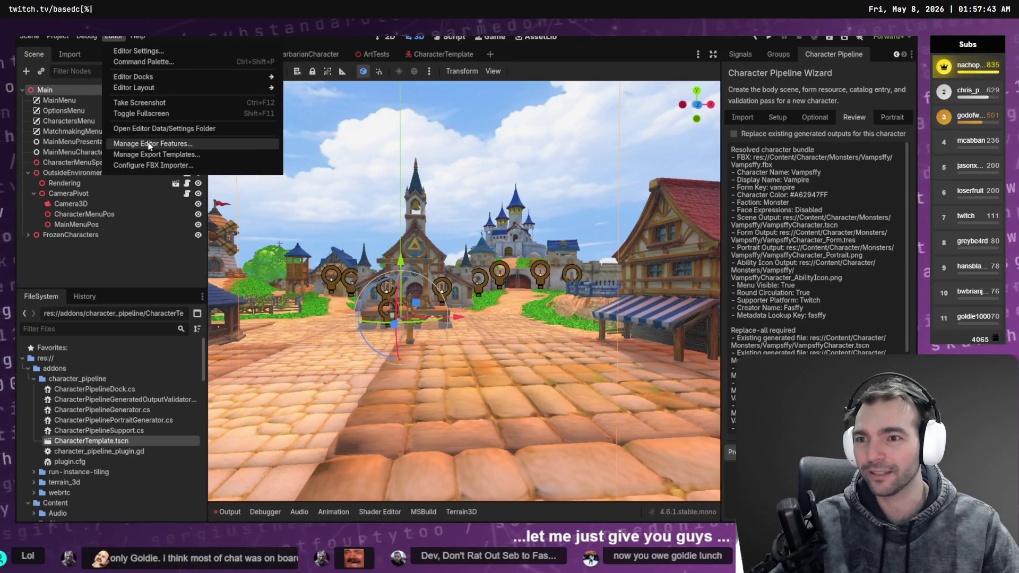
mouse_move(87, 36)
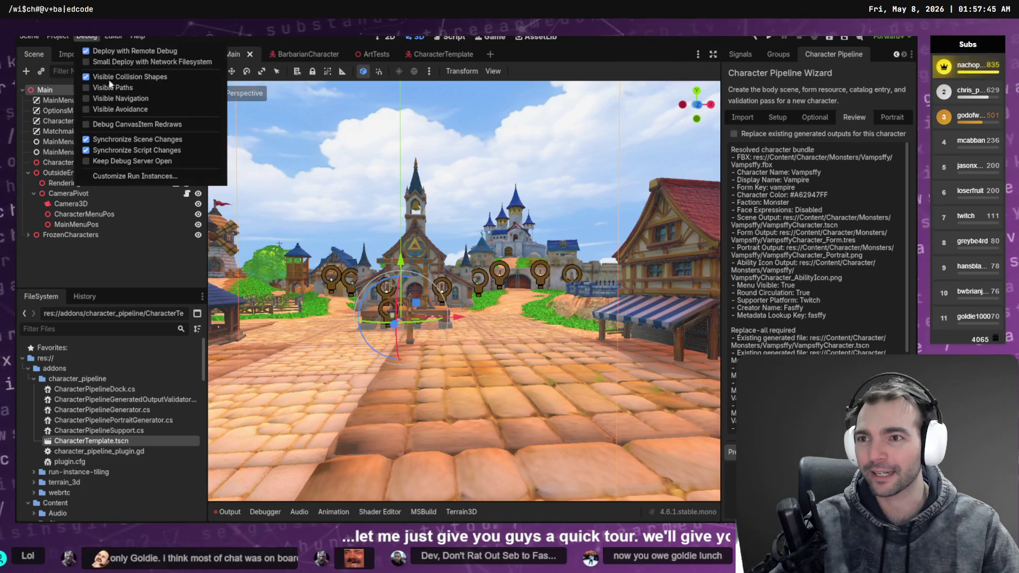
click(135, 176)
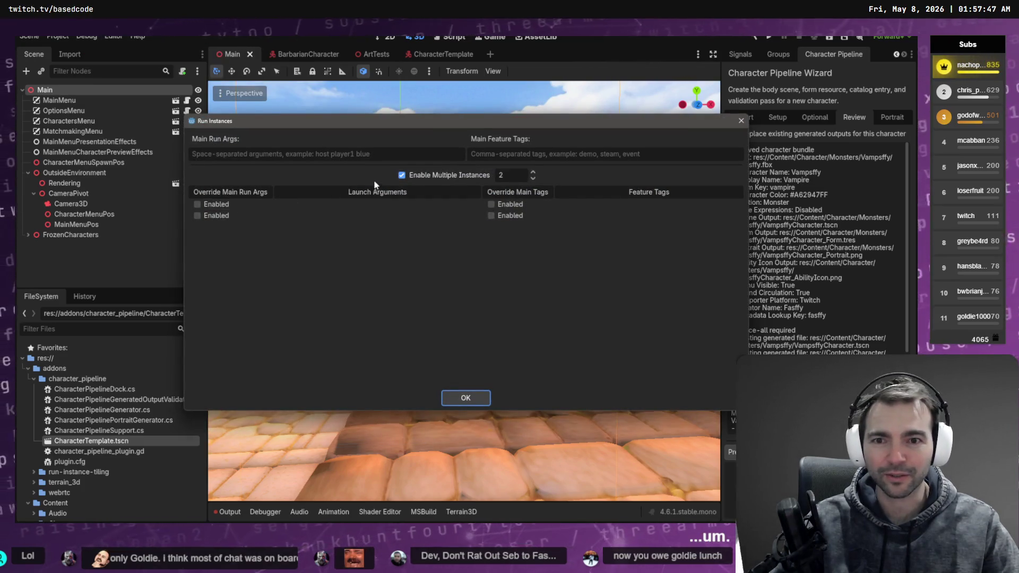
click(465, 397)
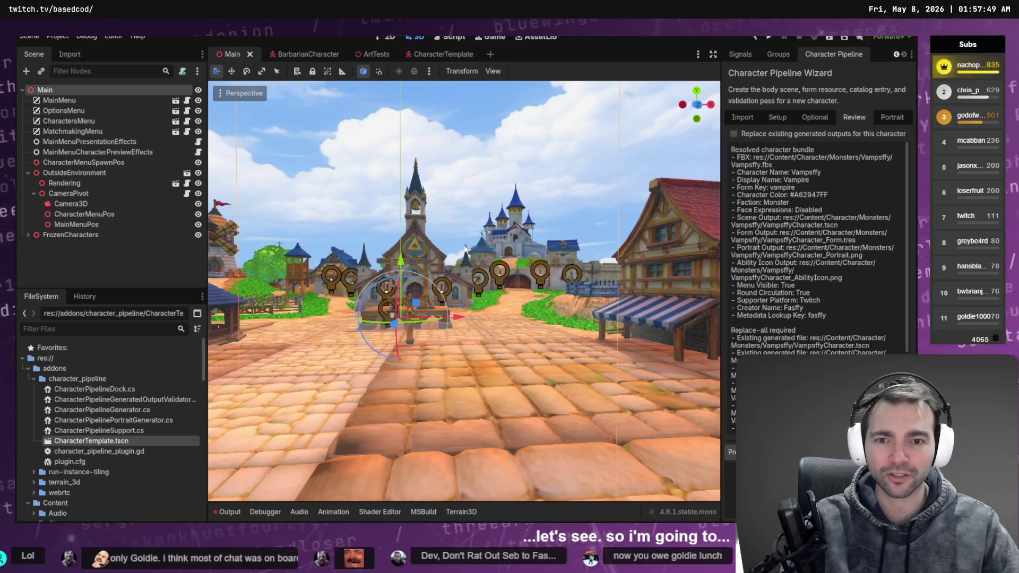
key(F5)
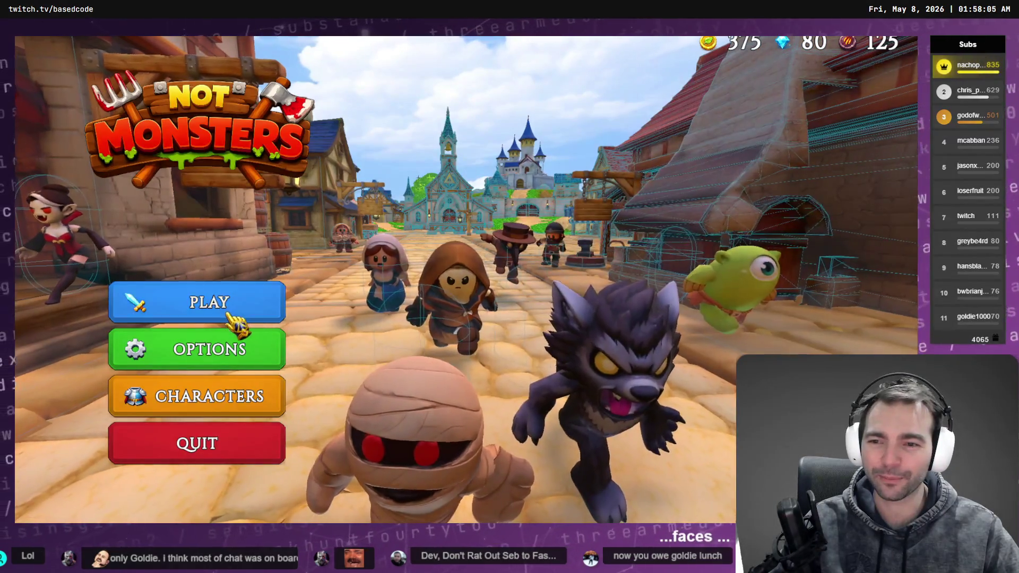
Step: Host a new online room with the Players slider set to 4
click(227, 310)
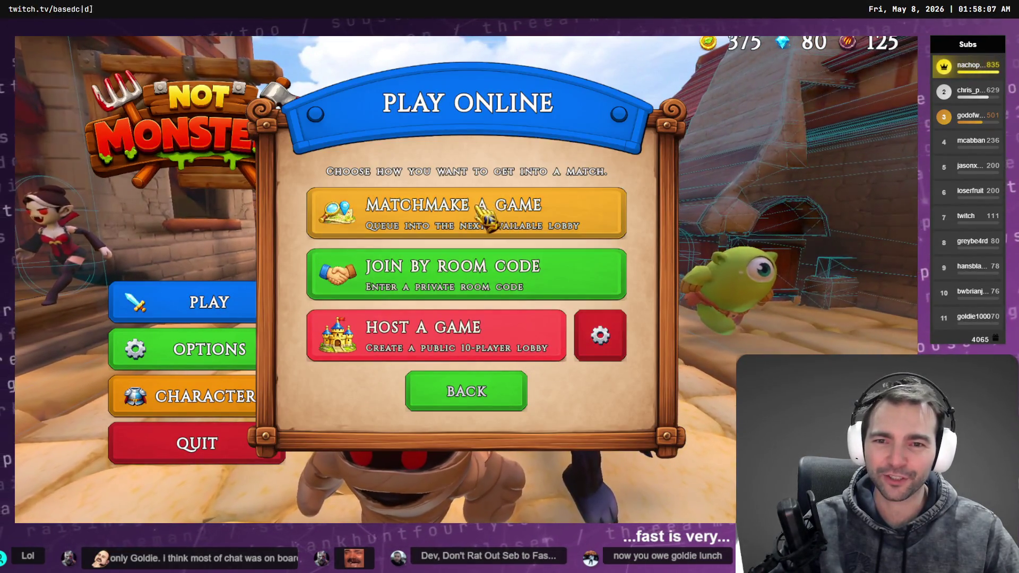
click(584, 351)
mouse_move(481, 329)
mouse_down()
mouse_move(425, 346)
mouse_move(294, 331)
mouse_up()
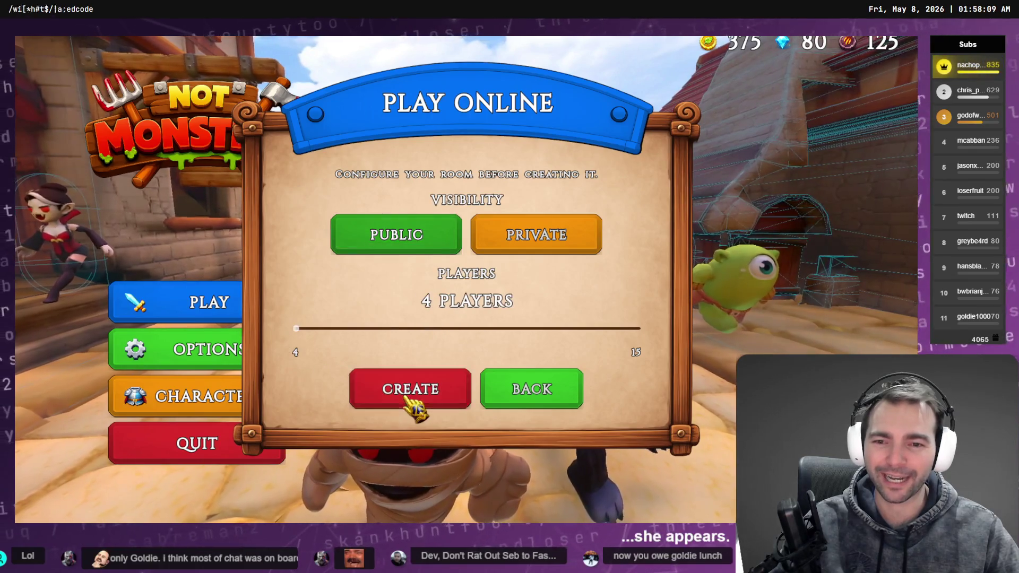
click(412, 396)
Step: Scroll the Villagers list and preview the Barbarian
scroll(169, 297, down, 3)
scroll(170, 297, up, 3)
scroll(170, 297, down, 2)
click(171, 398)
scroll(169, 297, up, 3)
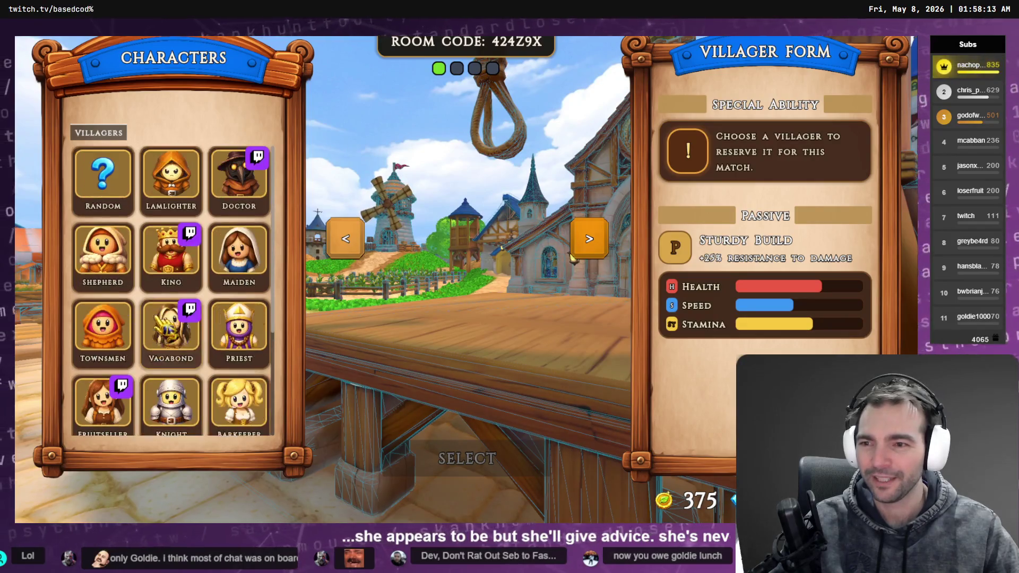
Step: Preview the Maiden, then roll three random villagers
click(112, 197)
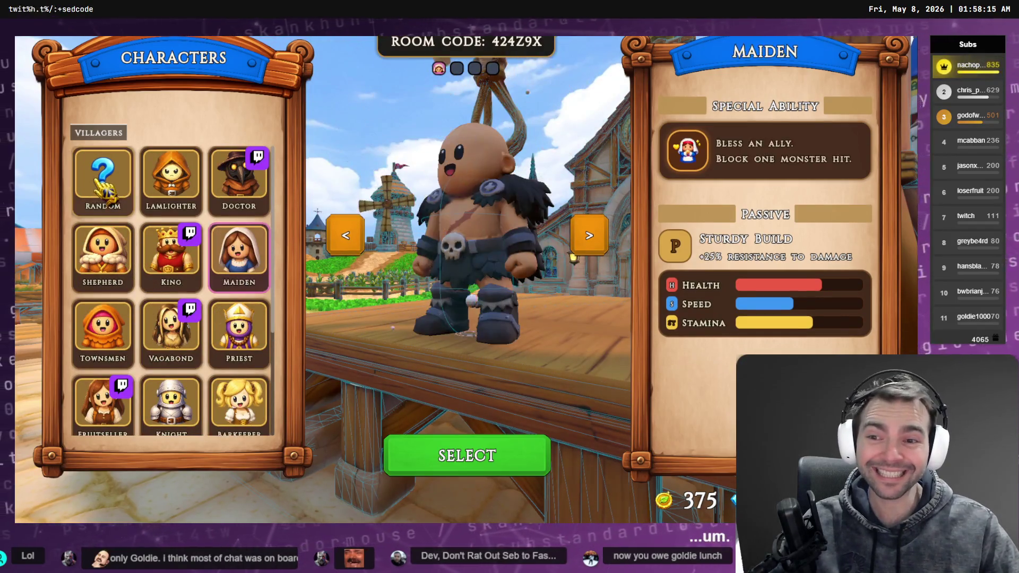
click(109, 194)
click(109, 195)
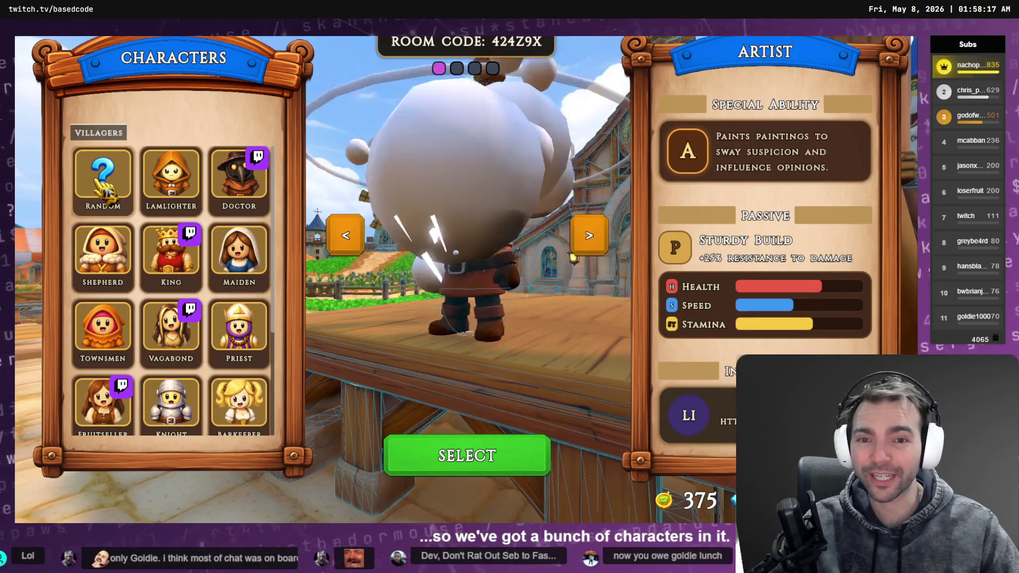
click(109, 195)
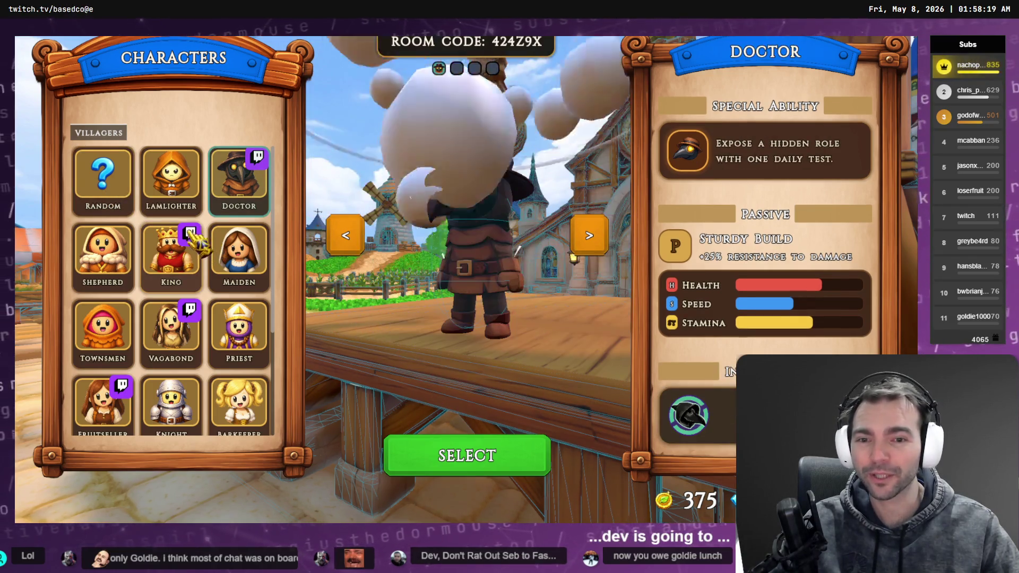
scroll(159, 255, down, 3)
scroll(176, 318, up, 3)
scroll(176, 318, down, 3)
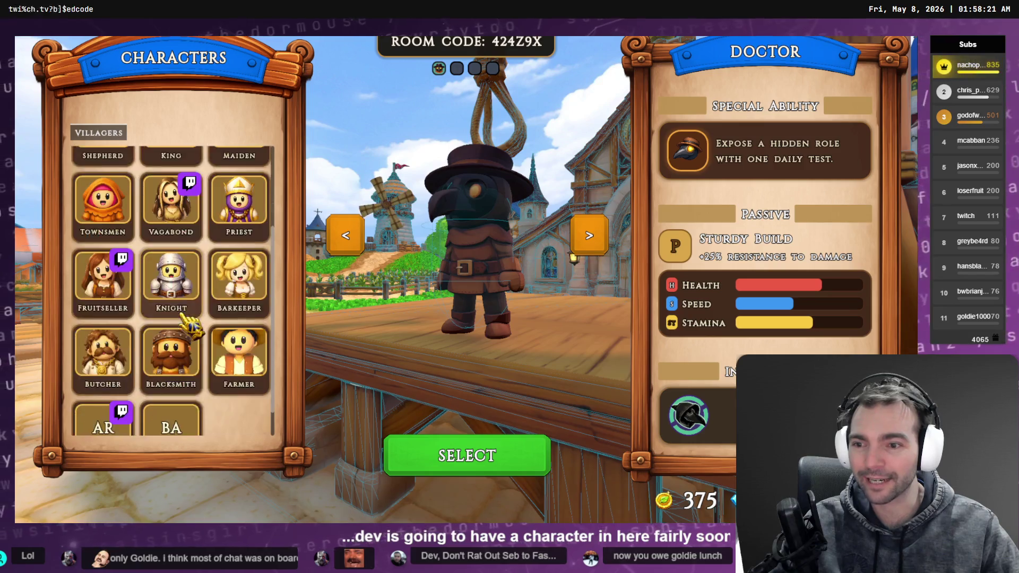
Step: Preview the Artist, Barbarian, Farmer, Blacksmith and Butcher villagers
click(122, 416)
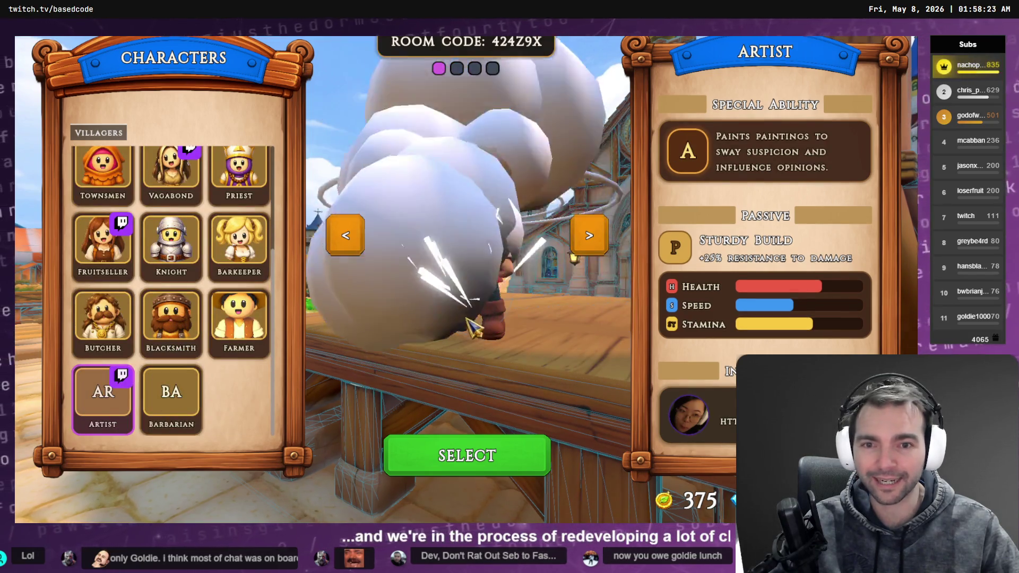
click(170, 408)
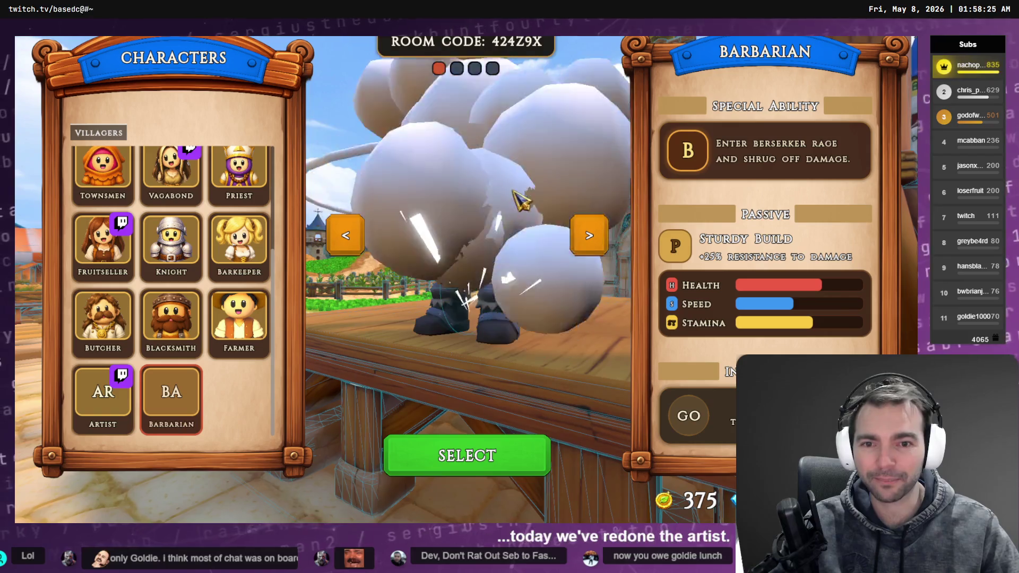
click(271, 317)
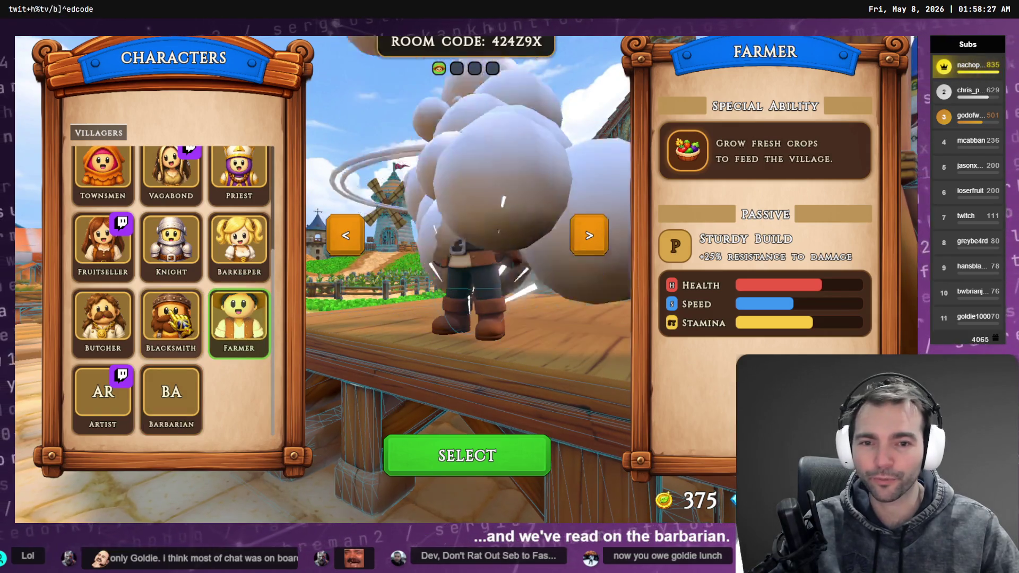
key(Left)
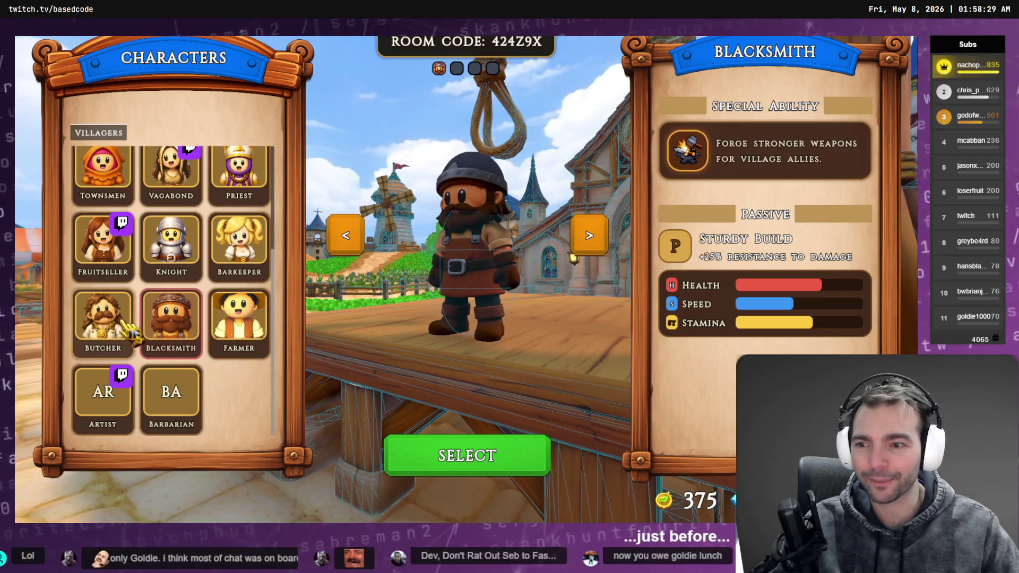
key(Left)
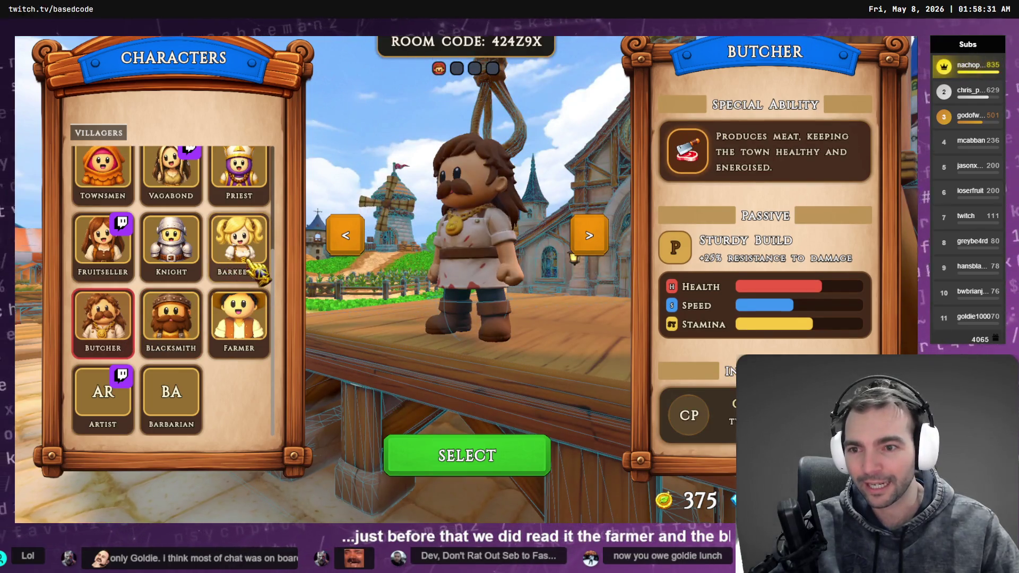
scroll(118, 366, up, 1)
scroll(115, 372, down, 2)
scroll(109, 391, up, 5)
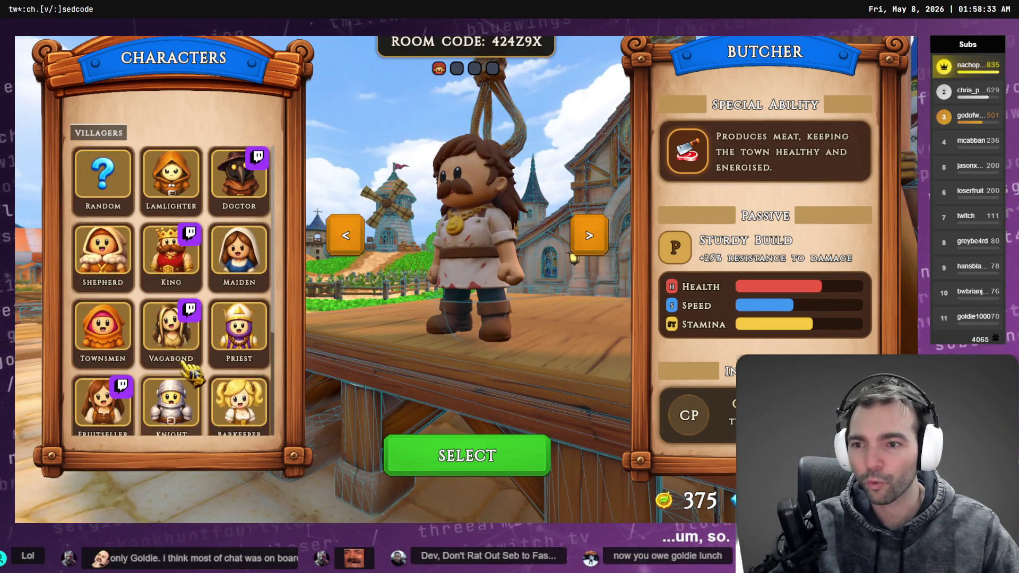
scroll(245, 319, down, 5)
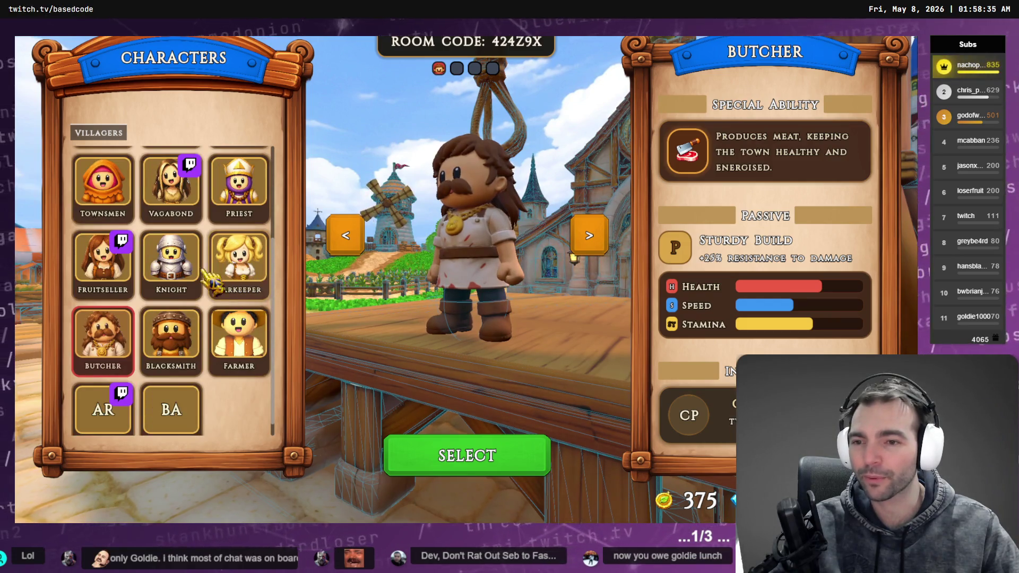
scroll(239, 276, up, 3)
scroll(175, 212, down, 3)
Step: Revisit Blacksmith, Farmer and Barbarian, then select the redone Artist as the villager
click(171, 321)
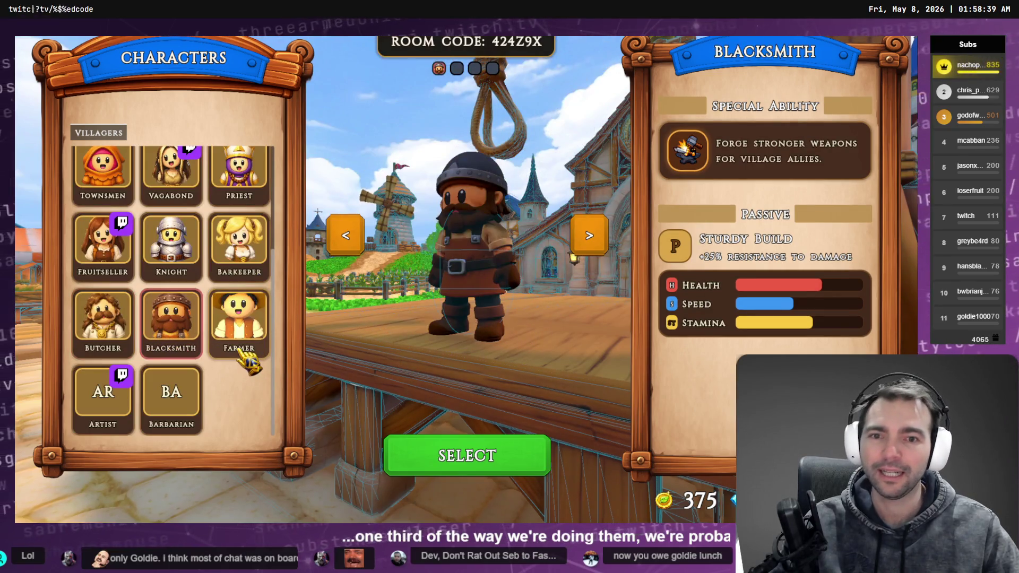
click(266, 344)
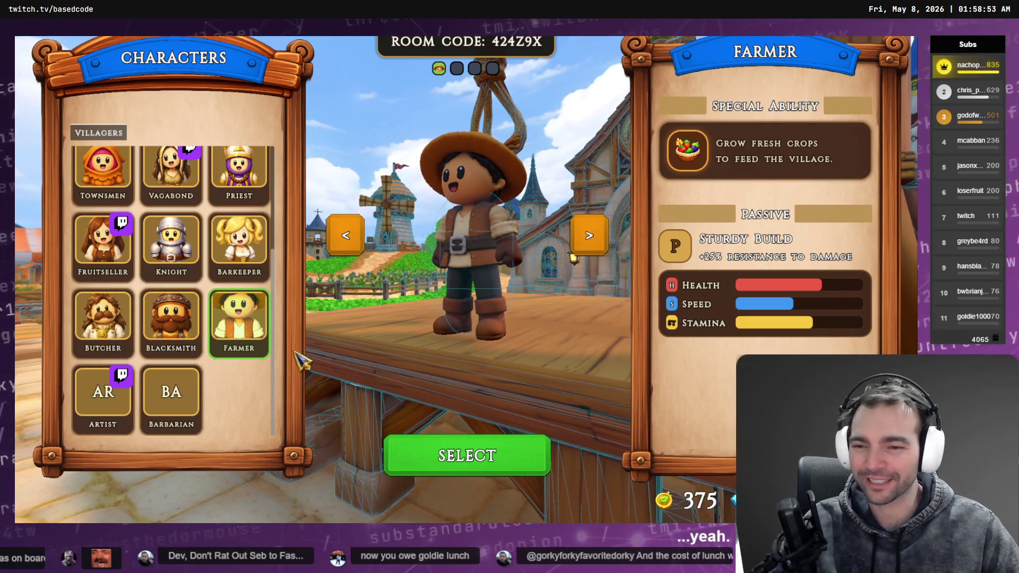
click(201, 395)
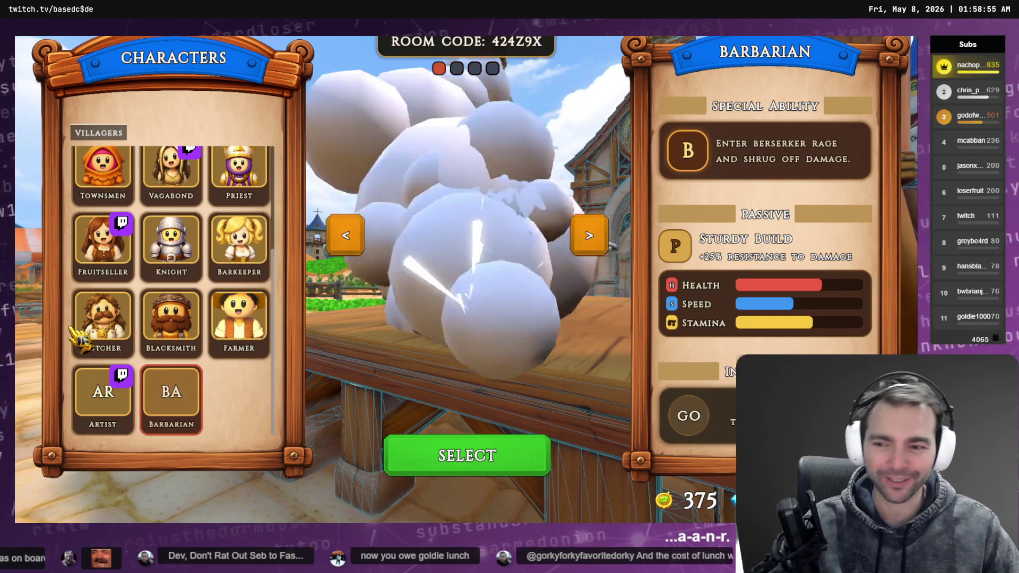
click(105, 399)
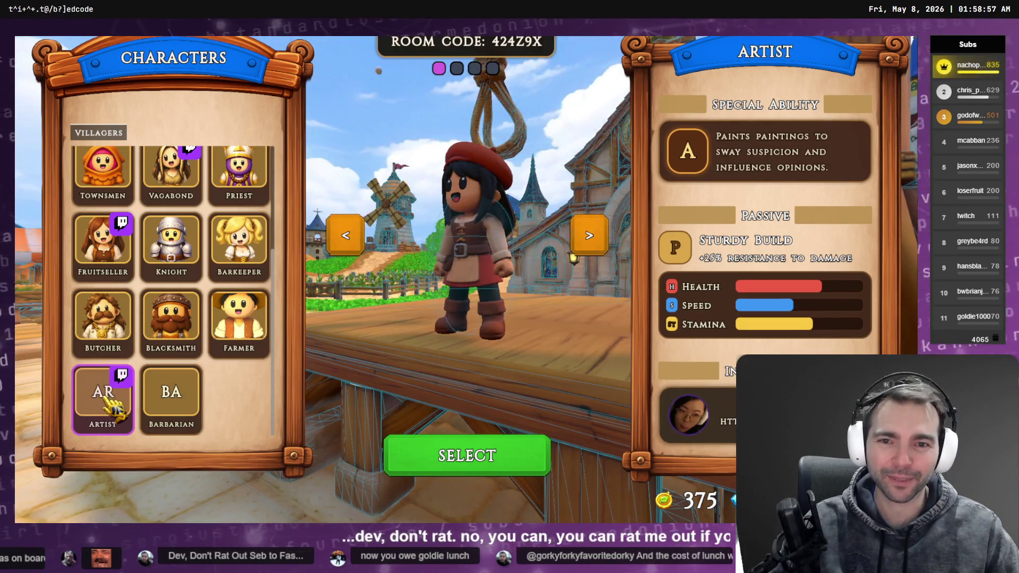
click(522, 463)
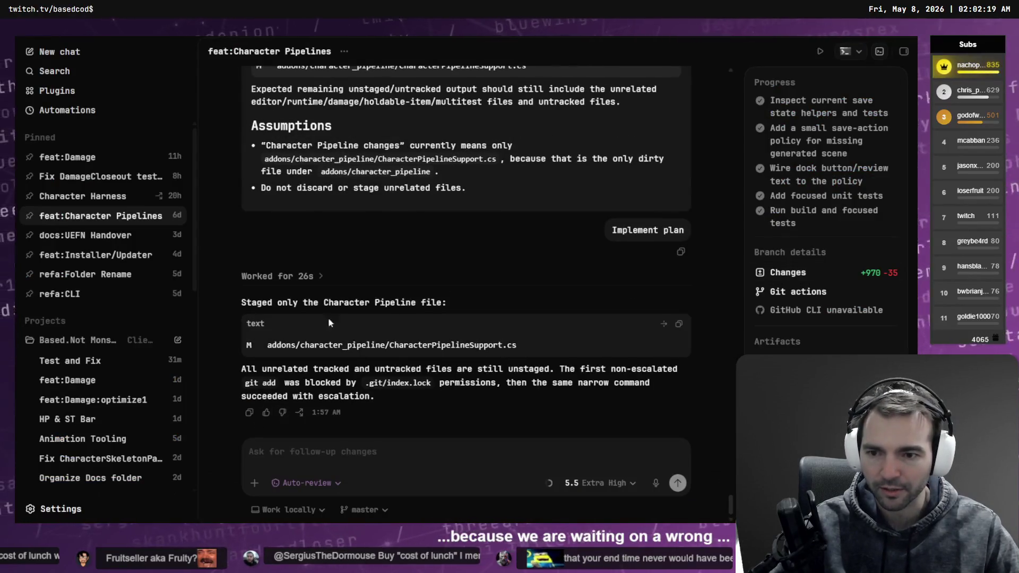
key(alt+Tab)
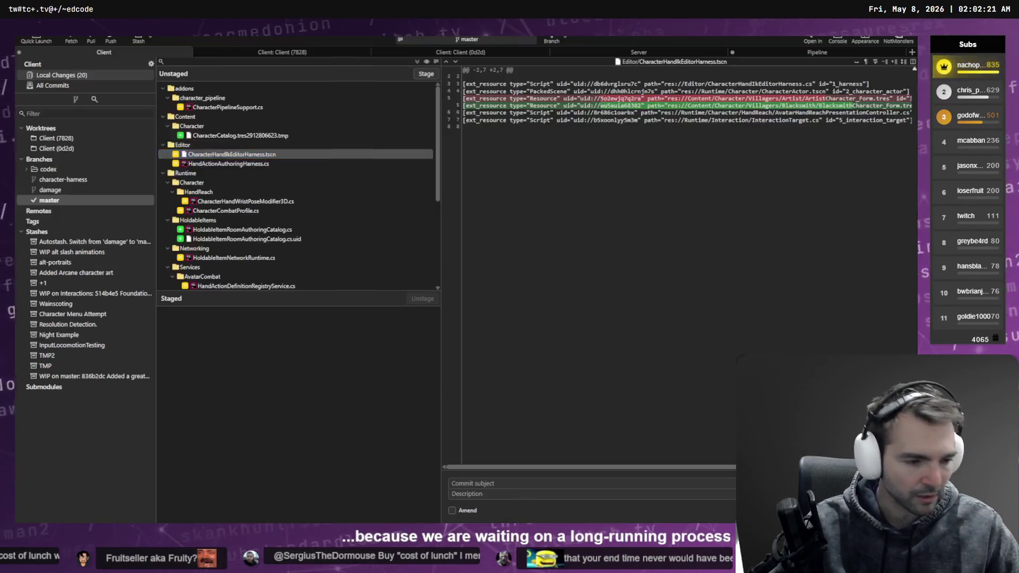
click(239, 332)
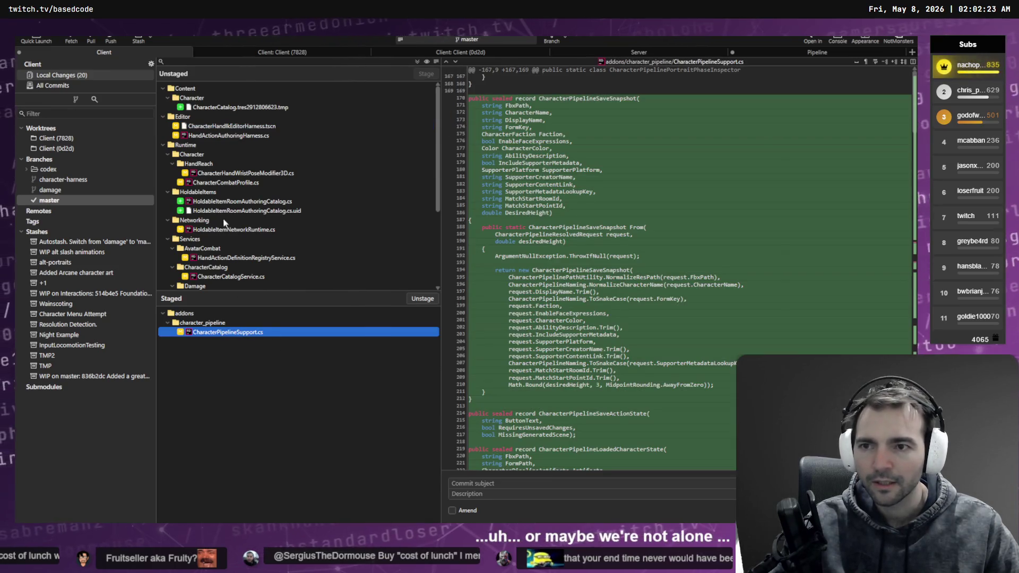
click(487, 483)
key(super+h)
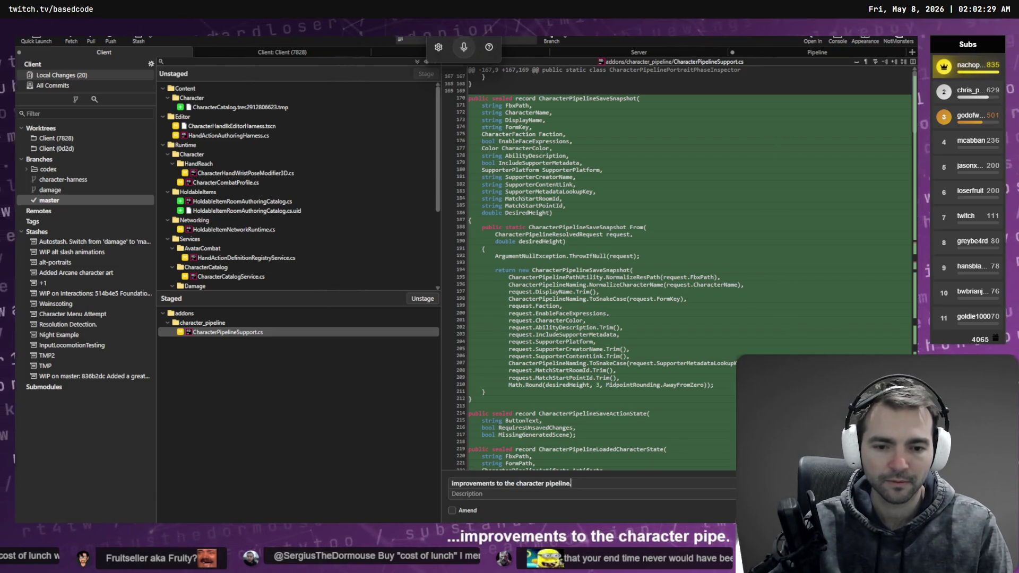
key(Tab)
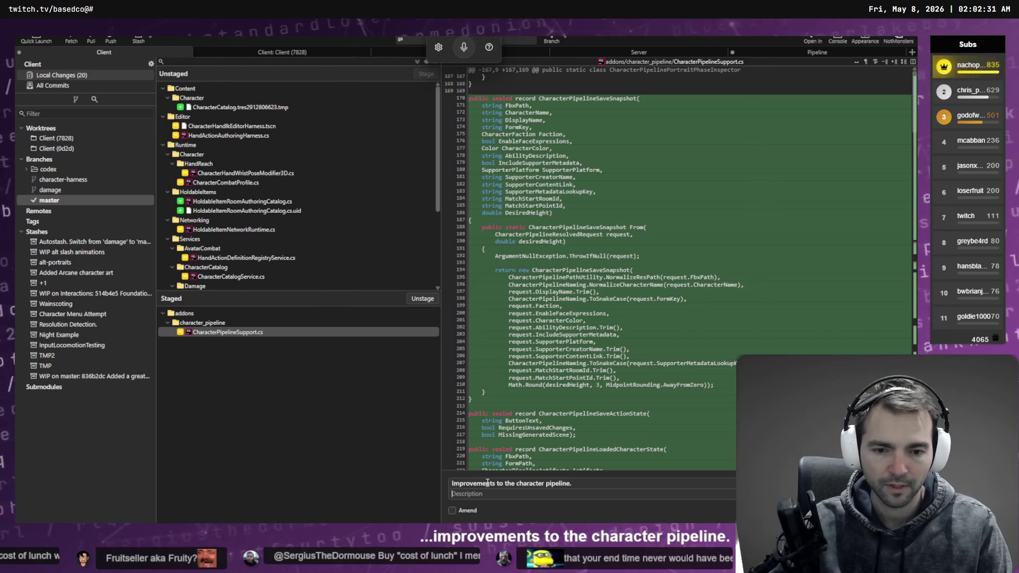
double_click(487, 483)
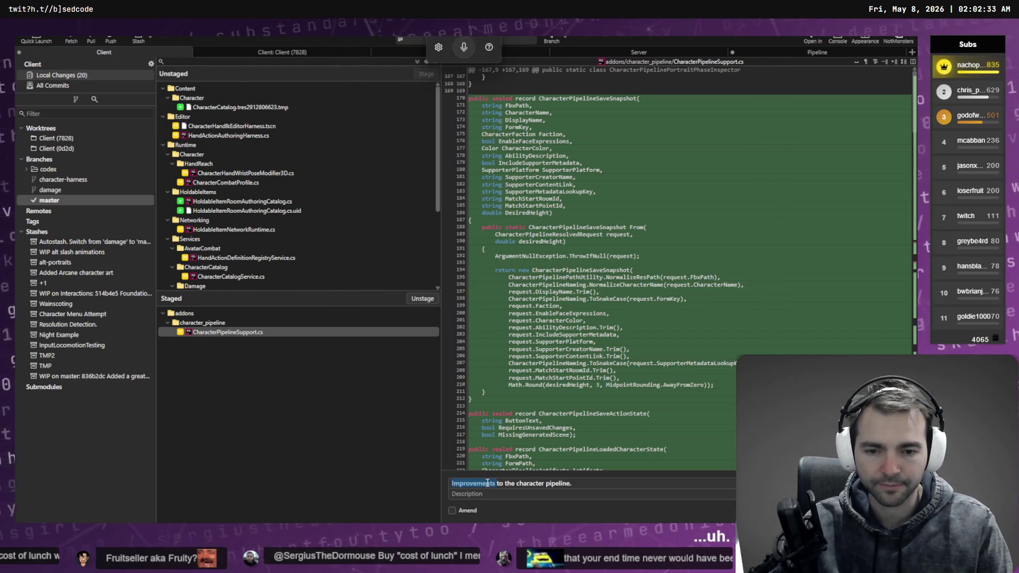
text(Save support in)
key(Delete)
key(Delete)
key(Delete)
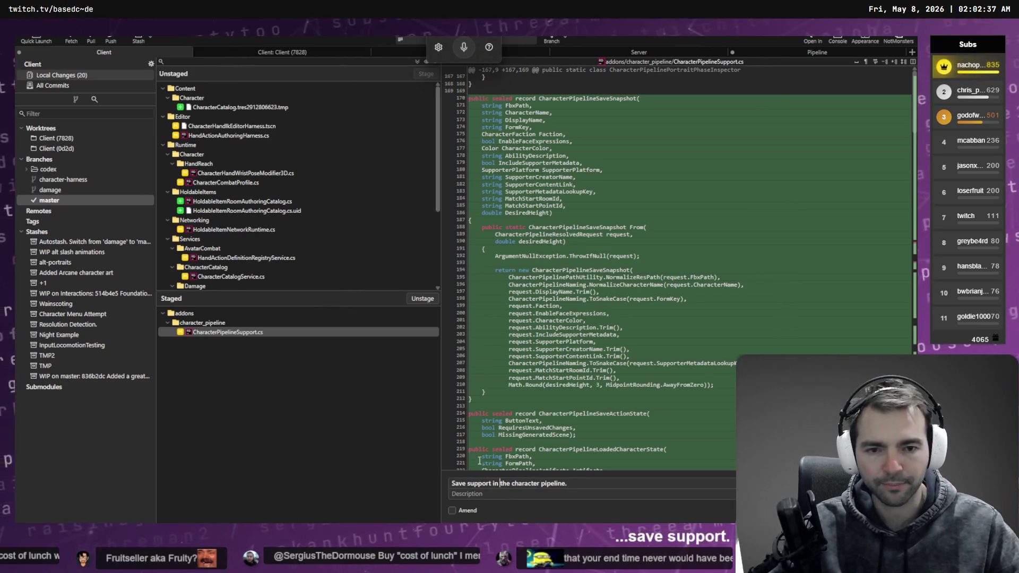
scroll(690, 266, down, 10)
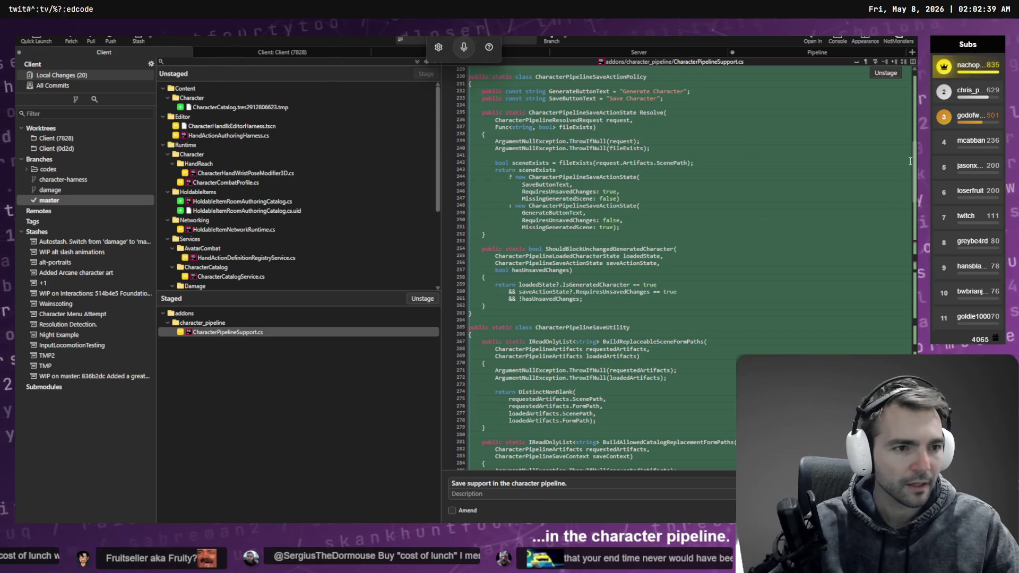
scroll(907, 265, down, 15)
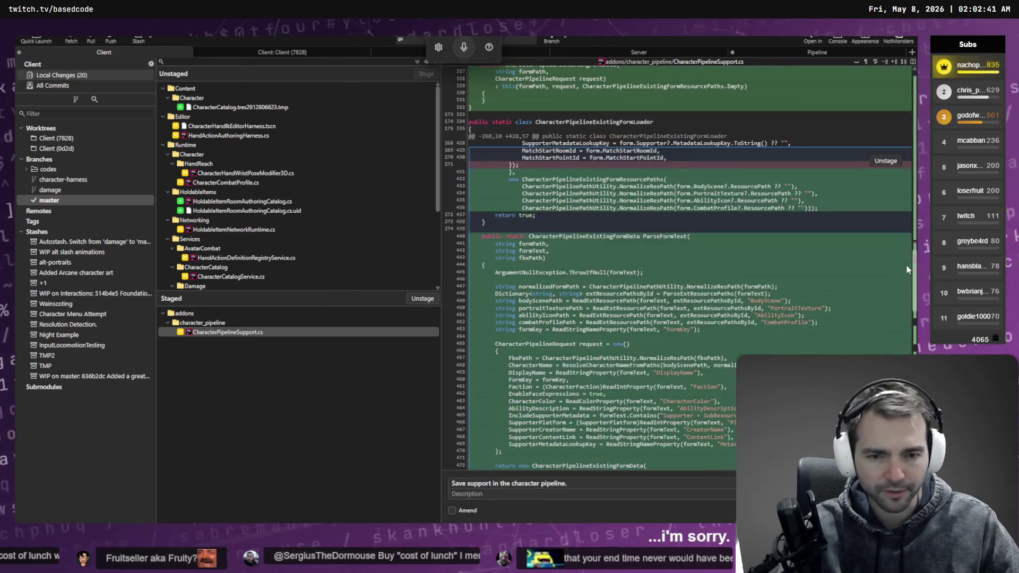
scroll(906, 269, down, 3)
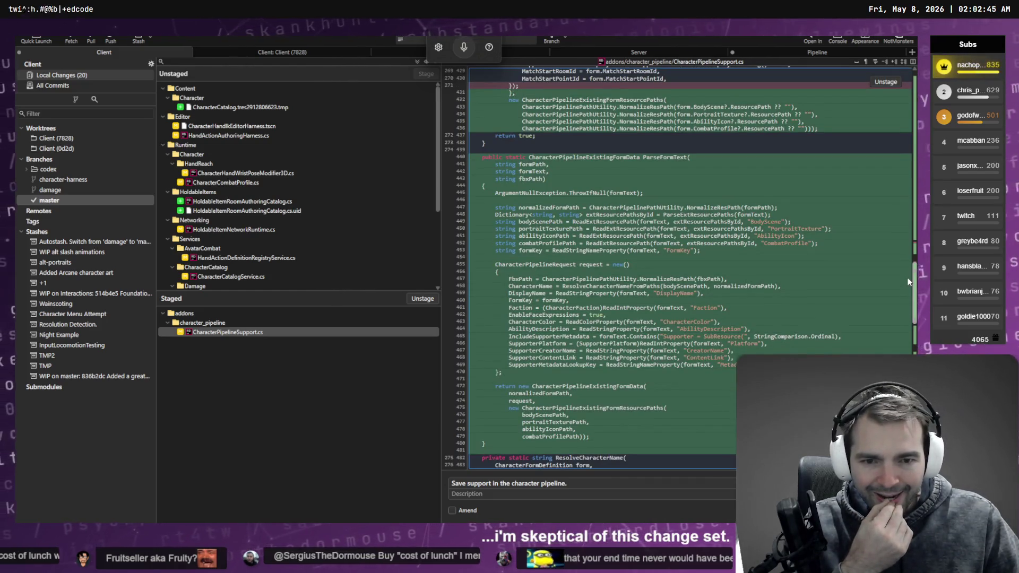
scroll(907, 282, down, 10)
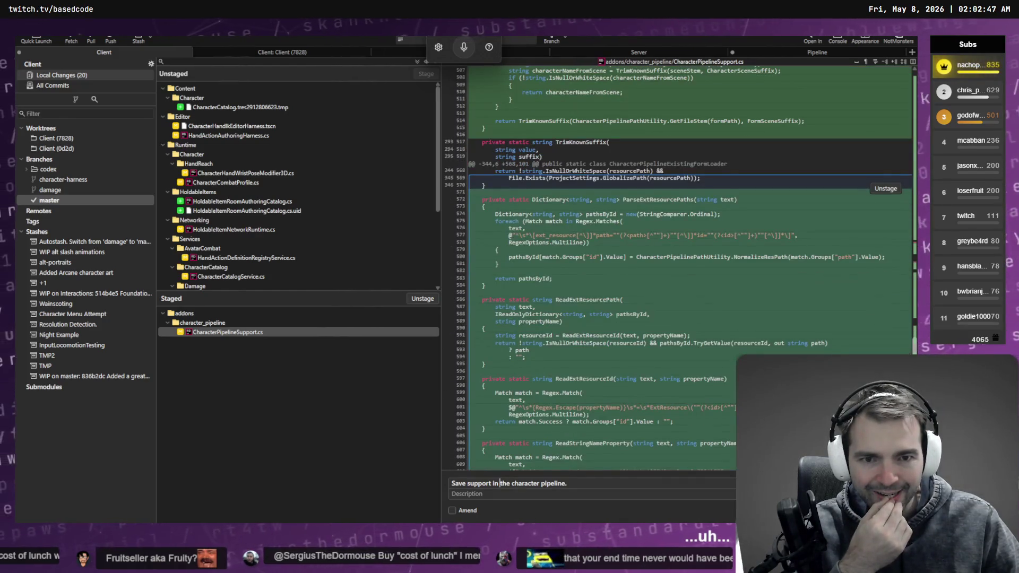
scroll(922, 274, down, 10)
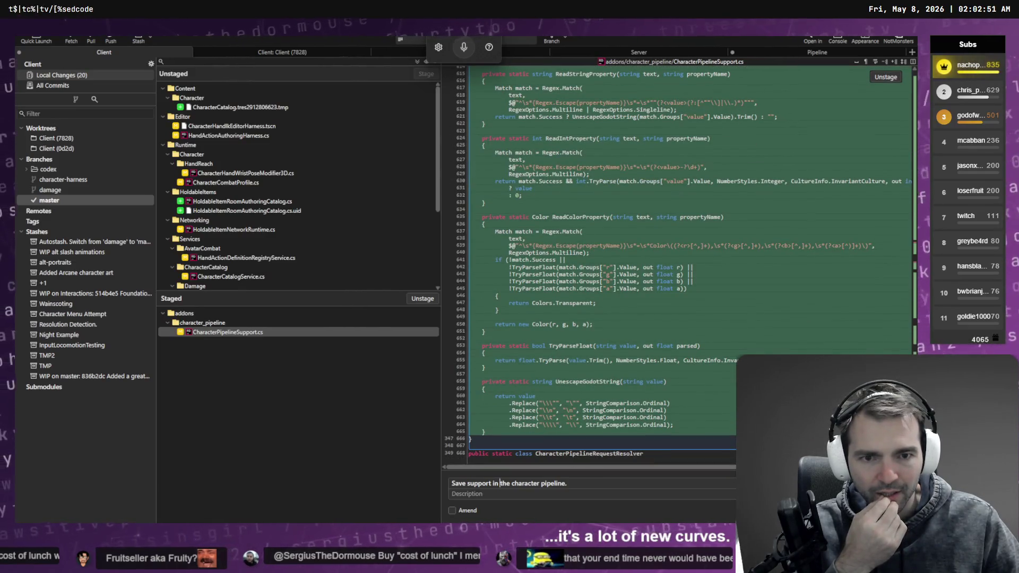
scroll(679, 265, up, 5)
scroll(887, 330, up, 5)
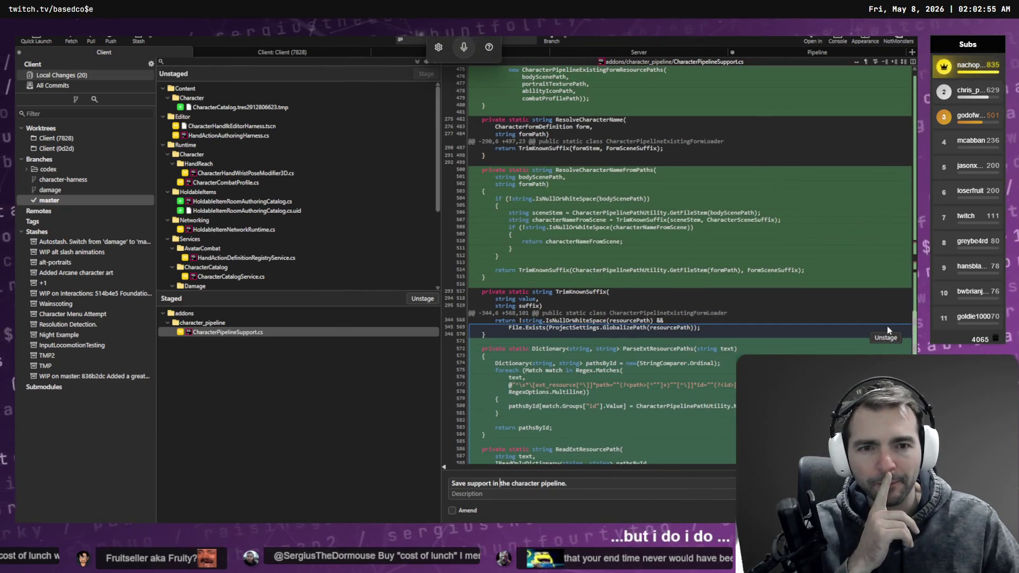
scroll(887, 323, up, 2)
scroll(885, 321, up, 2)
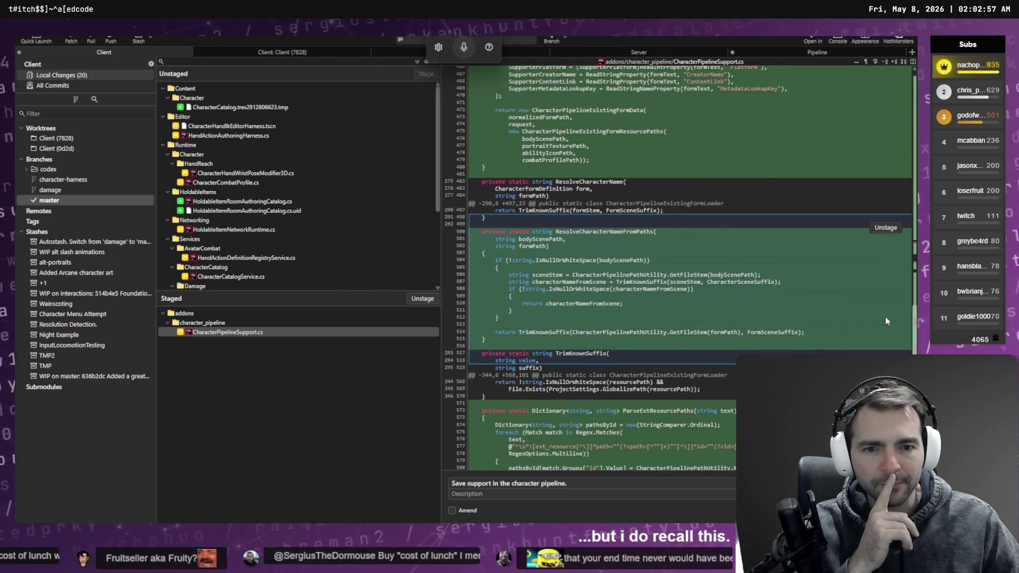
scroll(885, 317, up, 6)
scroll(885, 290, up, 20)
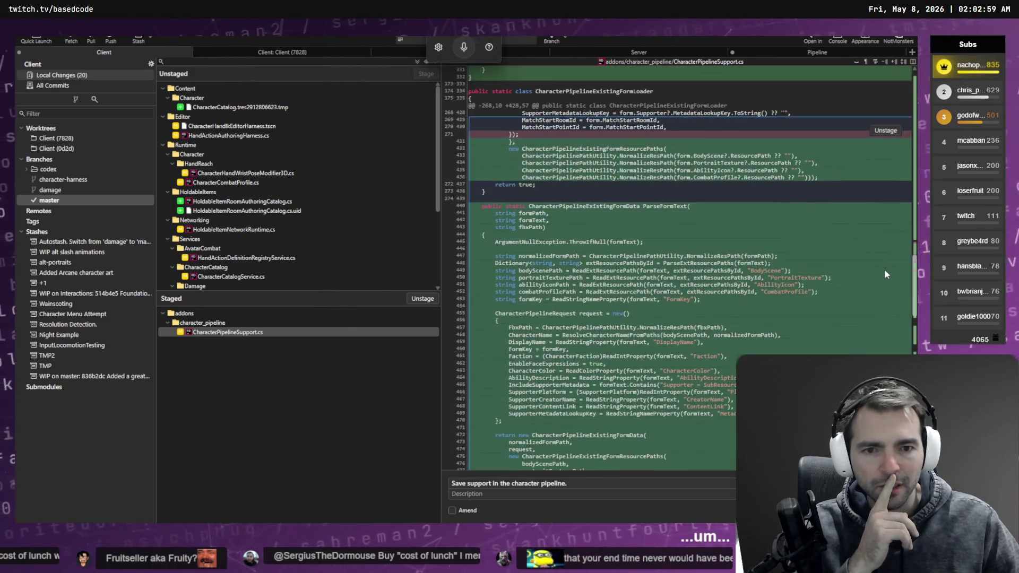
scroll(901, 123, up, 4)
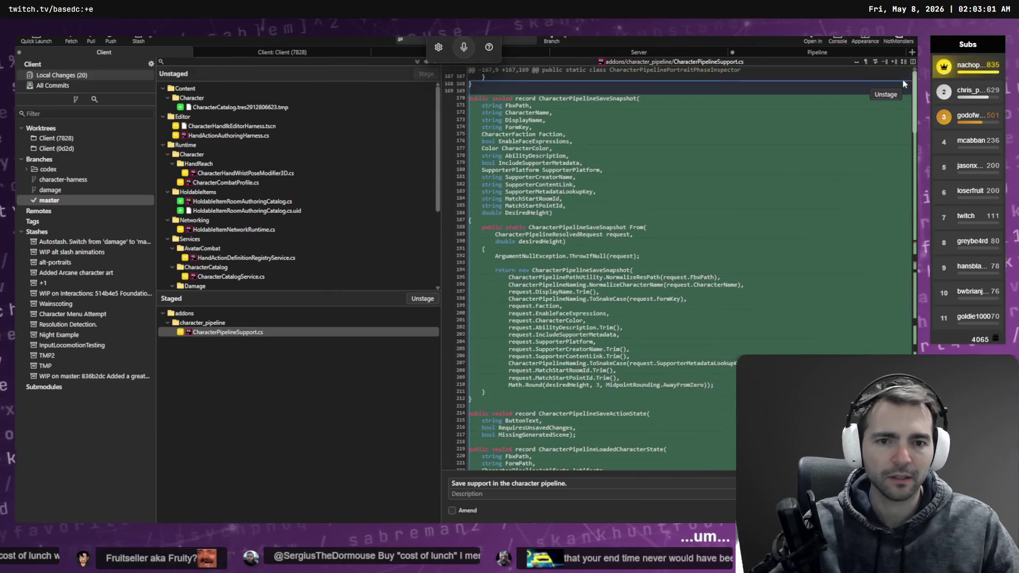
Step: Stash only CharacterPipelineSupport.cs with message 'characterPipelineImprovments.' and select the new stash
right_click(262, 334)
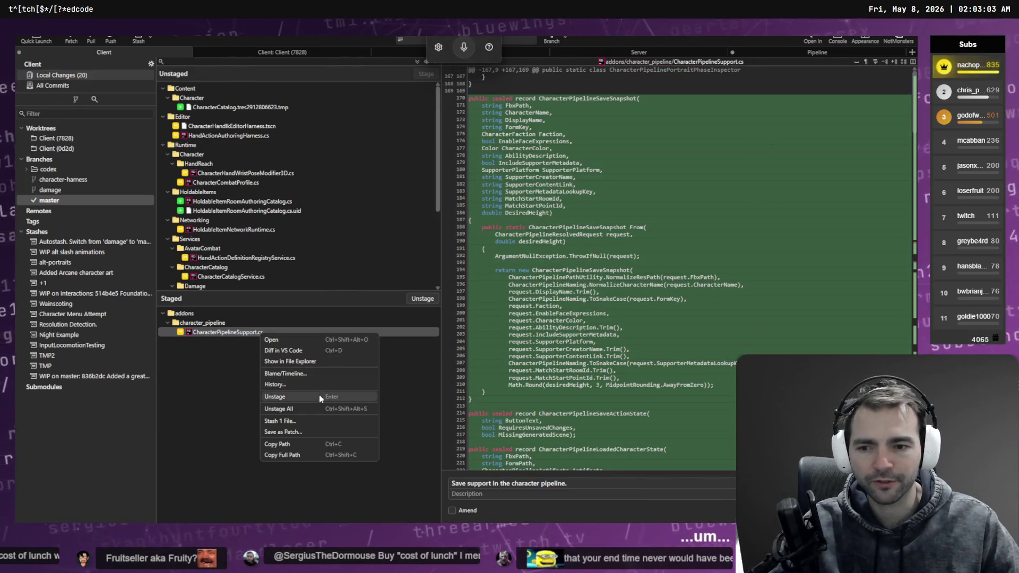
click(293, 421)
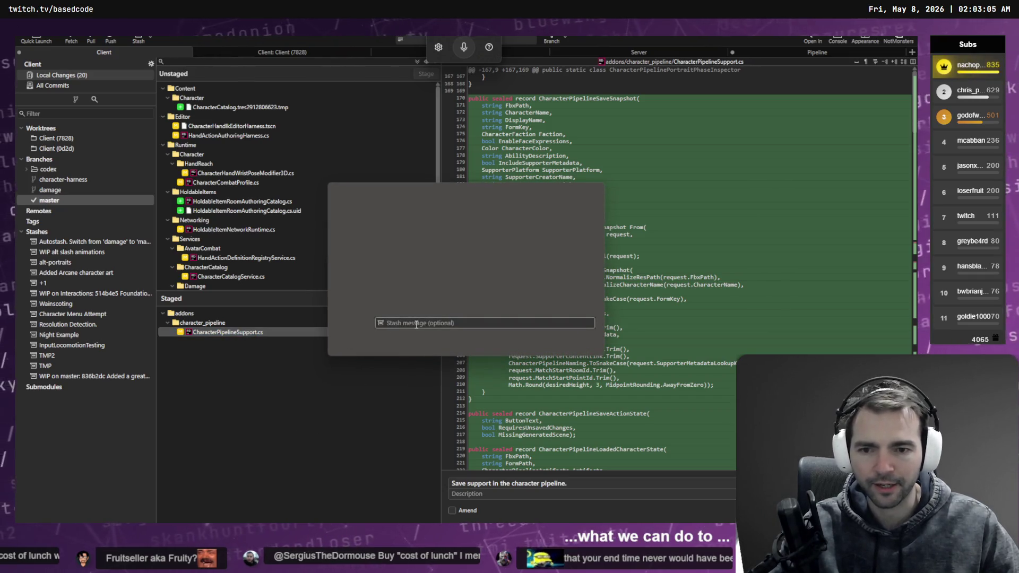
text(Charac)
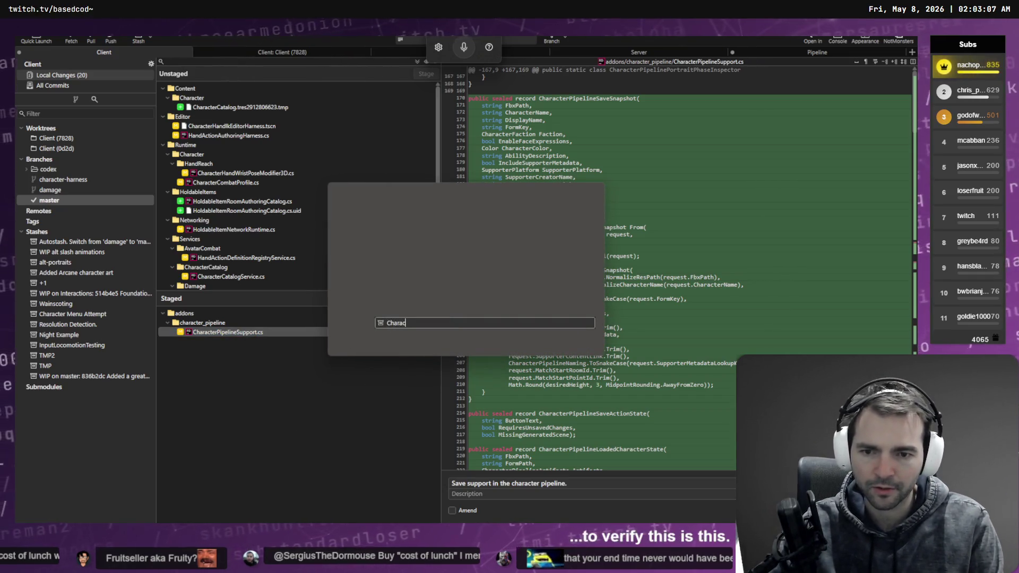
text(haracterPipel)
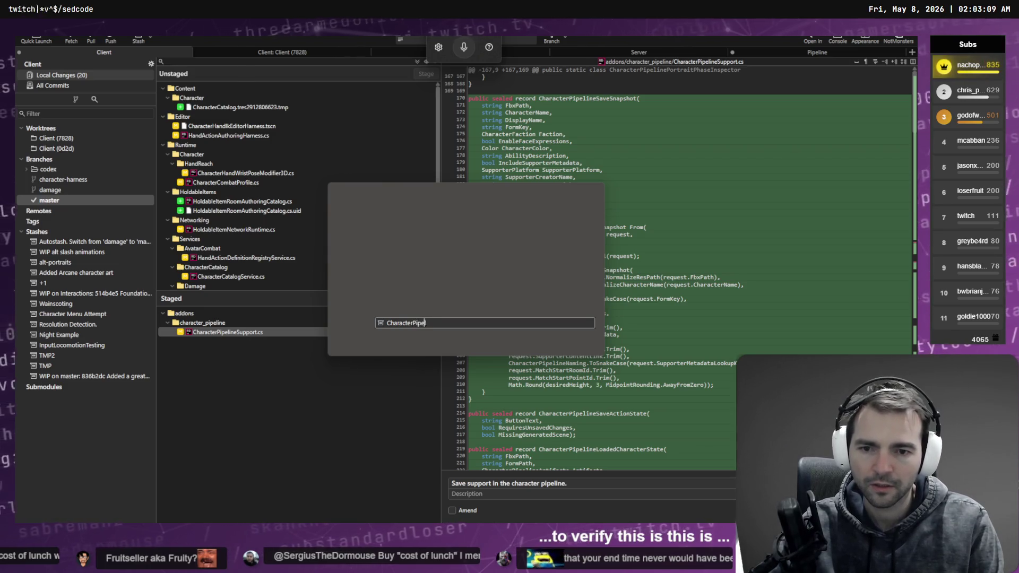
text(ineImprovments.)
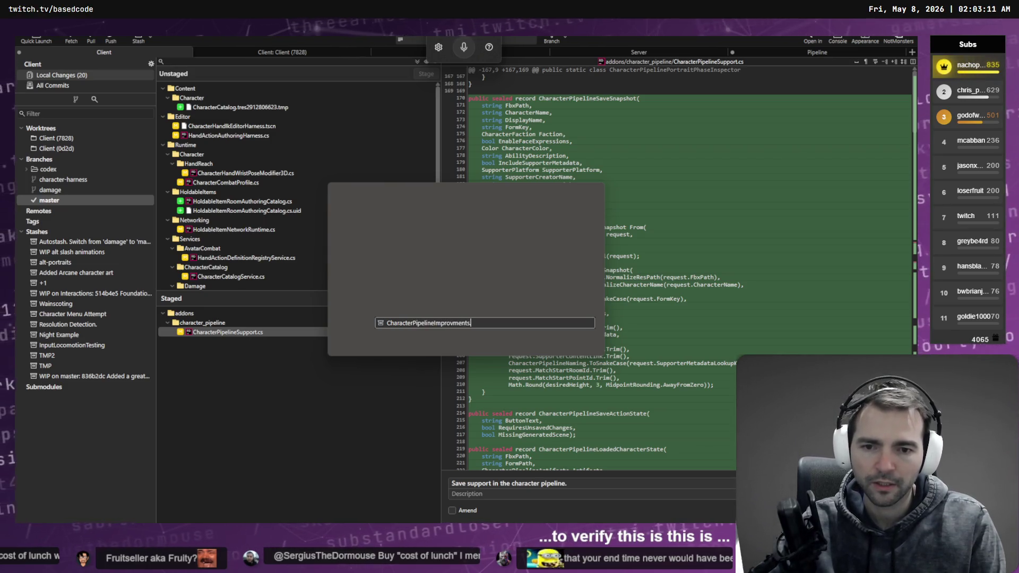
key(Return)
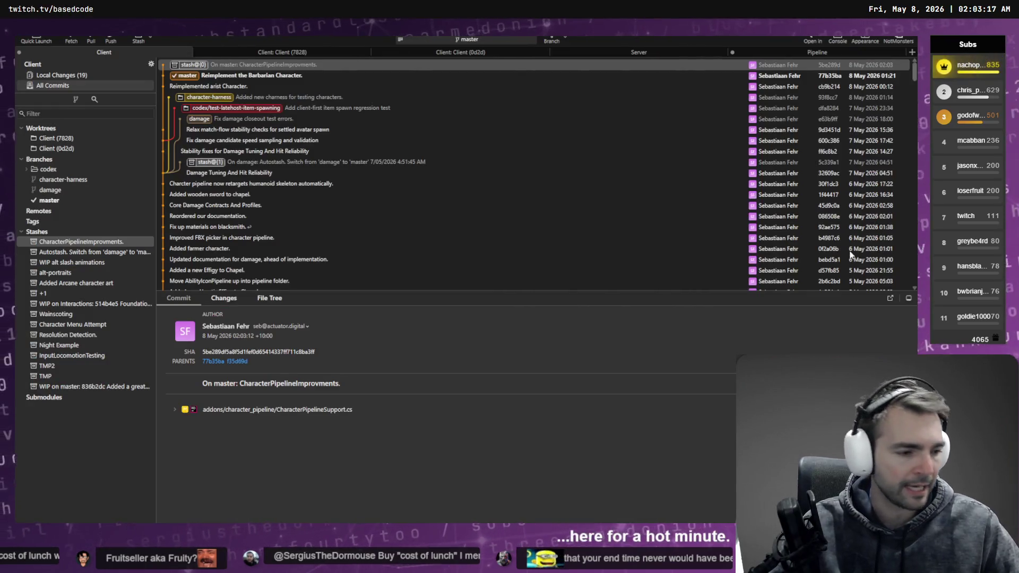
key(alt+Tab)
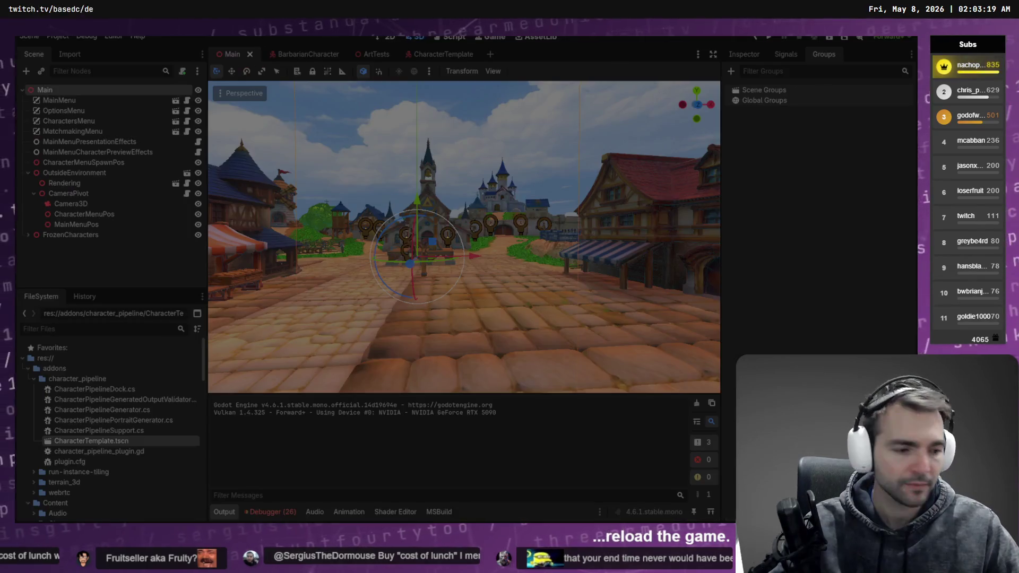
key(alt+Tab)
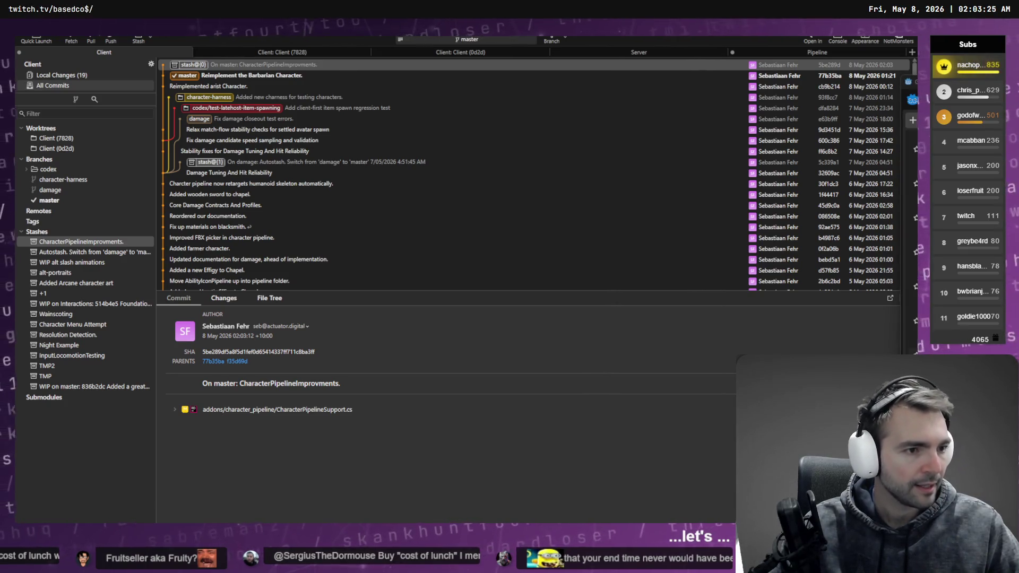
click(82, 241)
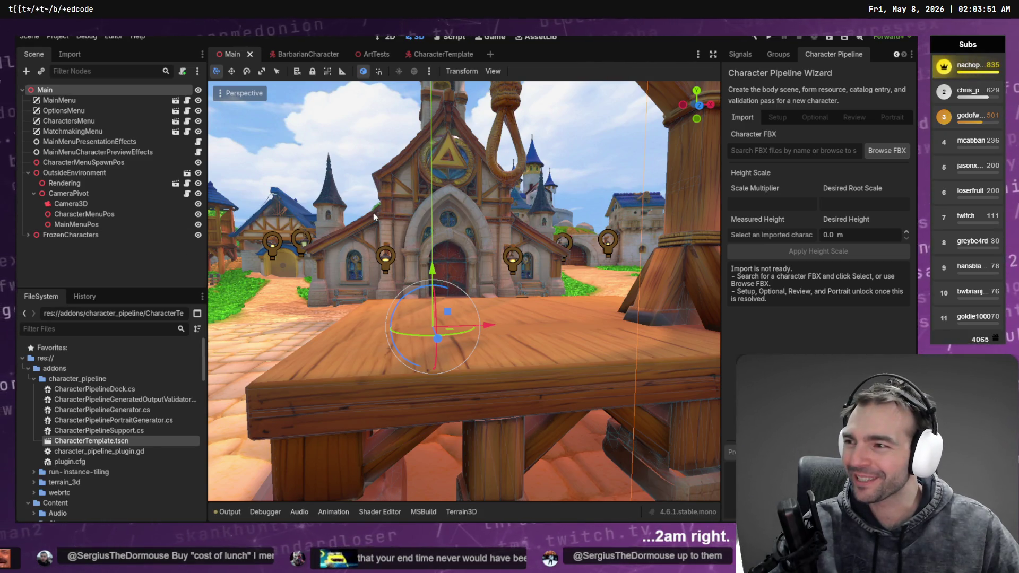
Step: Zoom and fly the 3D view forward past the gallows in the reloaded Main scene
scroll(377, 217, down, 5)
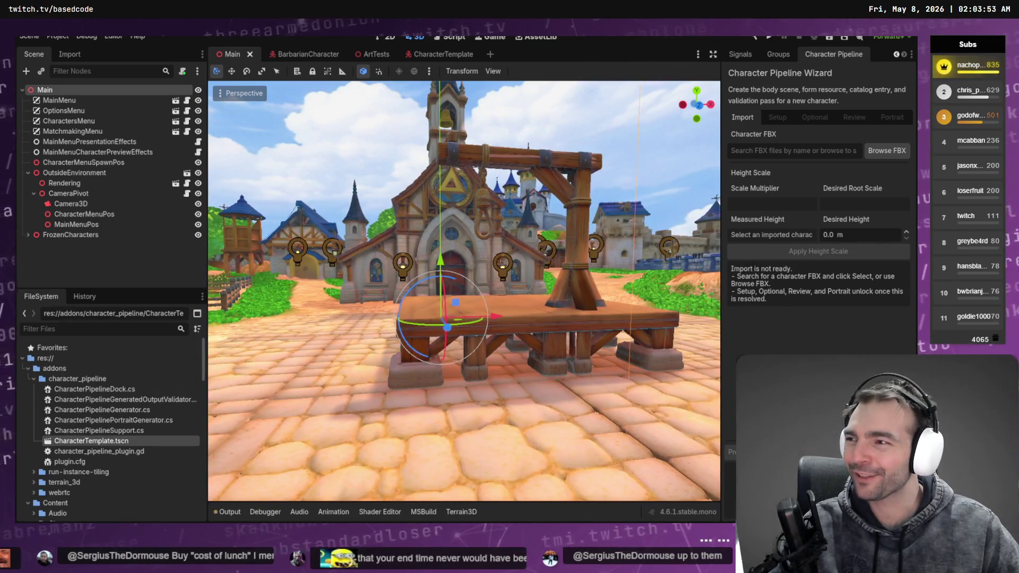
key(w)
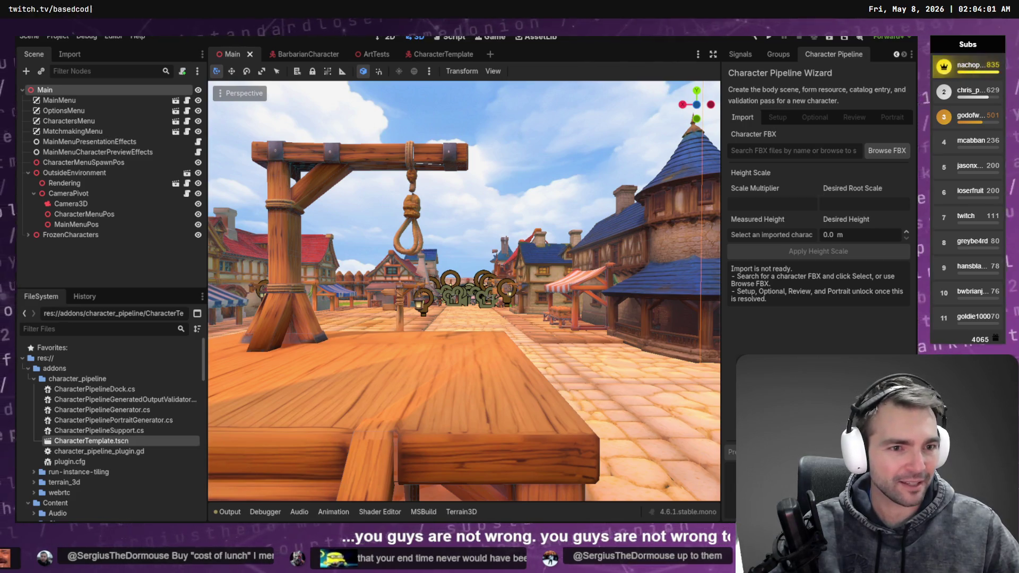
Step: Search 'Vamp' in the Character FBX field and load Vampire.fbx
click(817, 155)
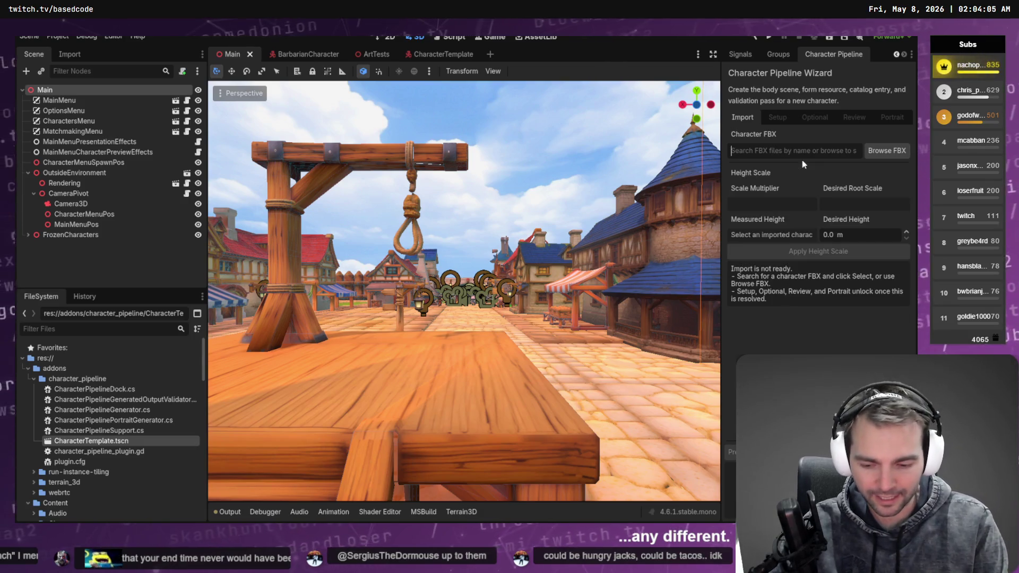
text(Vamp)
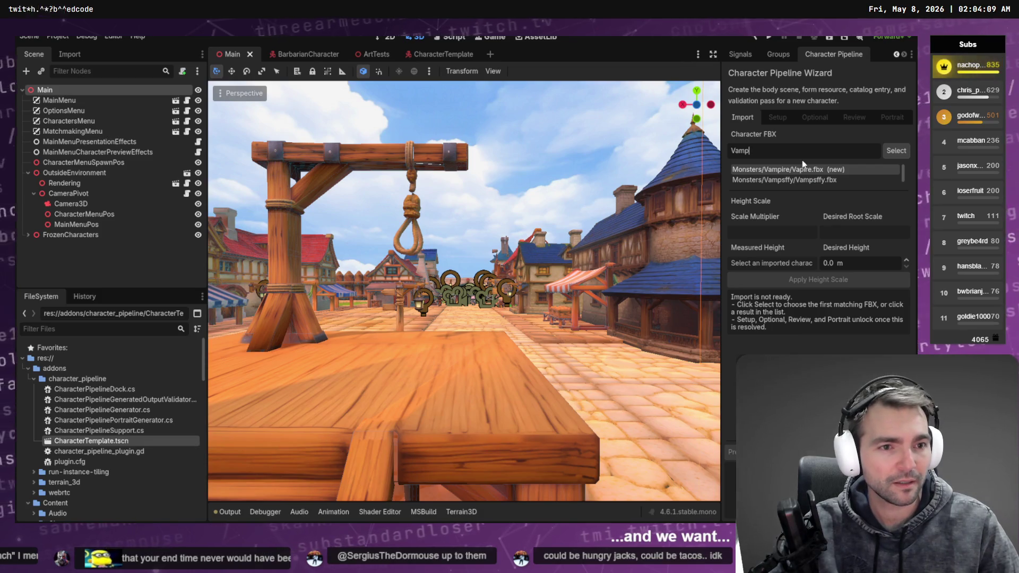
click(803, 170)
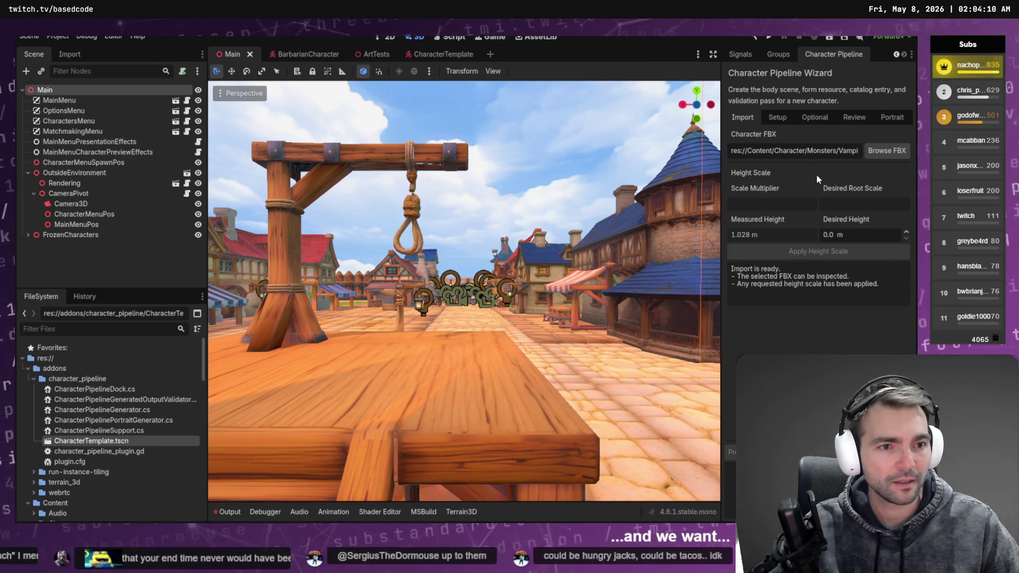
Step: Step through Setup, Optional, Review and Portrait, then read the review's blocking issues
click(779, 118)
click(814, 117)
click(847, 119)
click(881, 118)
click(849, 118)
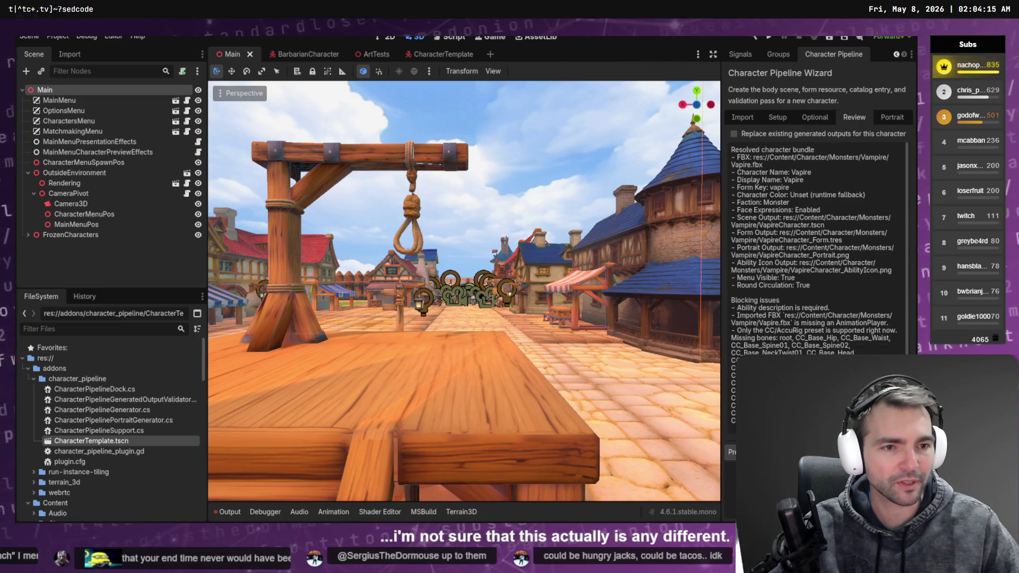
scroll(812, 255, down, 2)
scroll(812, 252, down, 5)
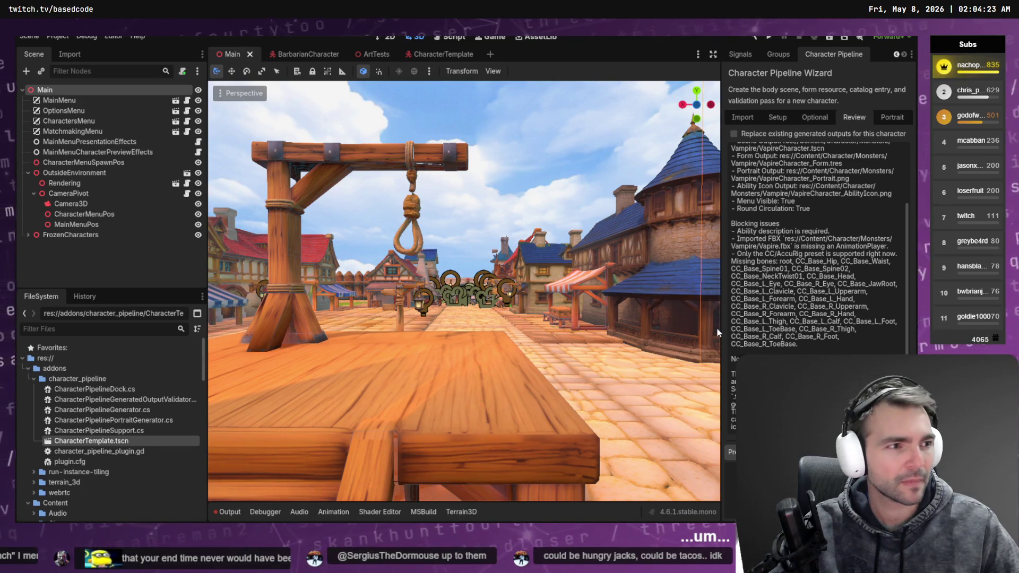
key(alt+Tab)
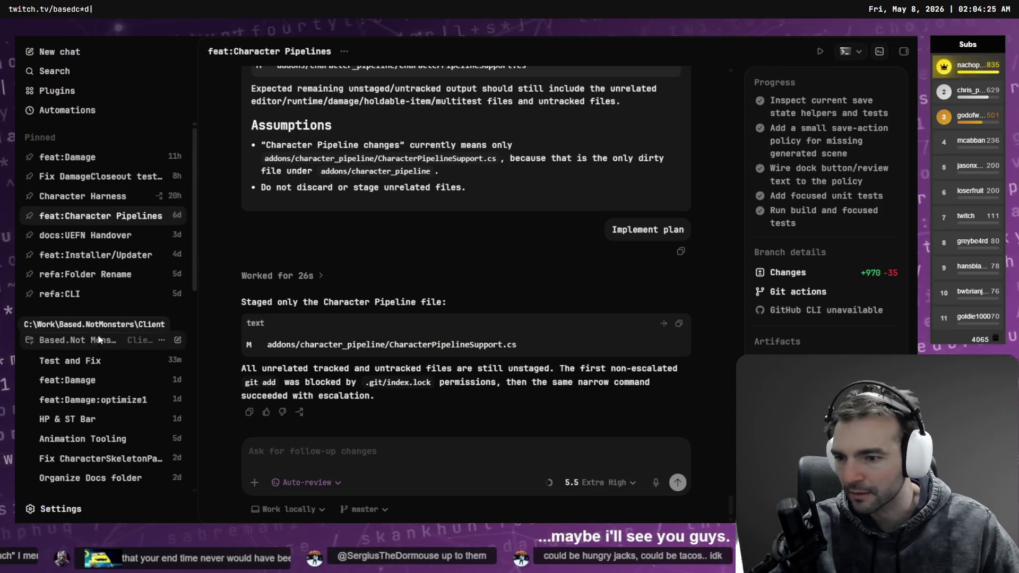
scroll(119, 333, down, 3)
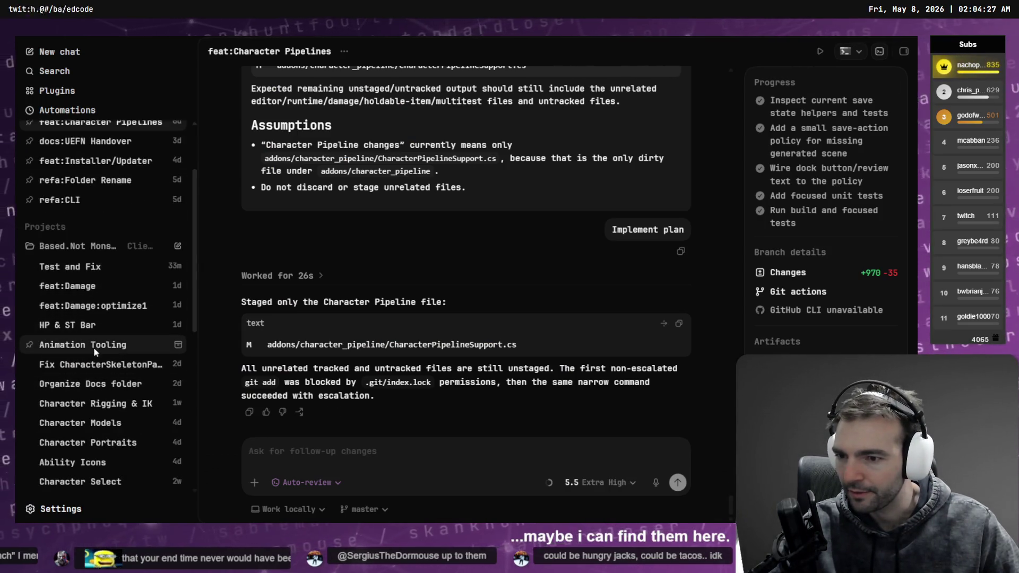
scroll(108, 180, up, 3)
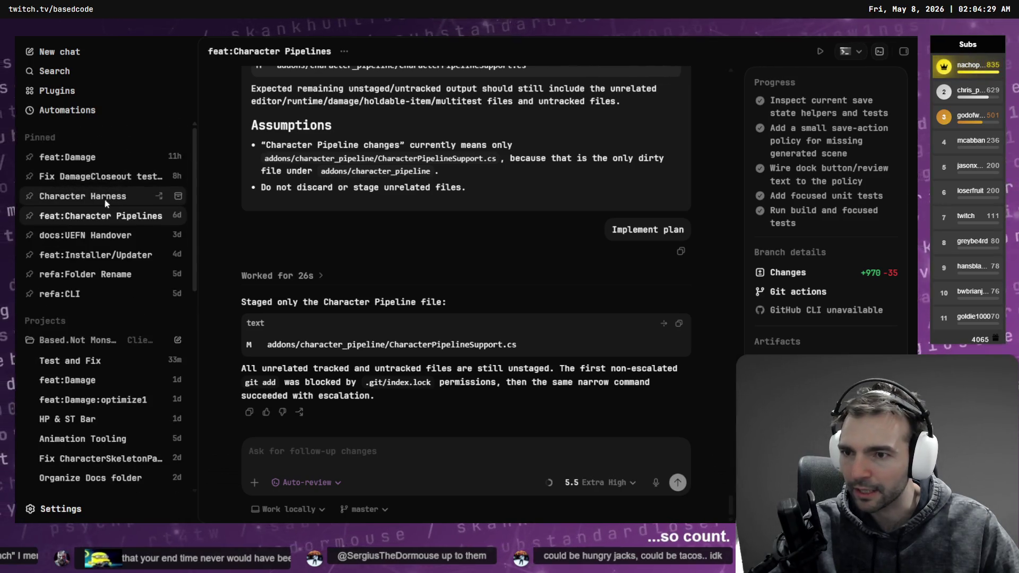
scroll(431, 277, up, 10)
scroll(432, 278, up, 5)
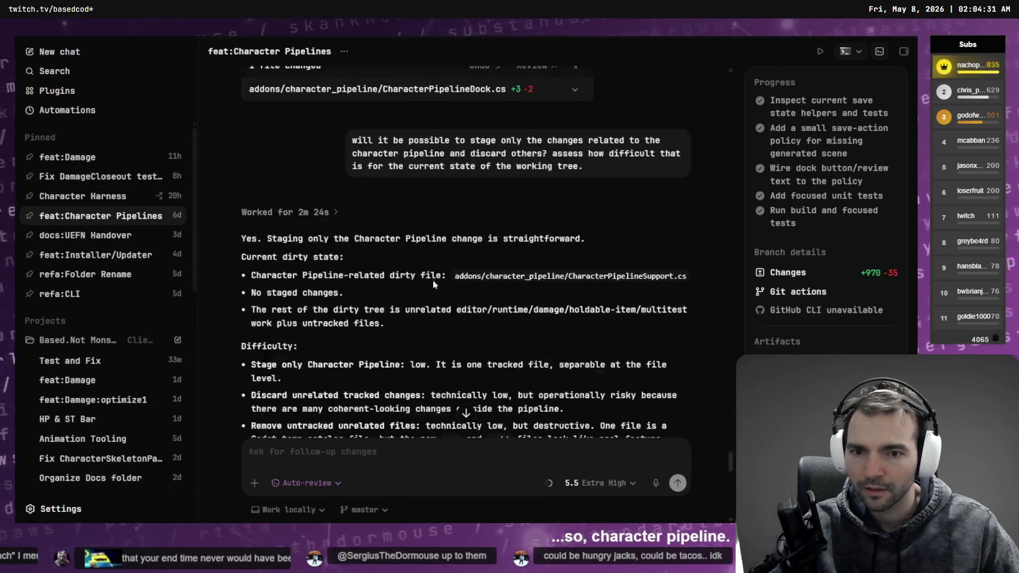
scroll(439, 287, down, 4)
scroll(437, 347, up, 15)
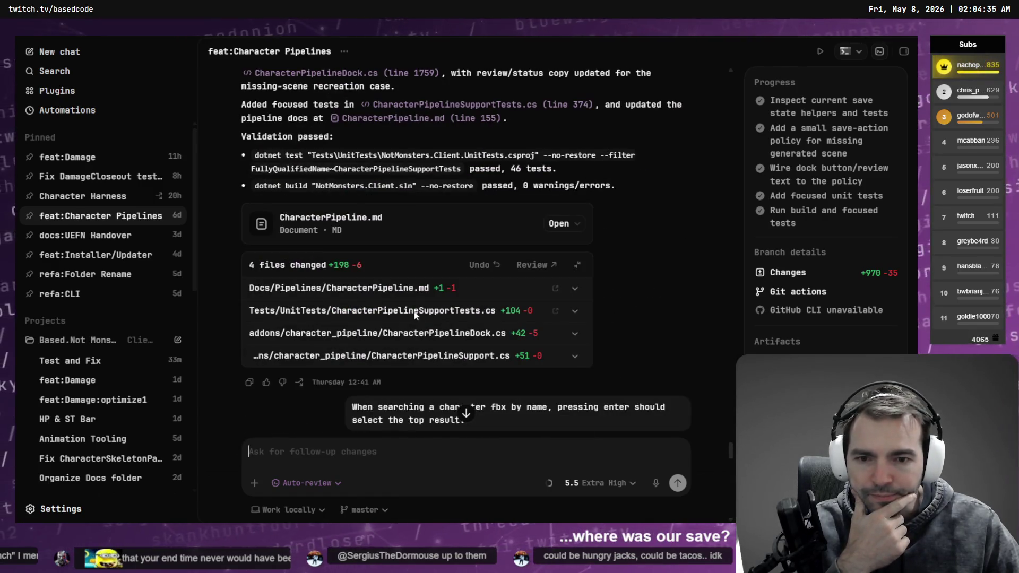
scroll(462, 304, up, 15)
scroll(462, 289, up, 2)
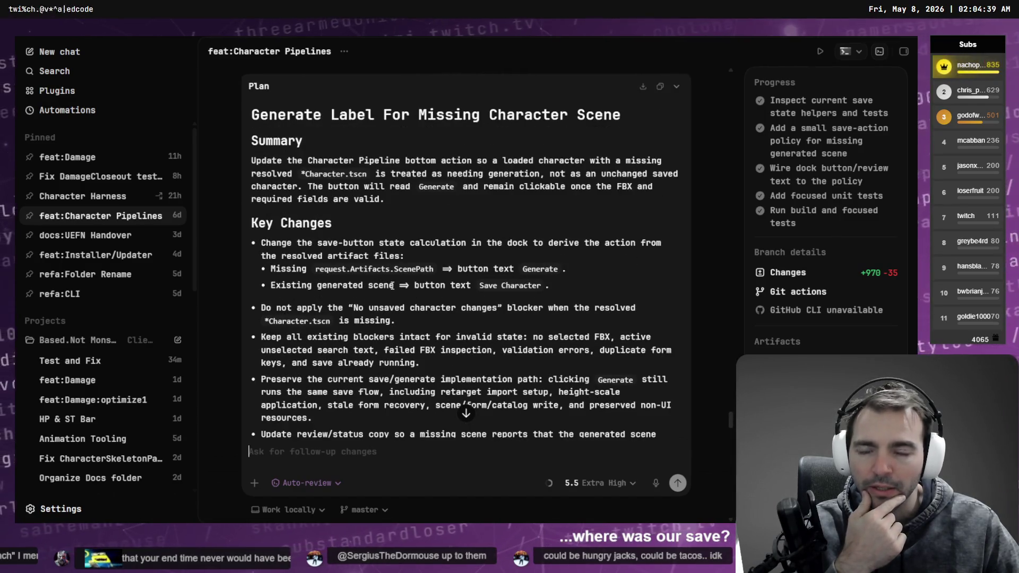
scroll(398, 289, up, 4)
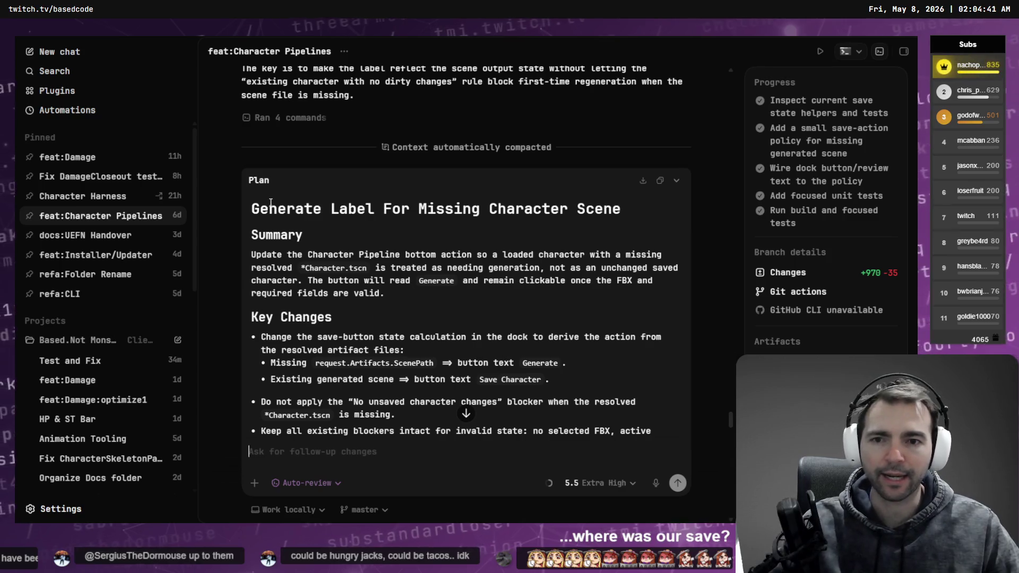
drag(252, 208, 619, 204)
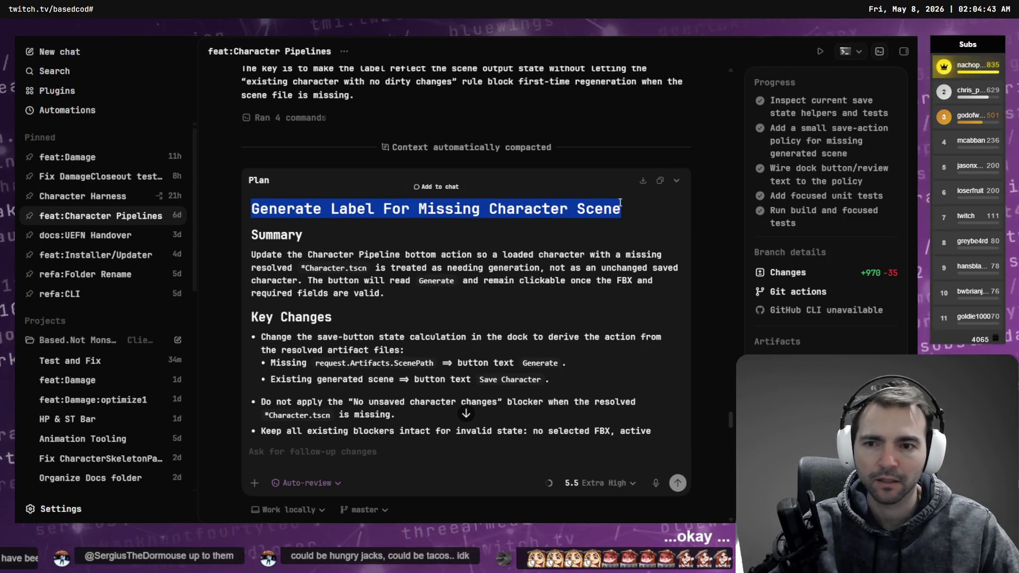
click(497, 252)
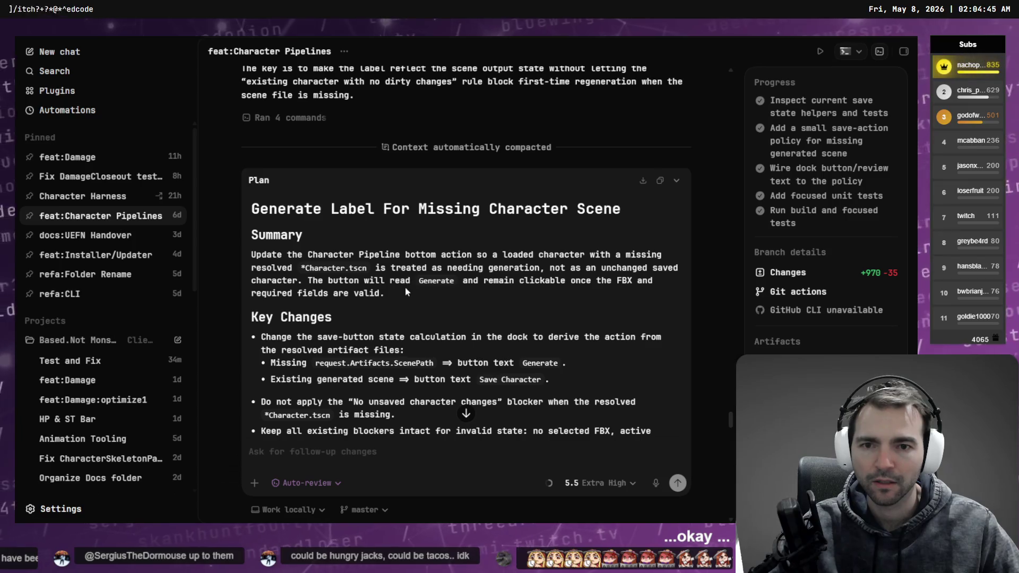
scroll(408, 283, up, 4)
scroll(412, 281, down, 20)
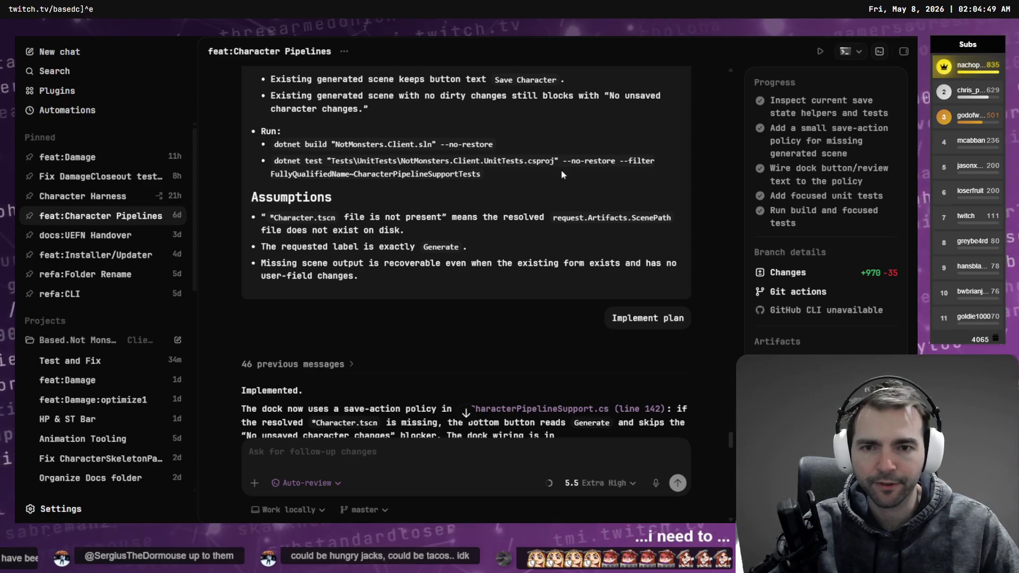
scroll(481, 197, down, 6)
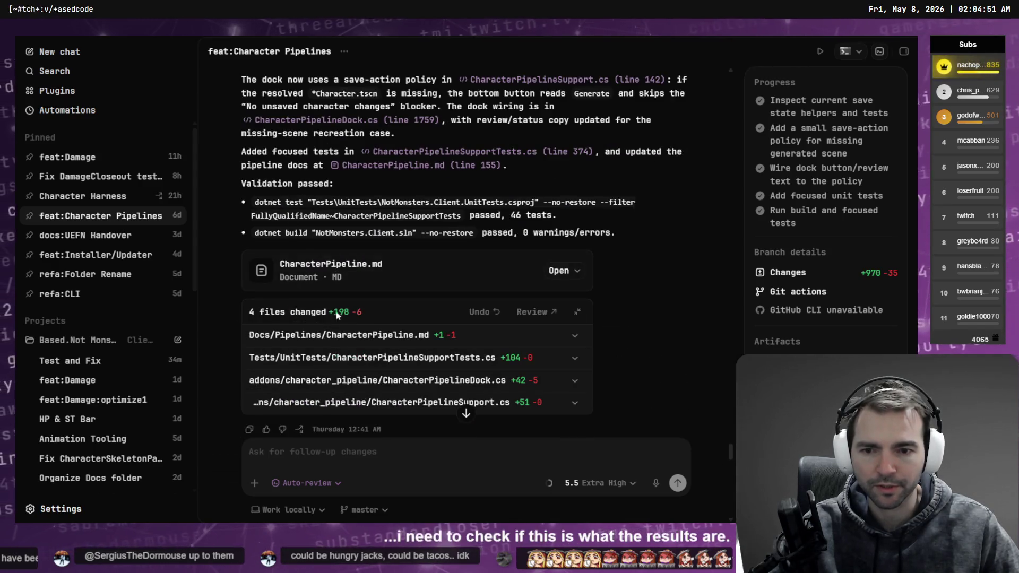
scroll(339, 233, down, 1)
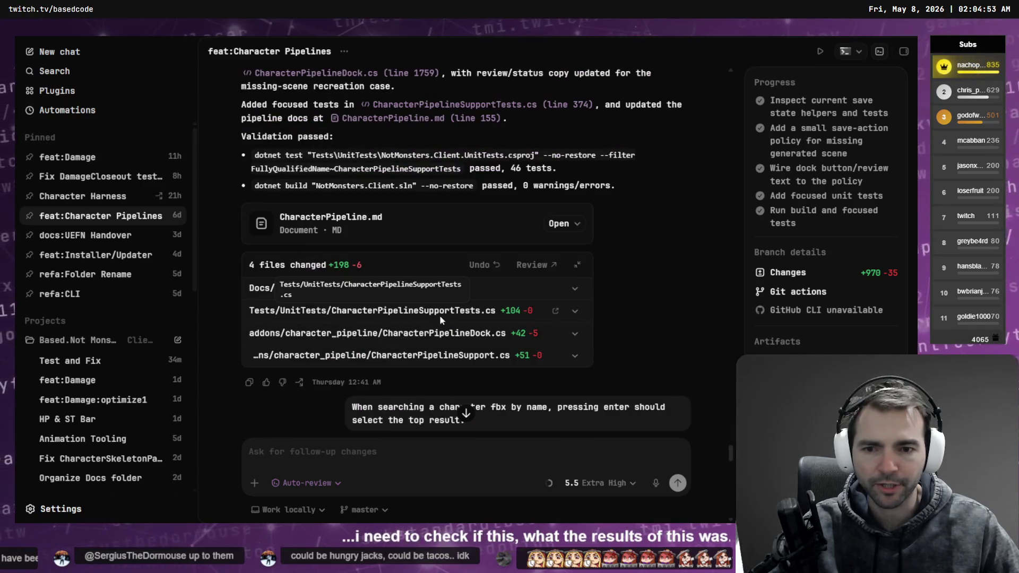
scroll(436, 315, up, 15)
scroll(437, 294, up, 4)
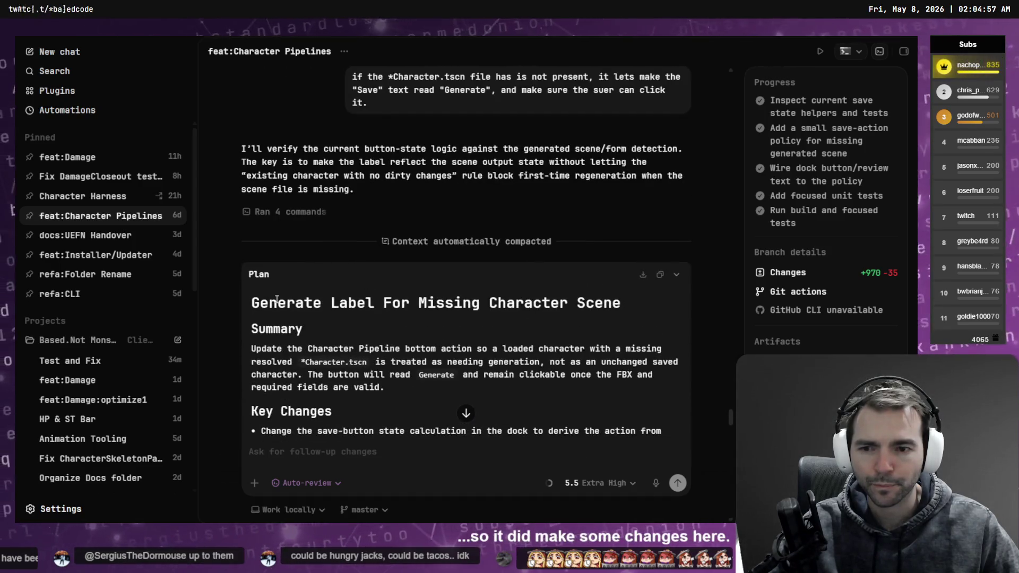
scroll(408, 303, down, 7)
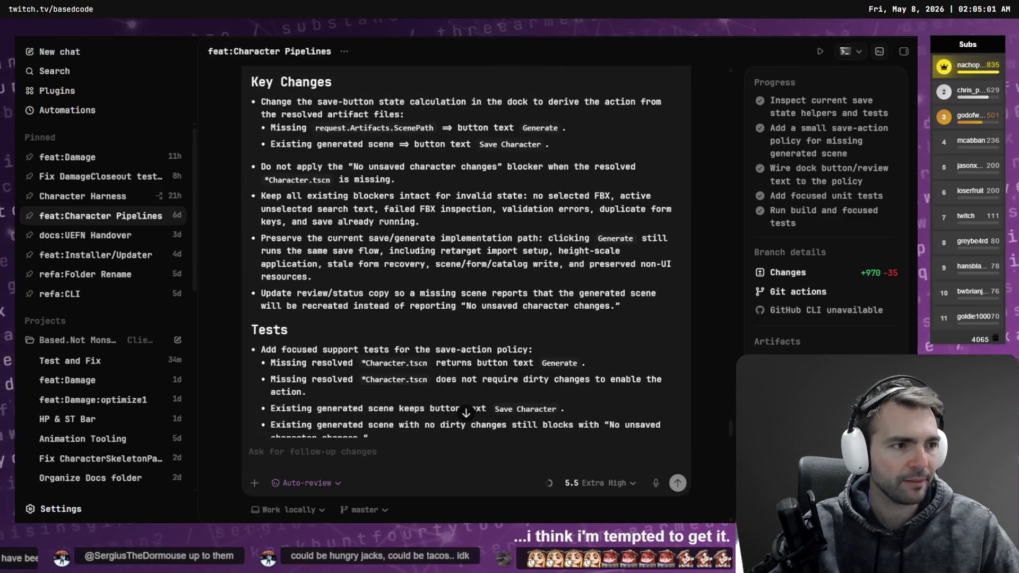
key(alt+Tab)
Step: Review the unstaged diffs, from HoldableItemRoomAuthoringCatalog.cs.uid to CharacterCombatProfile.cs
click(61, 75)
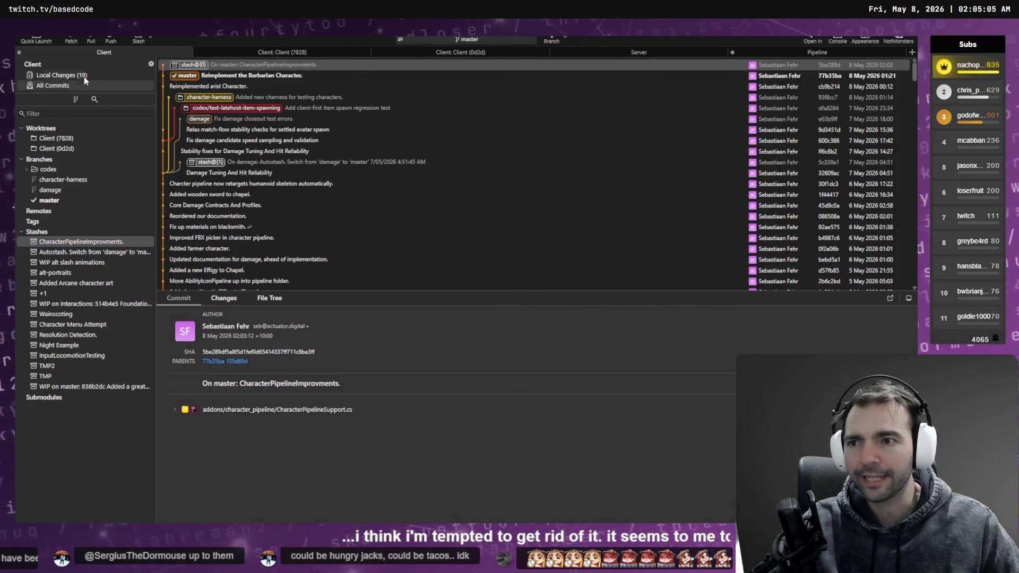
click(327, 155)
click(294, 238)
click(276, 211)
click(240, 106)
click(229, 135)
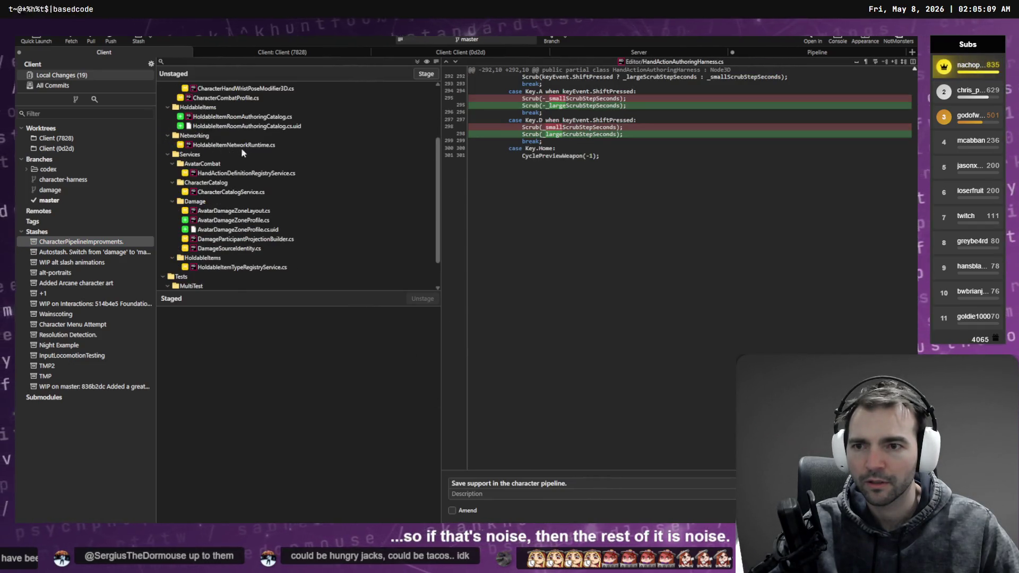
click(250, 154)
click(243, 173)
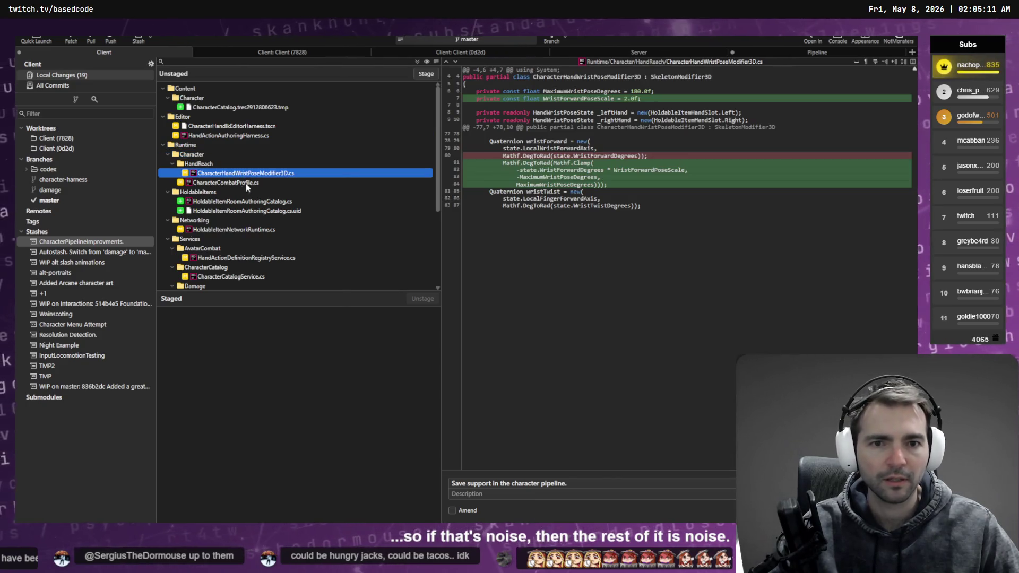
click(246, 183)
Step: Discard all unstaged changes and confirm
key(ctrl+a)
right_click(246, 181)
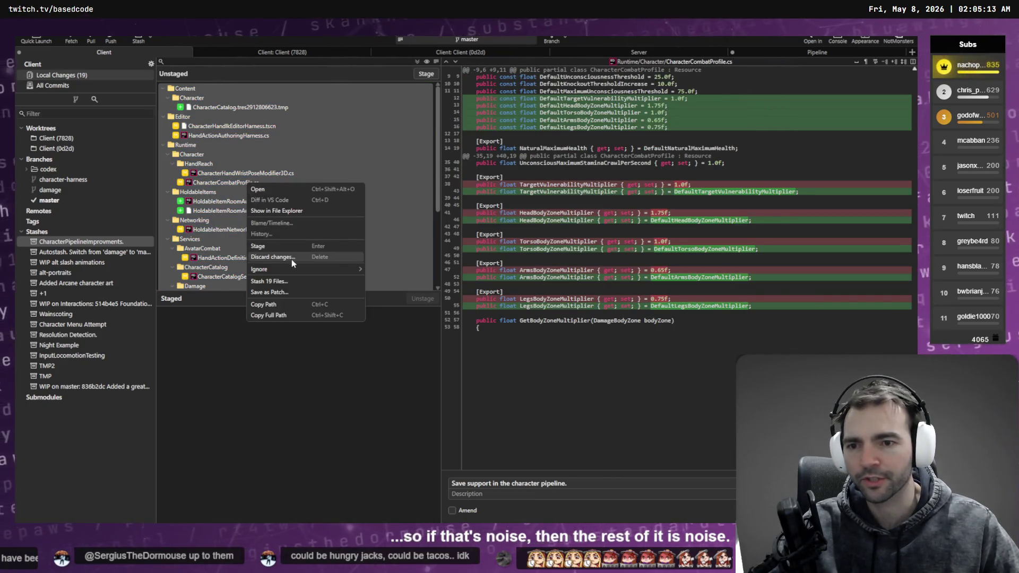
click(291, 259)
click(525, 280)
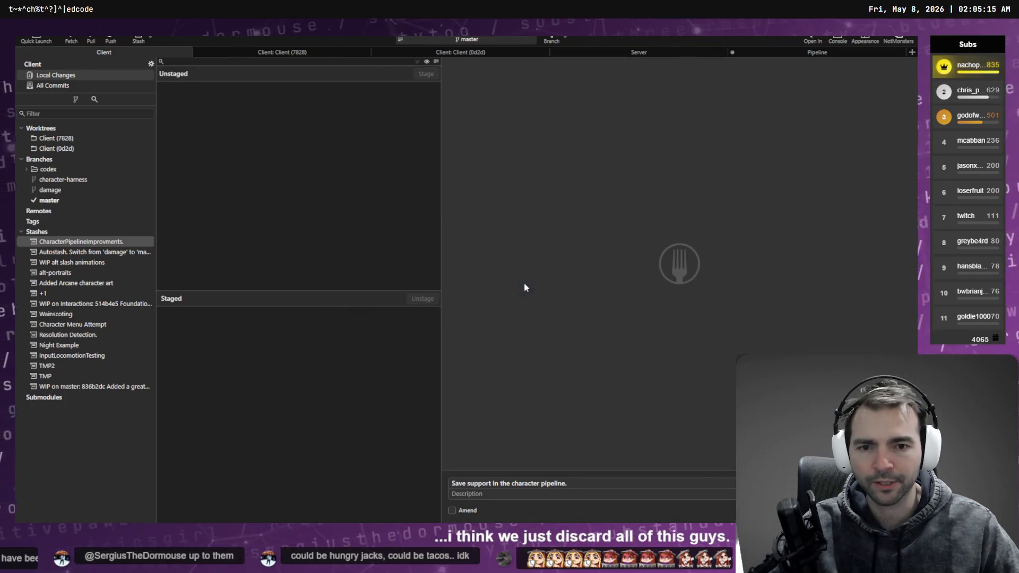
Step: Check out the character-harness branch from master's commit history
click(50, 200)
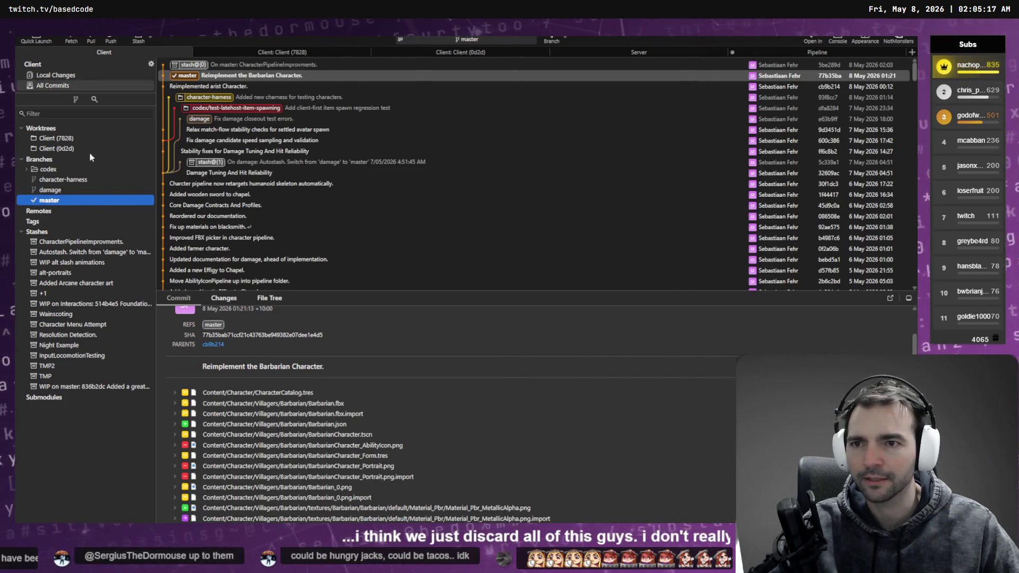
double_click(244, 97)
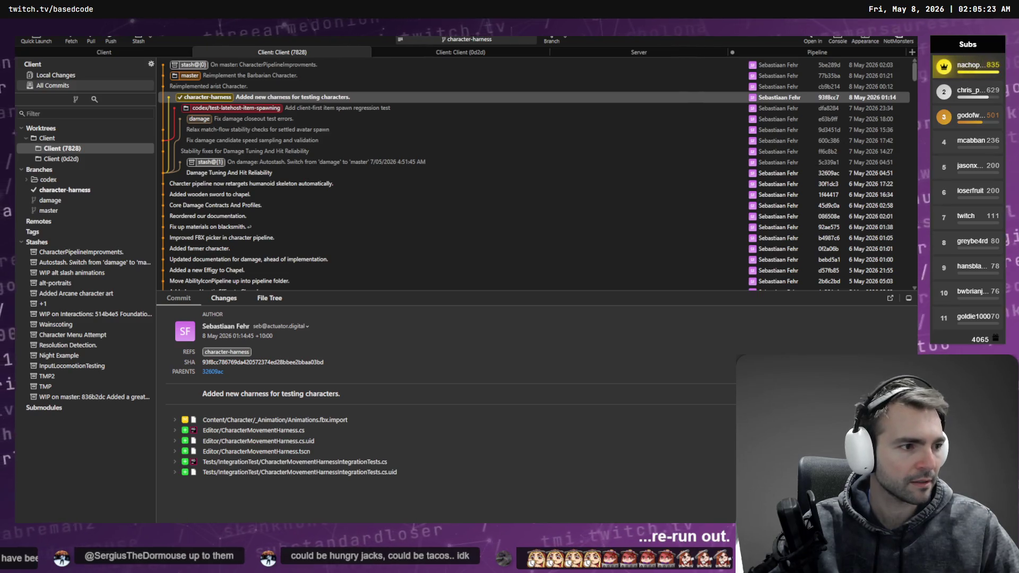
key(ctrl+alt+t)
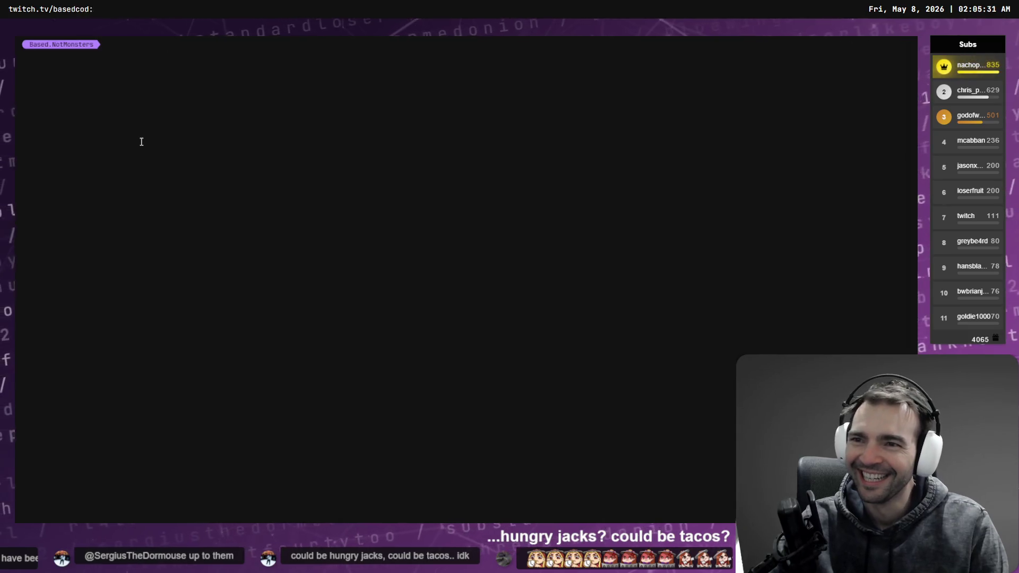
Step: List the project folder, move into Client and list its contents
text(ls)
key(Return)
text(cd Cl)
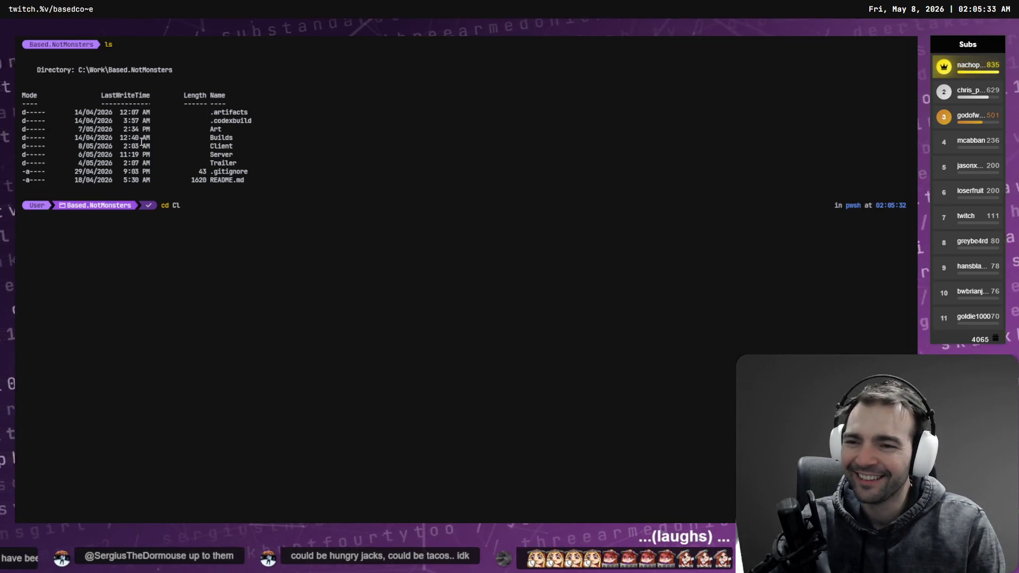
key(Tab)
key(Return)
text(ls)
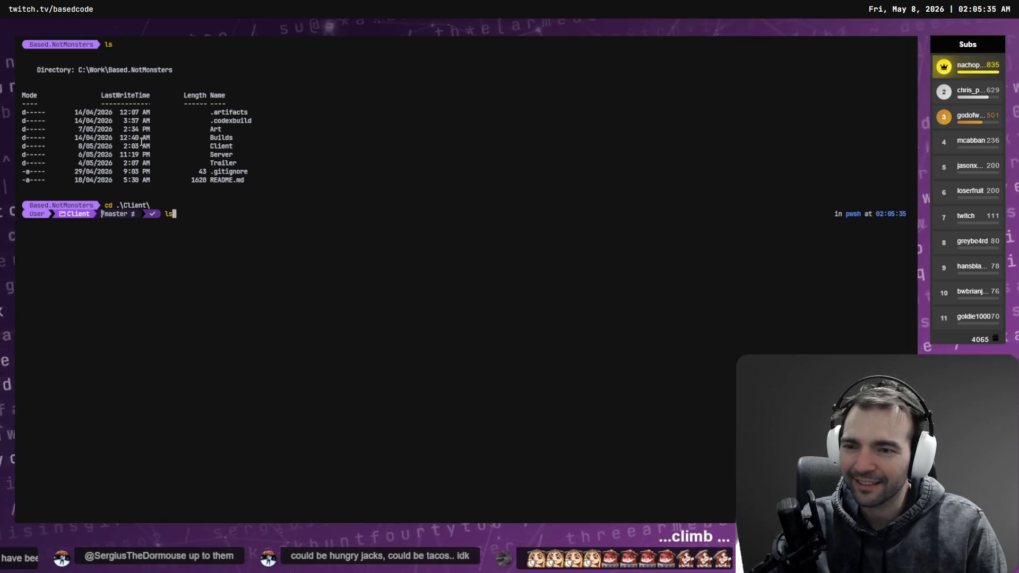
key(Return)
text(.\Tests\)
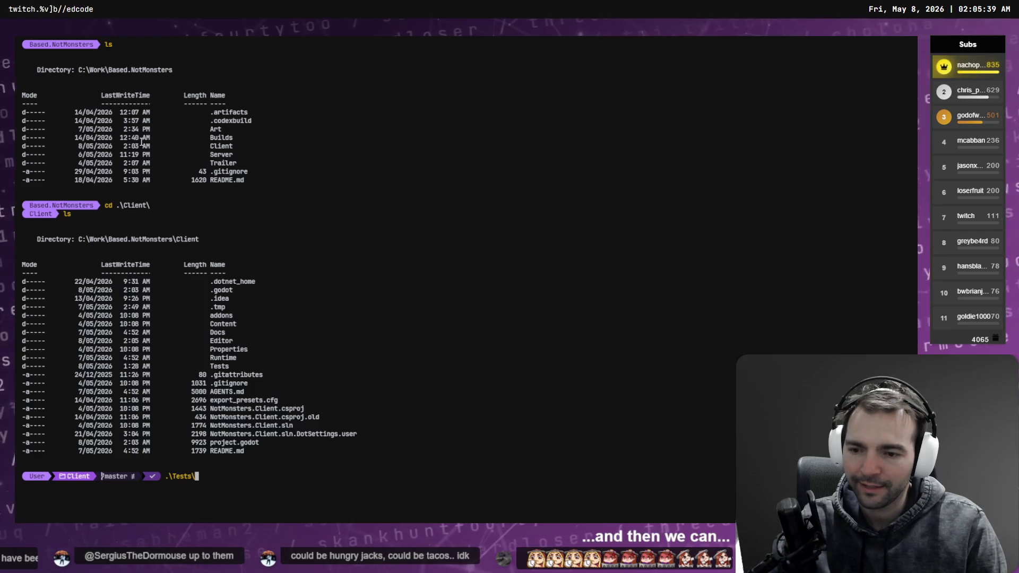
Step: Run .\Tests\RunAllTests.bat and let the Godot build start
key(Tab)
key(Return)
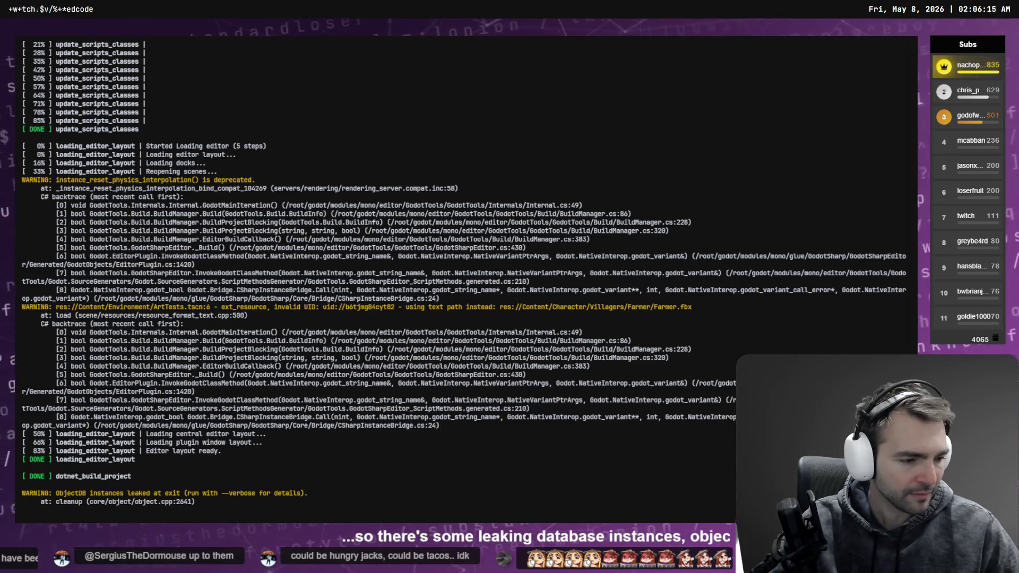
key(alt+Tab)
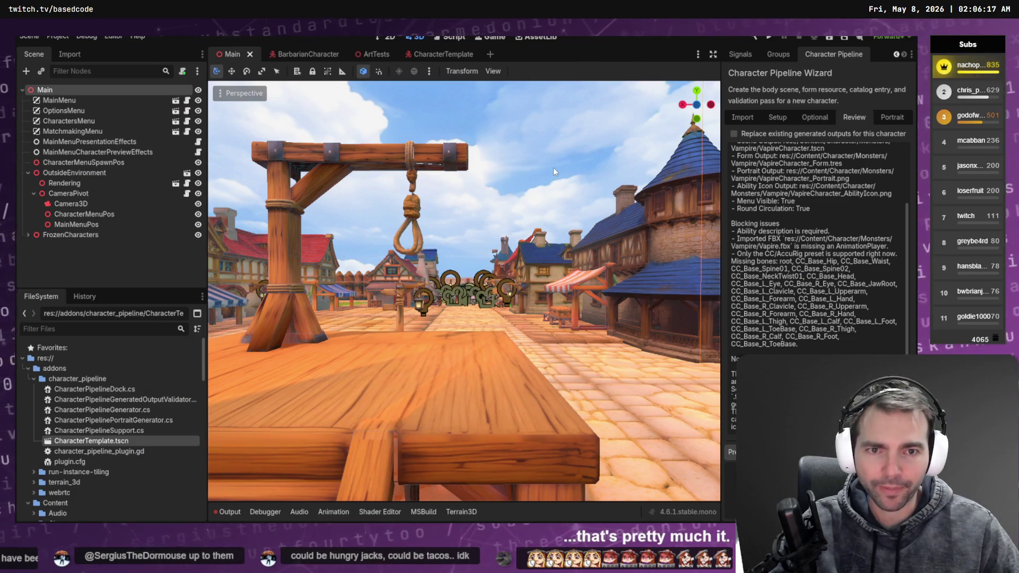
Step: Go from the Godot editor back to the terminal and focus its build output
key(alt+Tab)
key(alt+Tab)
key(alt+Tab)
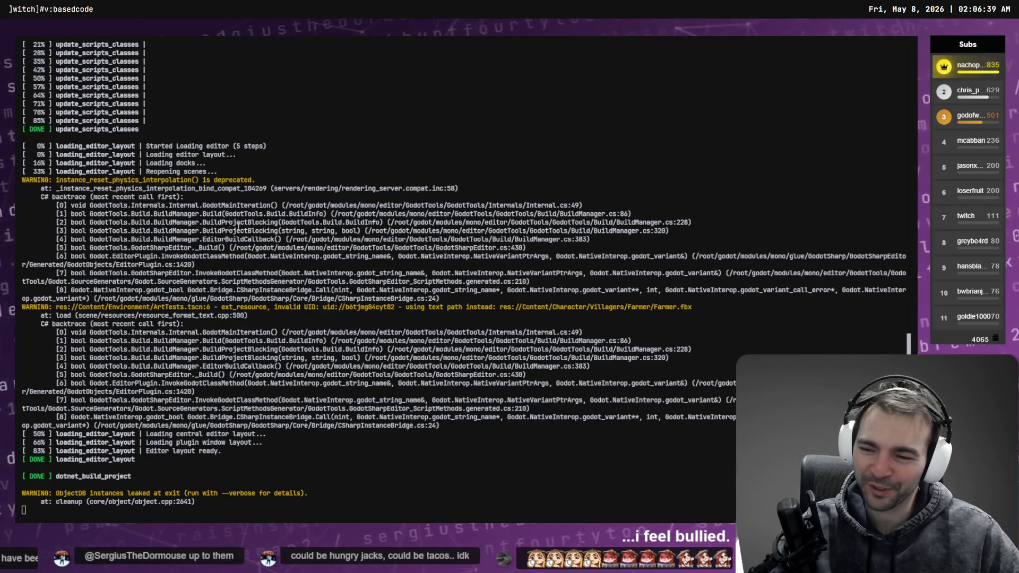
click(248, 230)
Step: Scroll through the finished build log, then return to Fork
scroll(243, 236, up, 3)
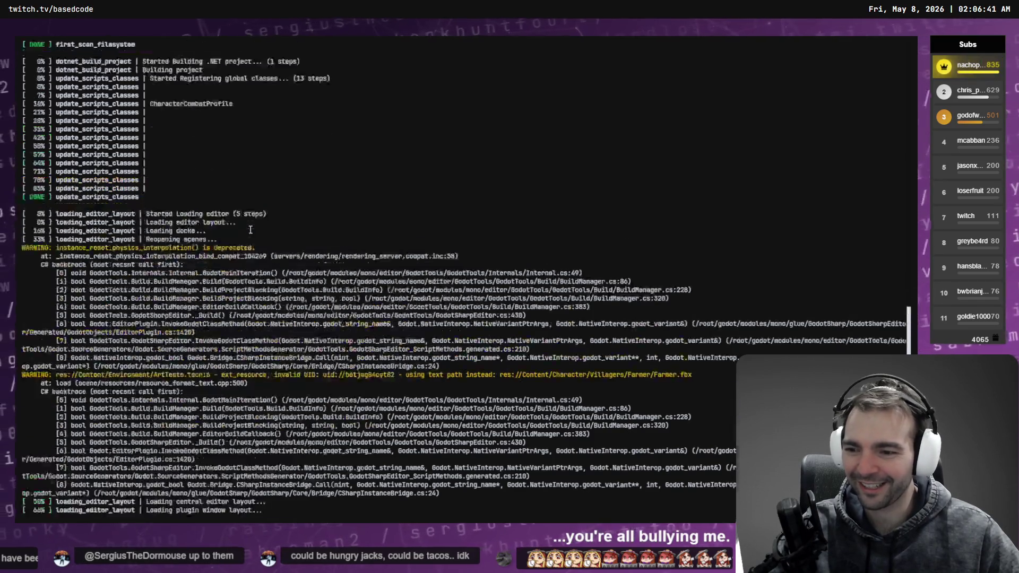
scroll(232, 216, down, 3)
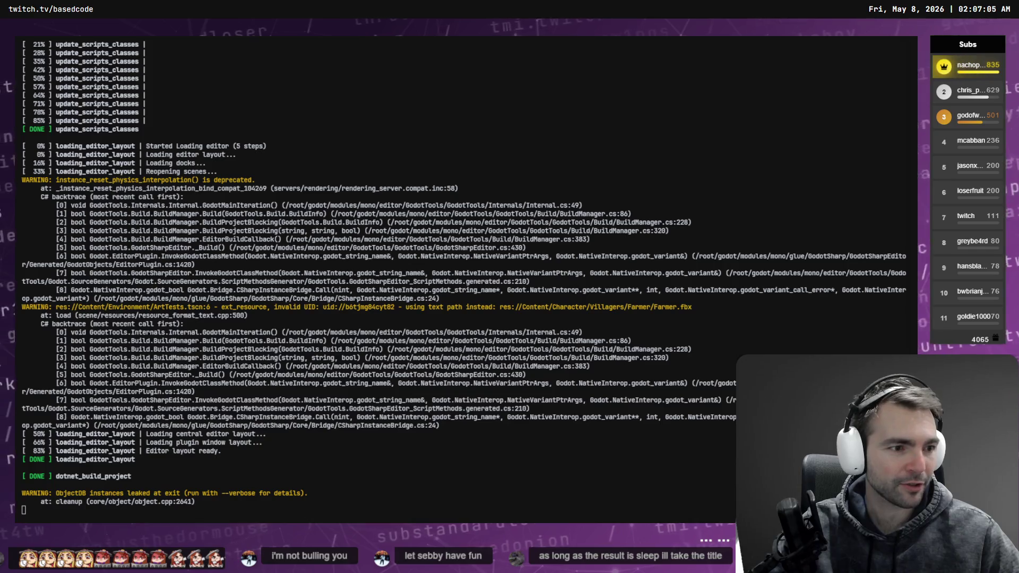
key(alt+Tab)
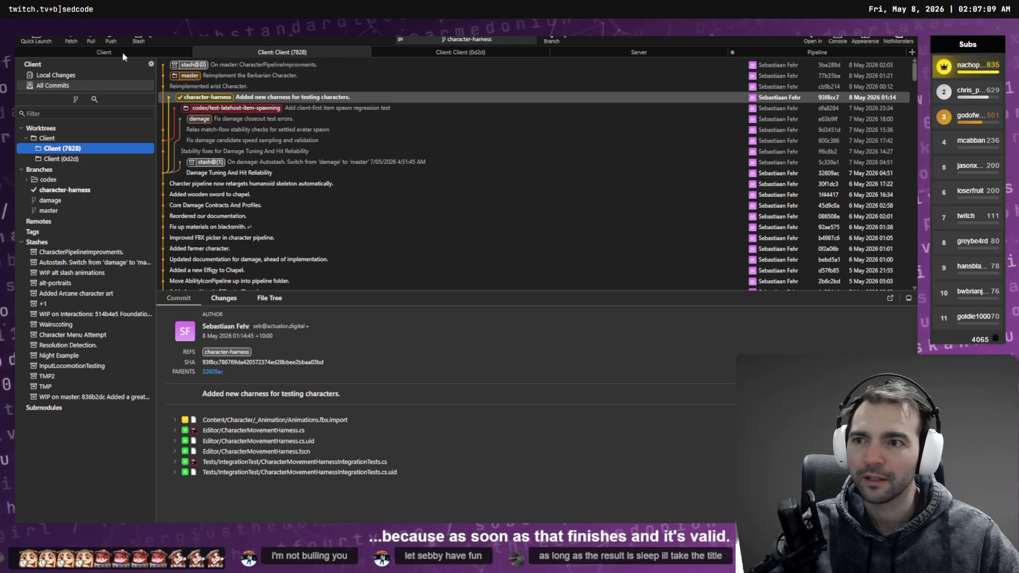
Step: Check out master and select the Fix damage closeout test errors commit
double_click(50, 201)
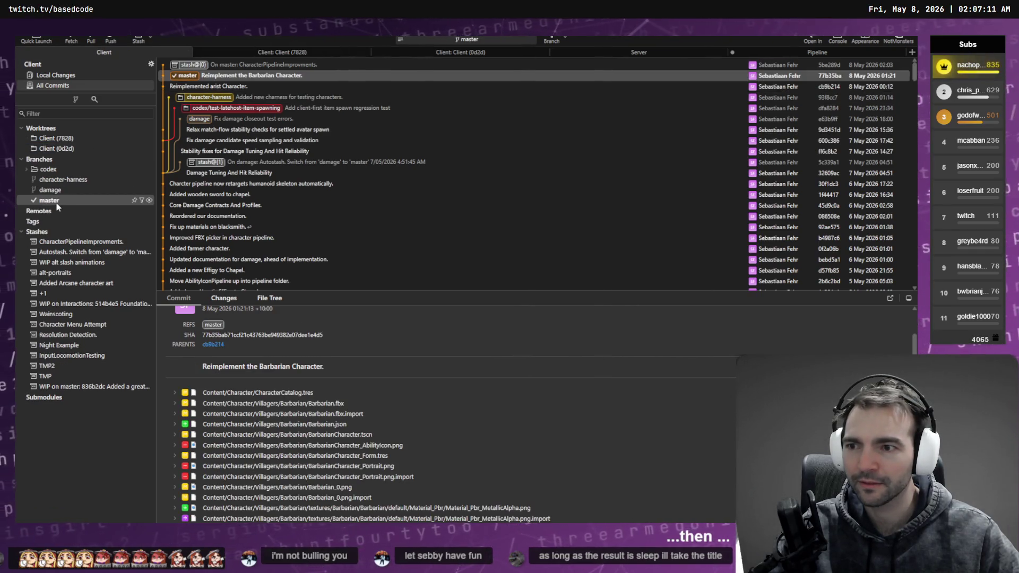
click(216, 110)
key(Up)
key(Down)
key(Up)
key(Down)
key(Up)
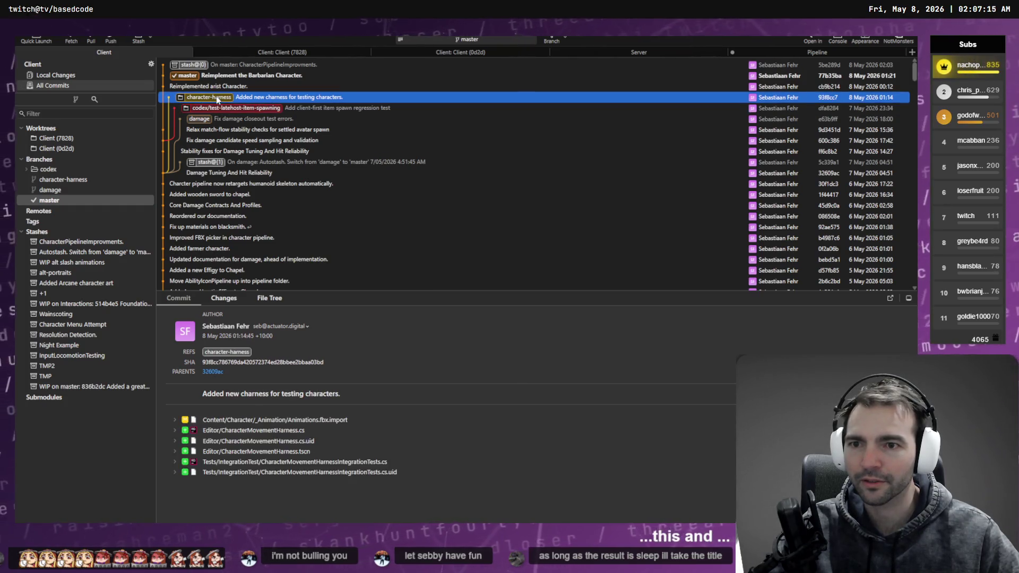
key(Down)
key(Down)
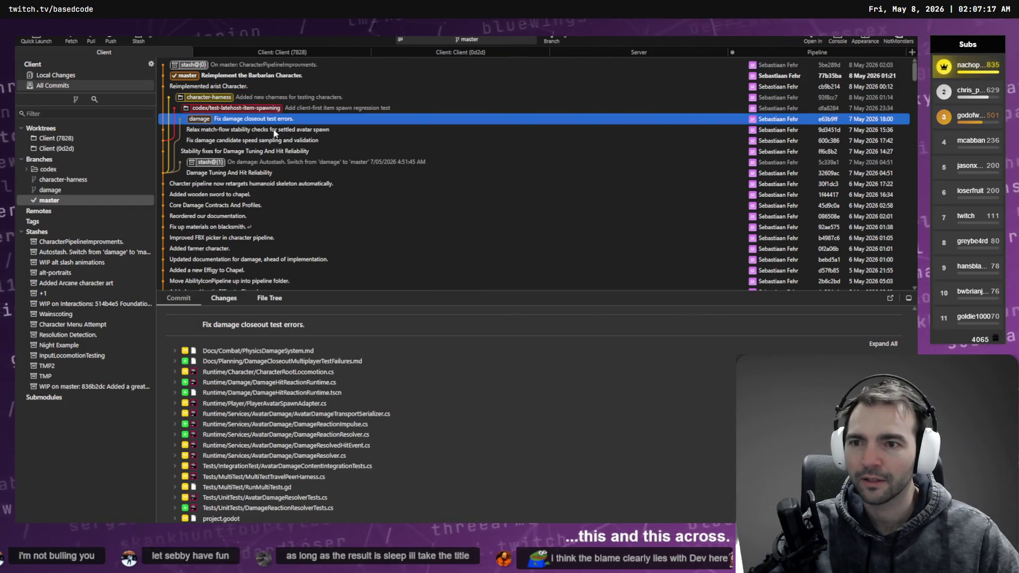